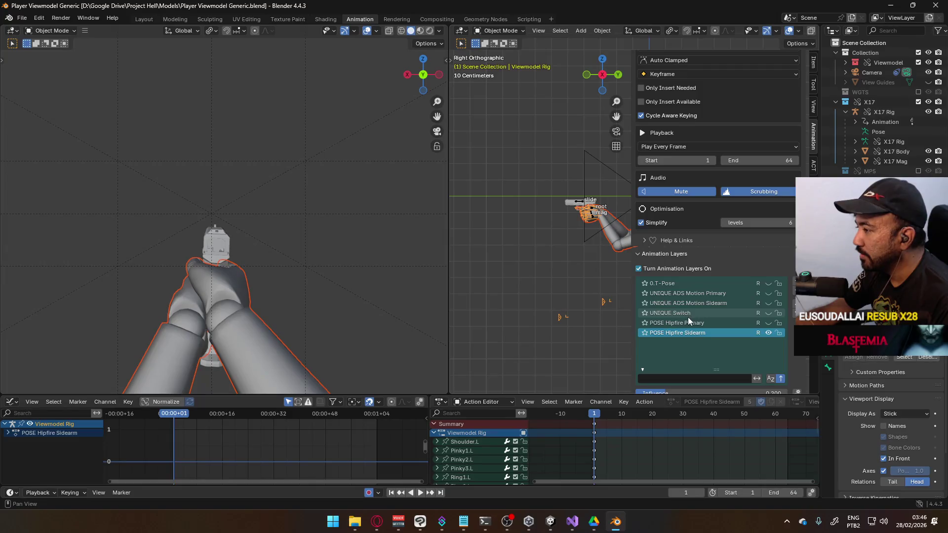
Reselect the Viewmodel Rig and save the Blender project
{"action": "left_click", "coordinate": [580, 203]}
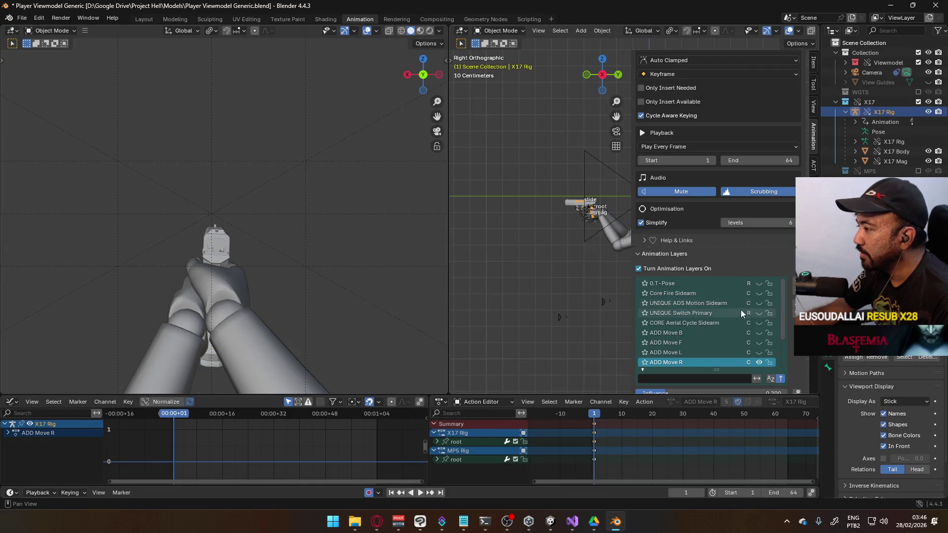
{"action": "scroll", "coordinate": [740, 256], "scroll_direction": "down", "scroll_amount": 5}
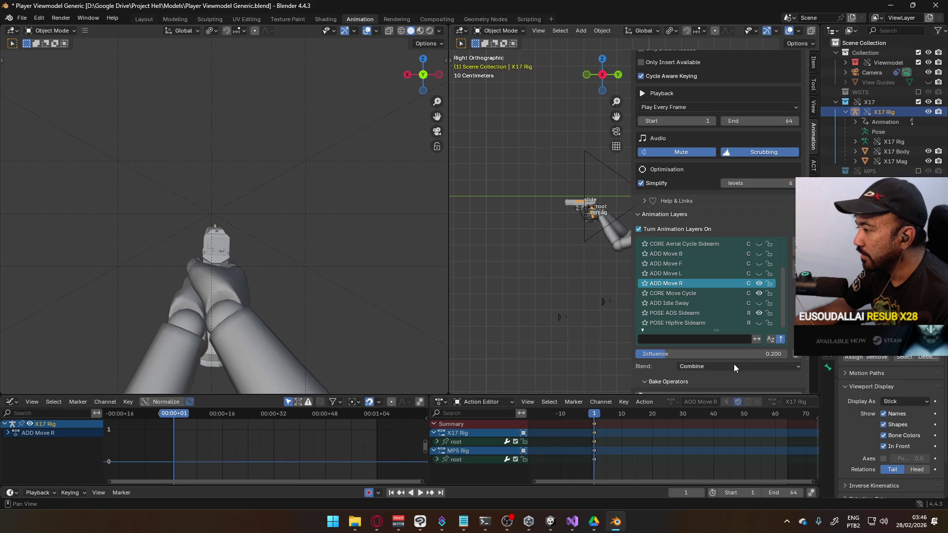
{"action": "left_click", "coordinate": [601, 224]}
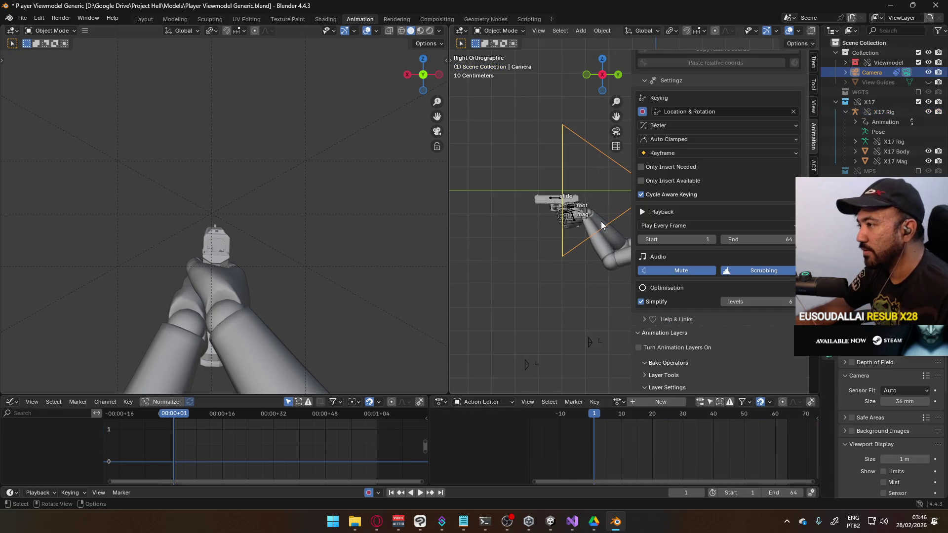
{"action": "left_click", "coordinate": [586, 221]}
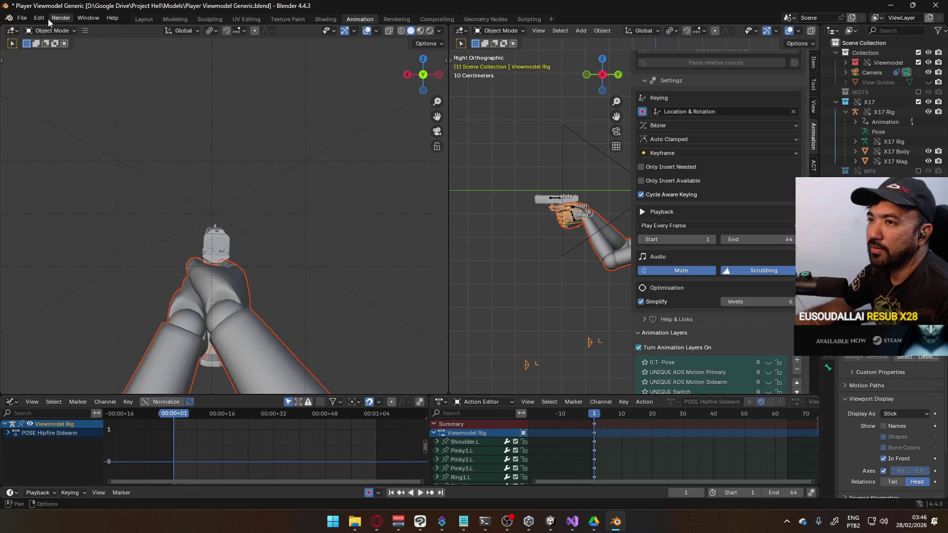
{"action": "key", "text": "ctrl+s"}
Start an FBX export from the Move F filename, edit the name, then cancel
{"action": "left_click", "coordinate": [26, 20]}
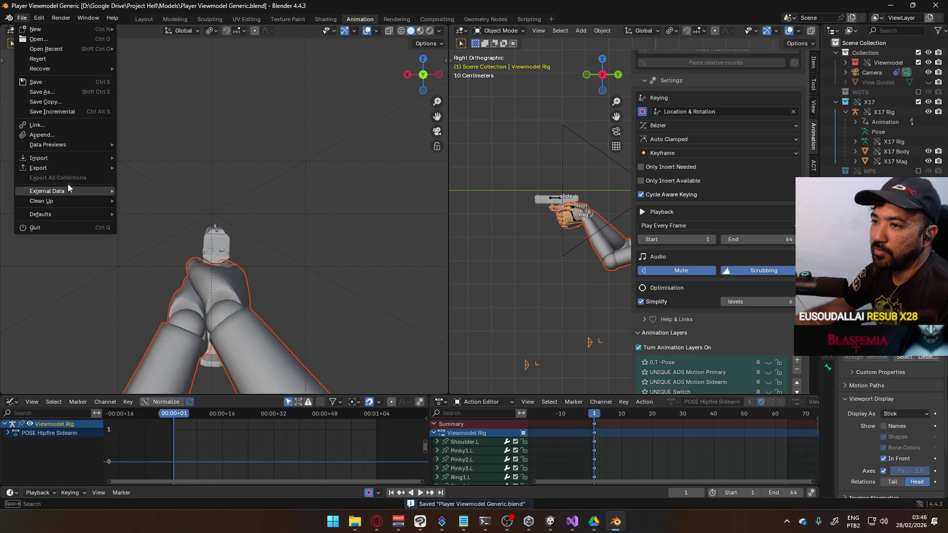
{"action": "mouse_move", "coordinate": [68, 168]}
{"action": "left_click", "coordinate": [169, 255]}
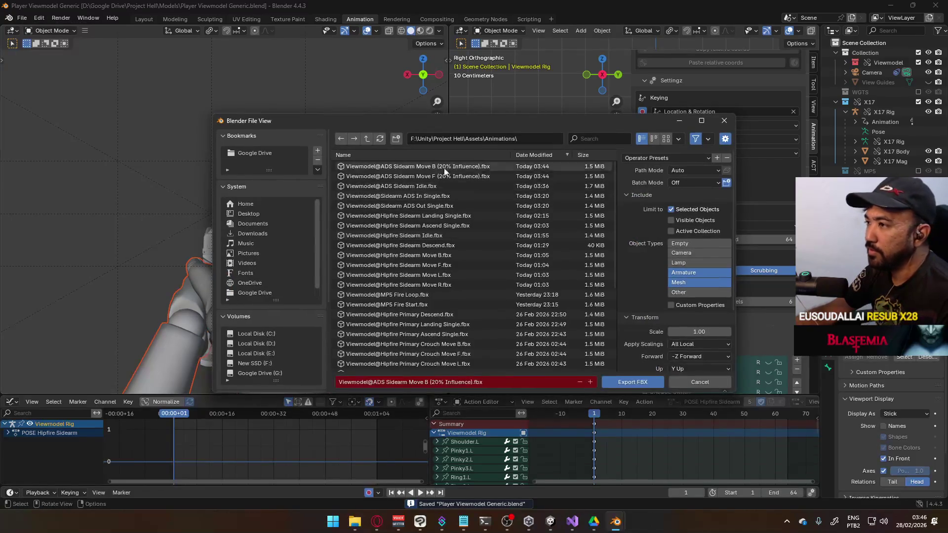
{"action": "scroll", "coordinate": [682, 333], "scroll_direction": "down", "scroll_amount": 3}
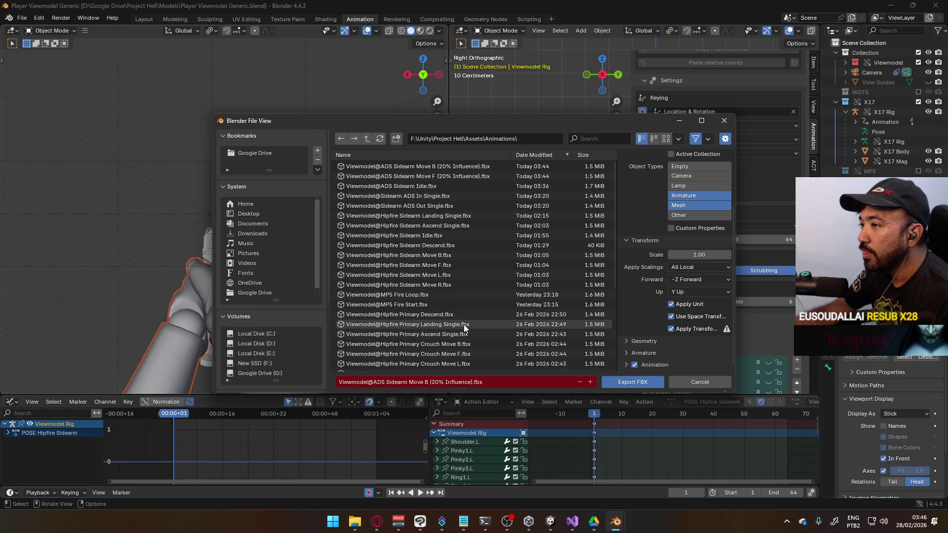
{"action": "left_click", "coordinate": [403, 177]}
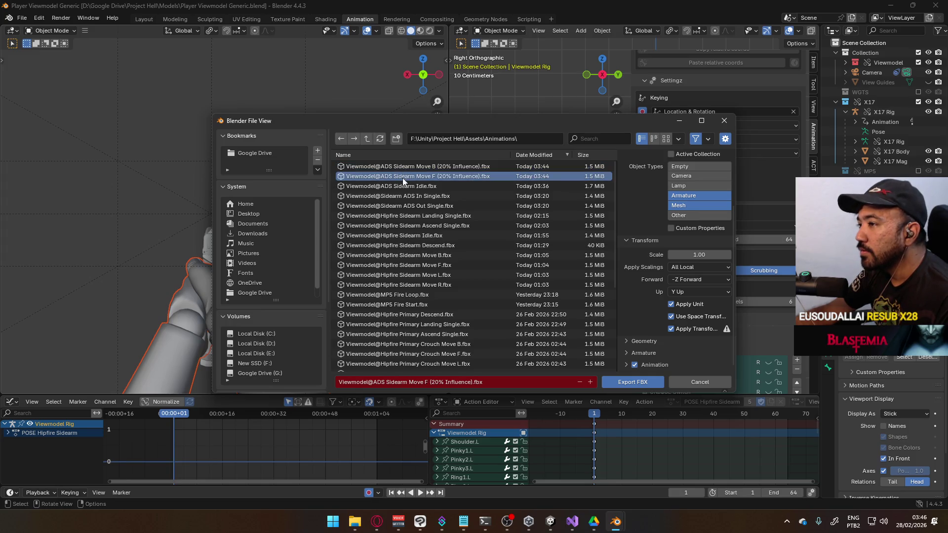
{"action": "left_click", "coordinate": [446, 379]}
{"action": "left_click", "coordinate": [427, 382]}
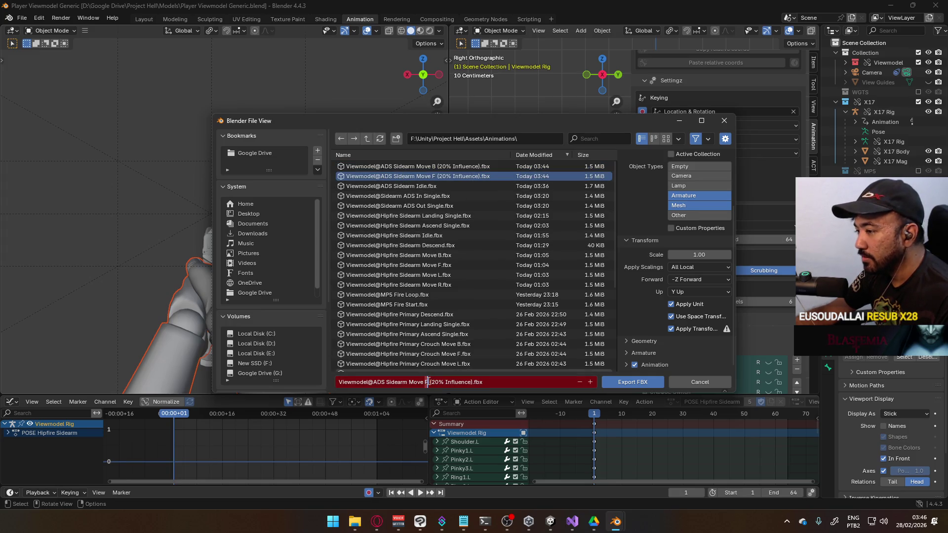
{"action": "left_click_drag", "start_coordinate": [582, 129], "coordinate": [477, 119]}
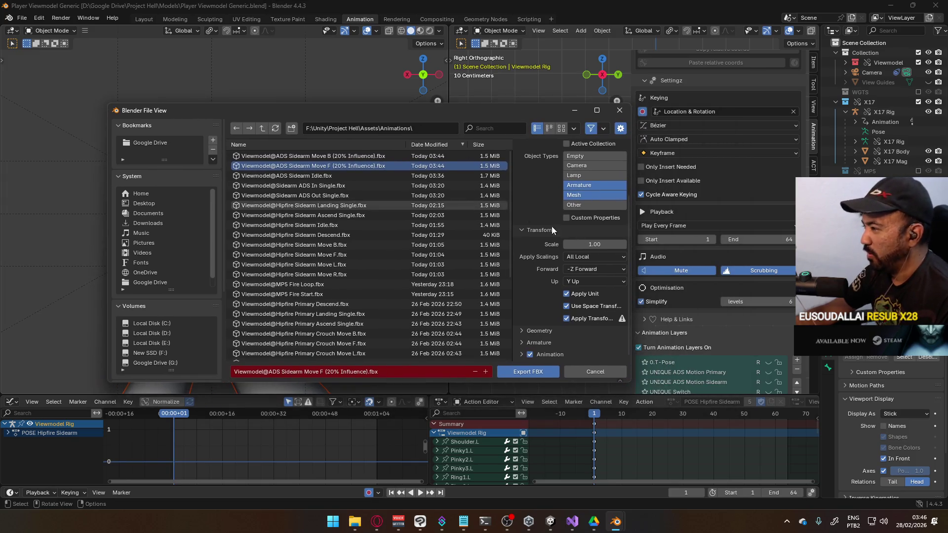
{"action": "scroll", "coordinate": [751, 324], "scroll_direction": "down", "scroll_amount": 1}
{"action": "left_click", "coordinate": [594, 371]}
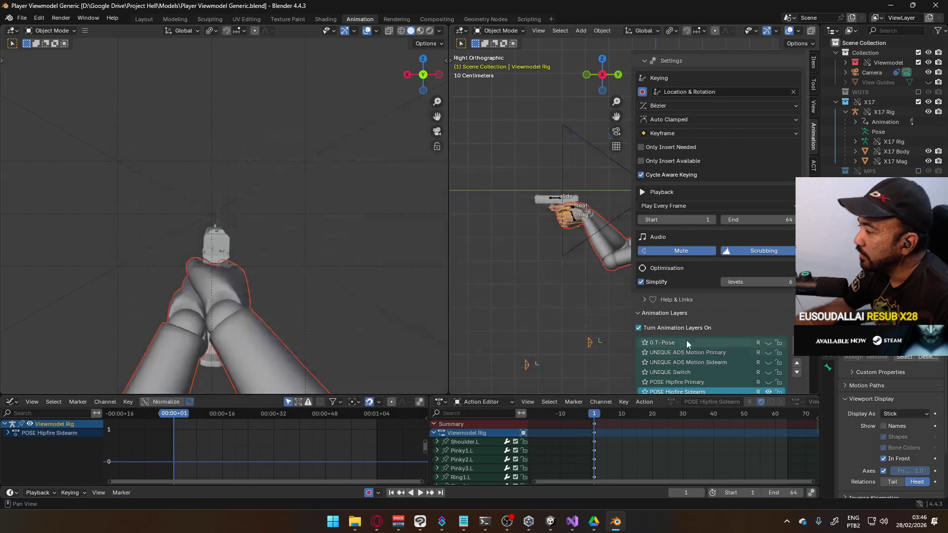
Export the rig as Viewmodel@ADS Sidearm Move R (20% Influence).fbx, changed from the Move B name
{"action": "scroll", "coordinate": [711, 300], "scroll_direction": "down", "scroll_amount": 5}
{"action": "scroll", "coordinate": [770, 316], "scroll_direction": "down", "scroll_amount": 2}
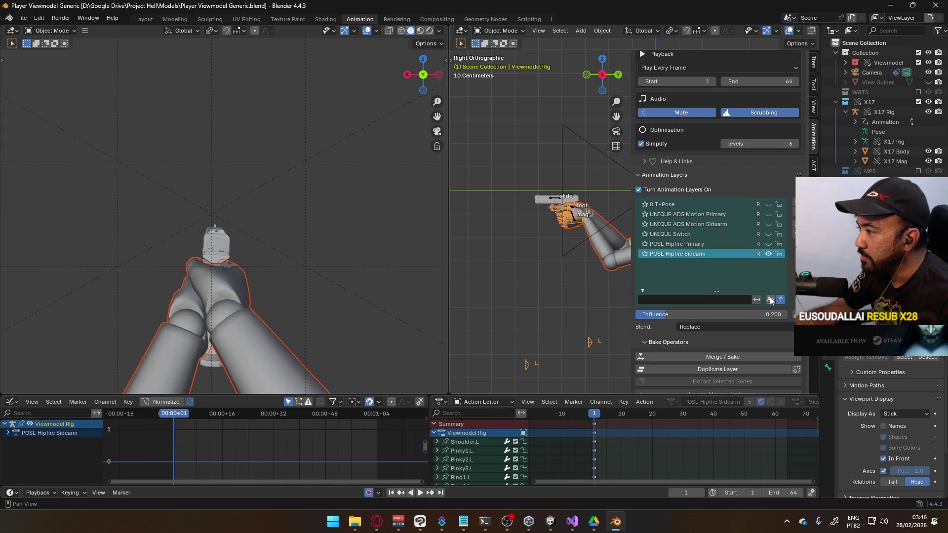
{"action": "left_click", "coordinate": [22, 18]}
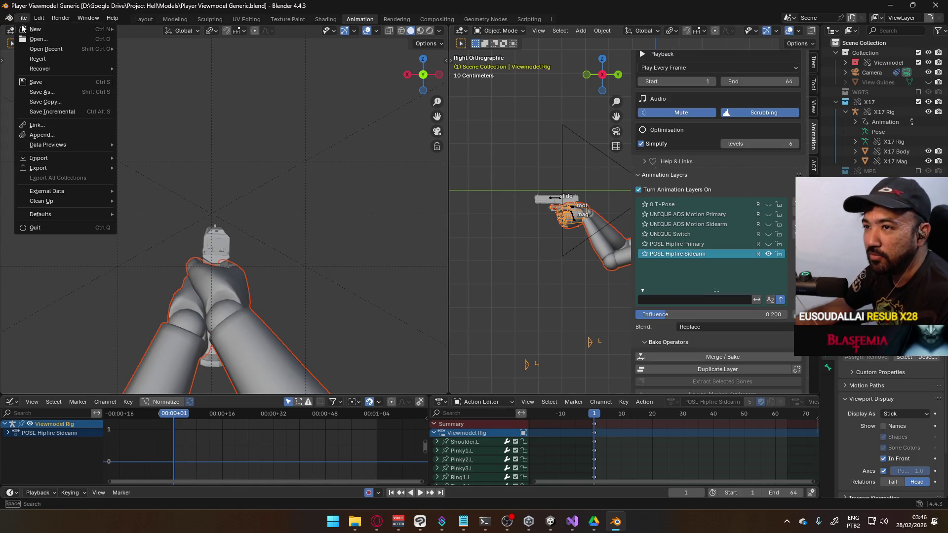
{"action": "mouse_move", "coordinate": [64, 168]}
{"action": "left_click", "coordinate": [146, 256]}
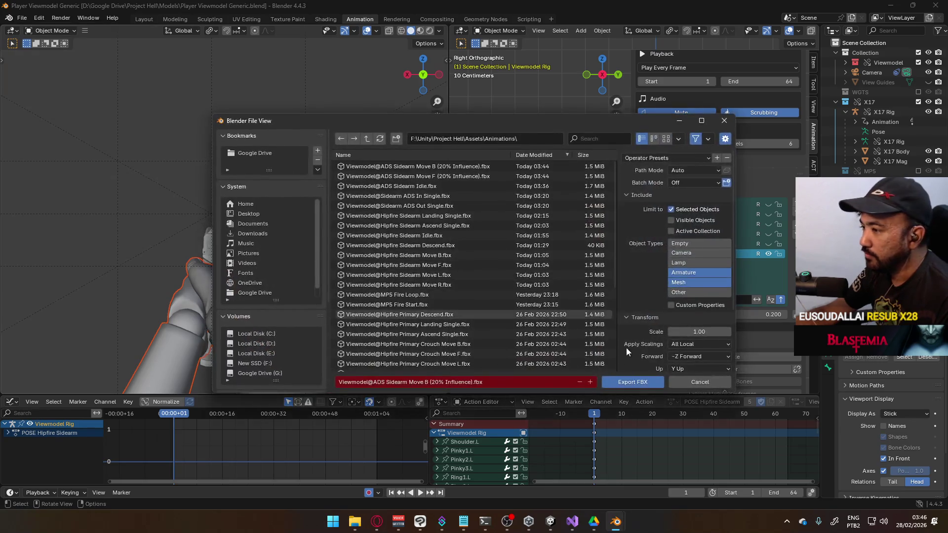
{"action": "left_click", "coordinate": [427, 382]}
{"action": "left_click", "coordinate": [427, 381]}
{"action": "type", "text": "R"}
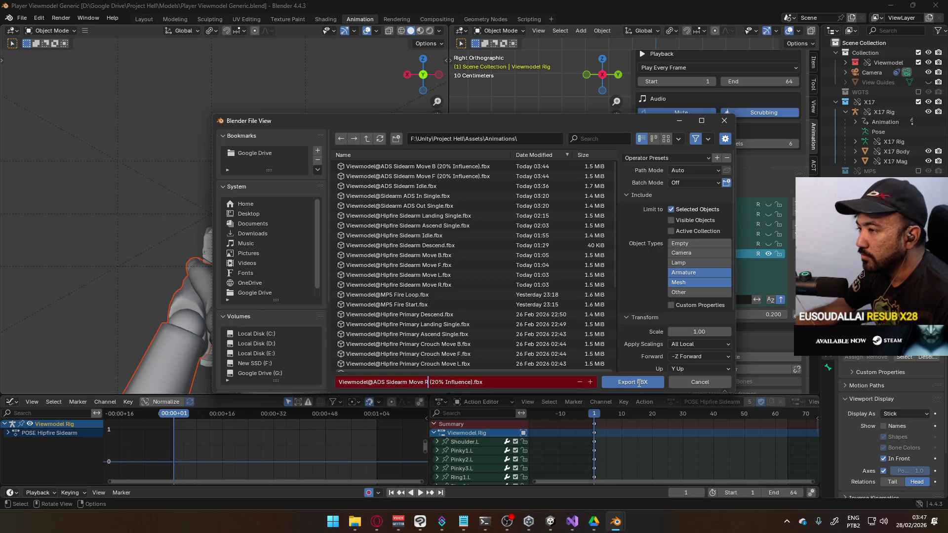
{"action": "left_click", "coordinate": [639, 383]}
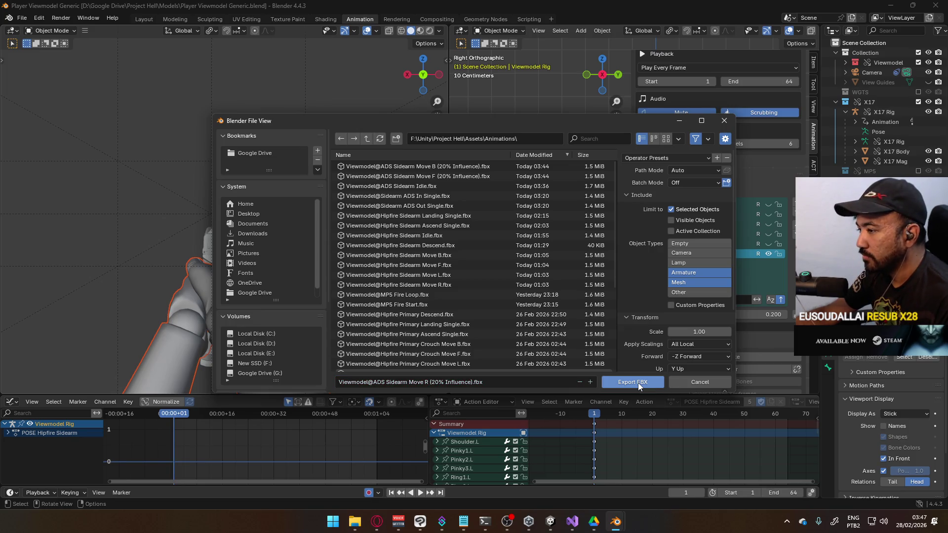
{"action": "left_click", "coordinate": [638, 383]}
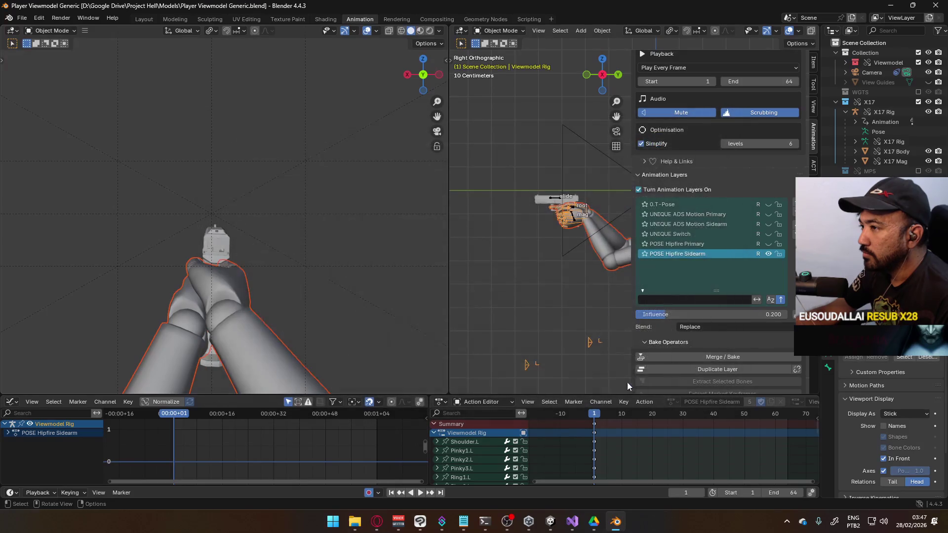
Turn the POSE Hipfire Sidearm layer back on and select the X17 rig
{"action": "left_click", "coordinate": [769, 254]}
{"action": "left_click", "coordinate": [553, 200]}
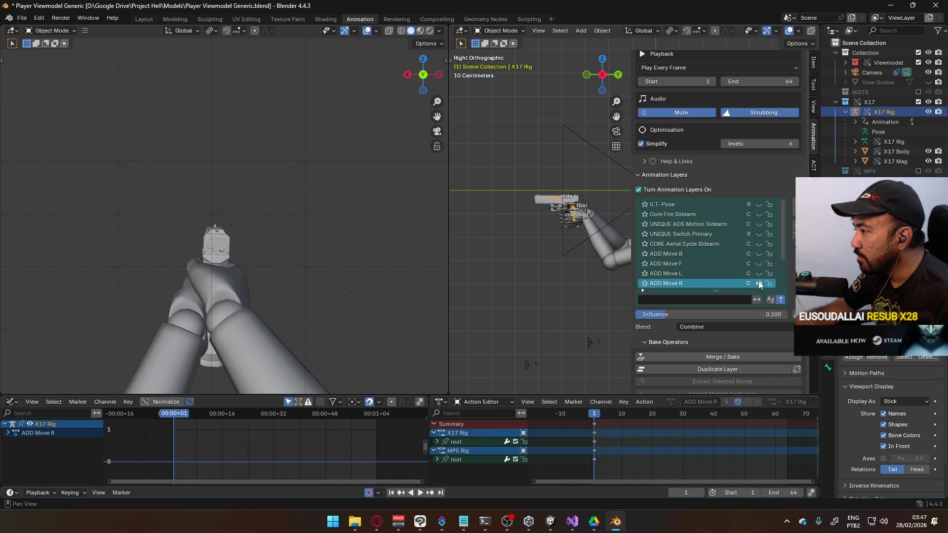
{"action": "scroll", "coordinate": [748, 272], "scroll_direction": "down", "scroll_amount": 2}
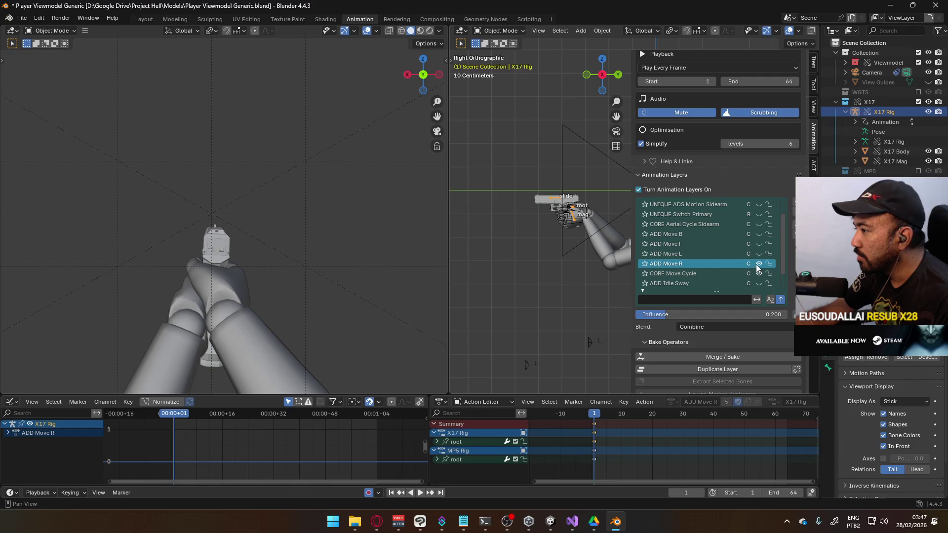
{"action": "left_click", "coordinate": [725, 273]}
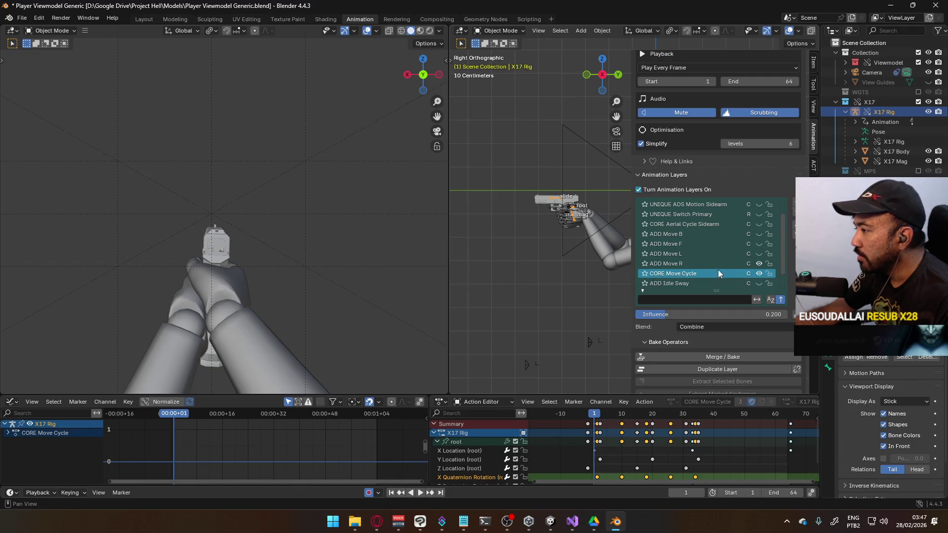
{"action": "left_click", "coordinate": [719, 264]}
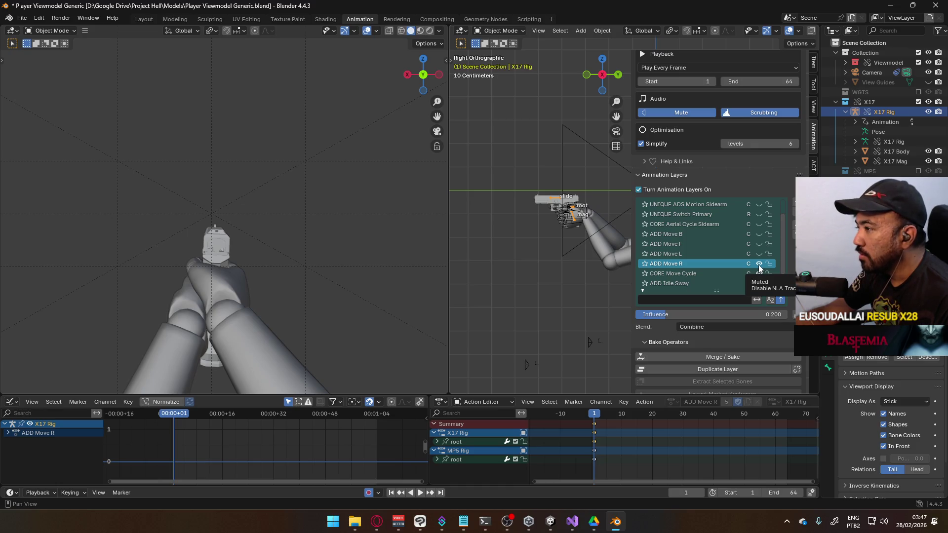
Mute ADD Move R, enable ADD Move L at 0.200 influence, and reselect the Viewmodel Rig
{"action": "mouse_move", "coordinate": [711, 314]}
{"action": "left_mouse_down"}
{"action": "mouse_move", "coordinate": [762, 314]}
{"action": "mouse_move", "coordinate": [714, 314]}
{"action": "left_mouse_up"}
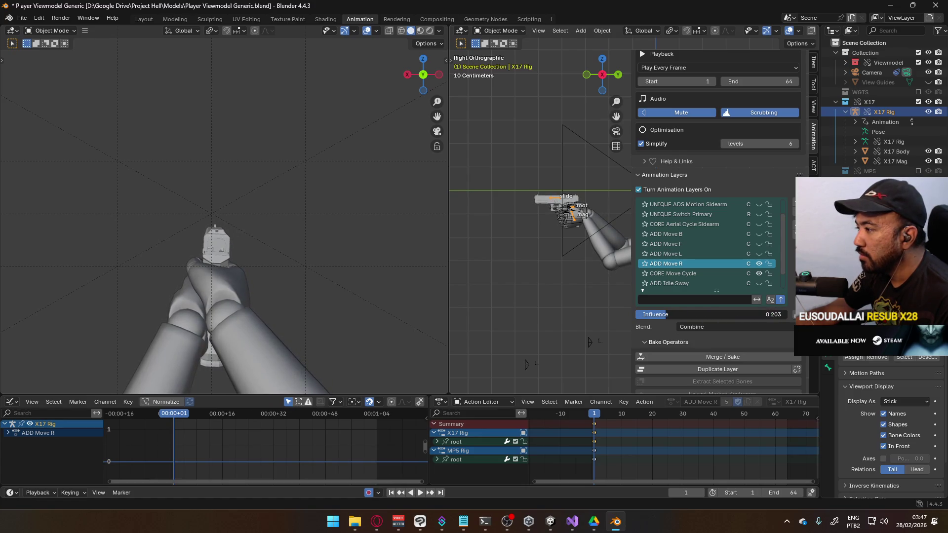
{"action": "left_click", "coordinate": [759, 254]}
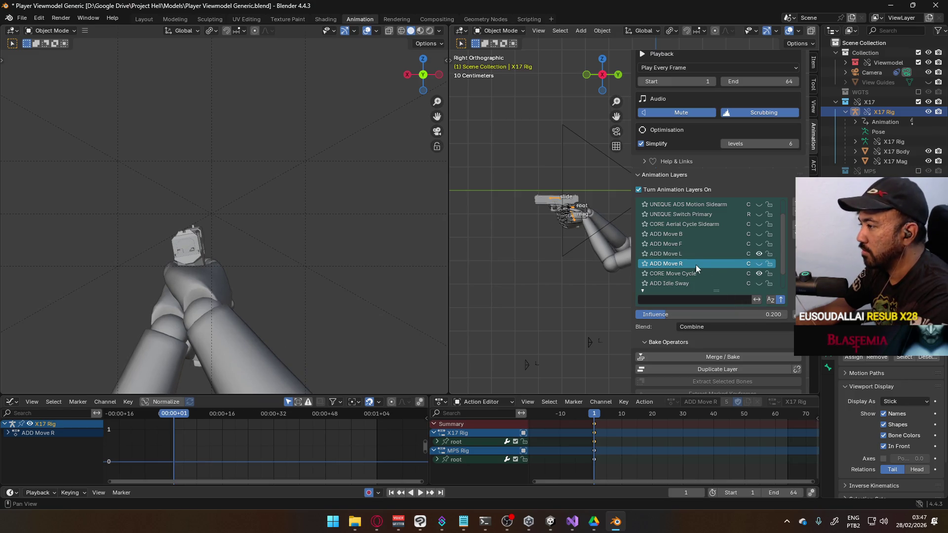
{"action": "left_click", "coordinate": [686, 254]}
{"action": "left_click", "coordinate": [759, 314]}
{"action": "type", "text": ".2"}
{"action": "key", "text": "Return"}
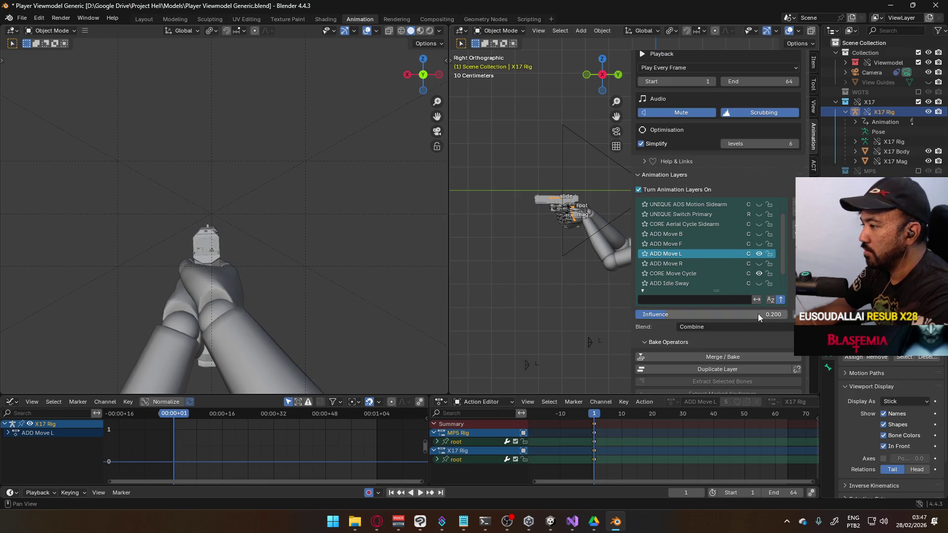
{"action": "left_click", "coordinate": [585, 217]}
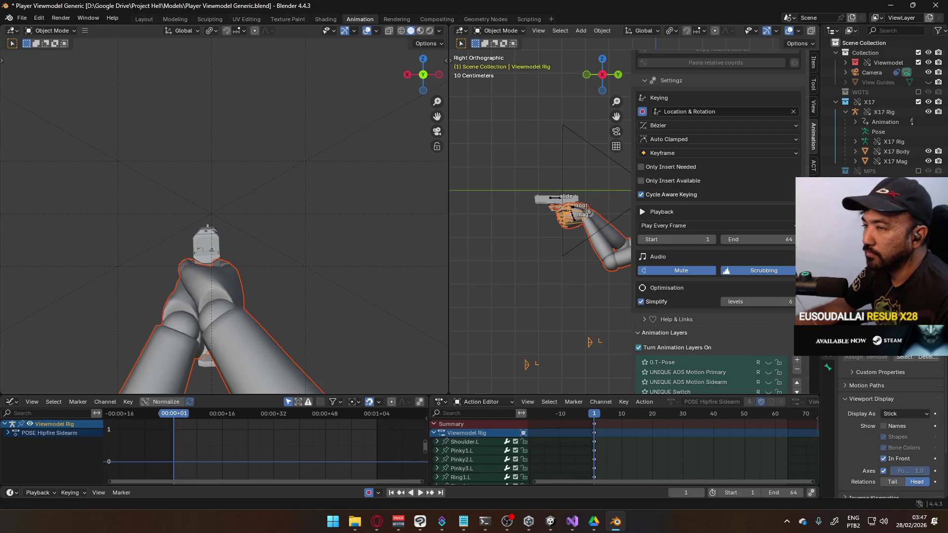
Save the project and export Viewmodel@ADS Sidearm Move L (20% Influence).fbx
{"action": "key", "text": "ctrl+s"}
{"action": "left_click", "coordinate": [22, 18]}
{"action": "mouse_move", "coordinate": [67, 168]}
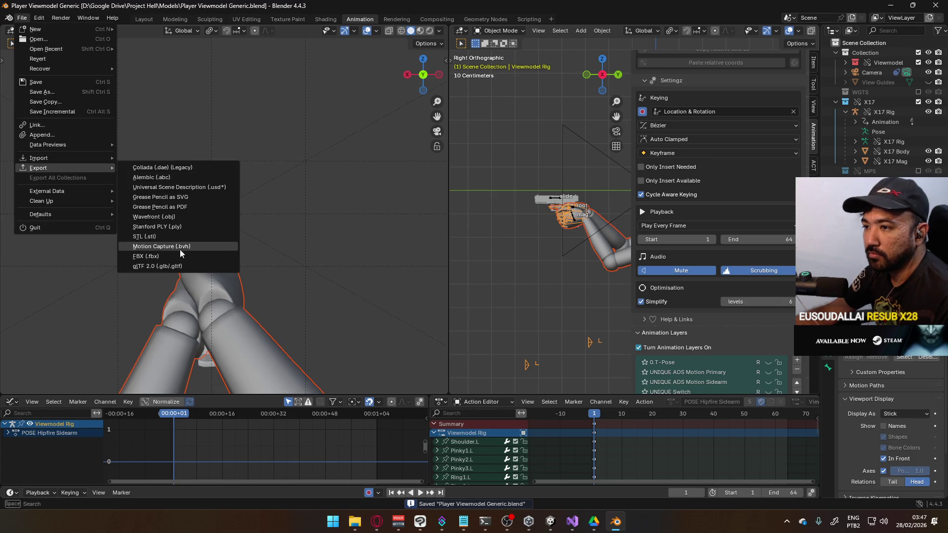
{"action": "left_click", "coordinate": [179, 249]}
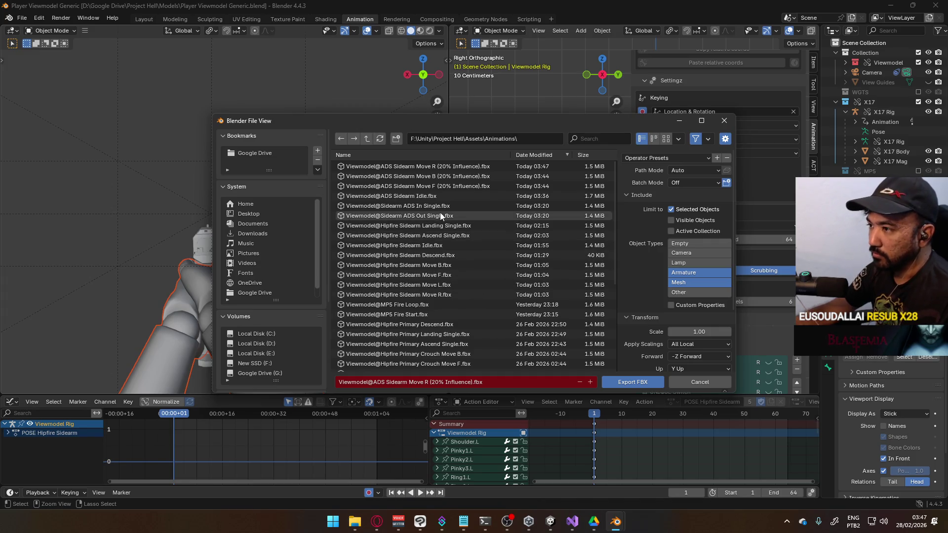
{"action": "left_click", "coordinate": [449, 165]}
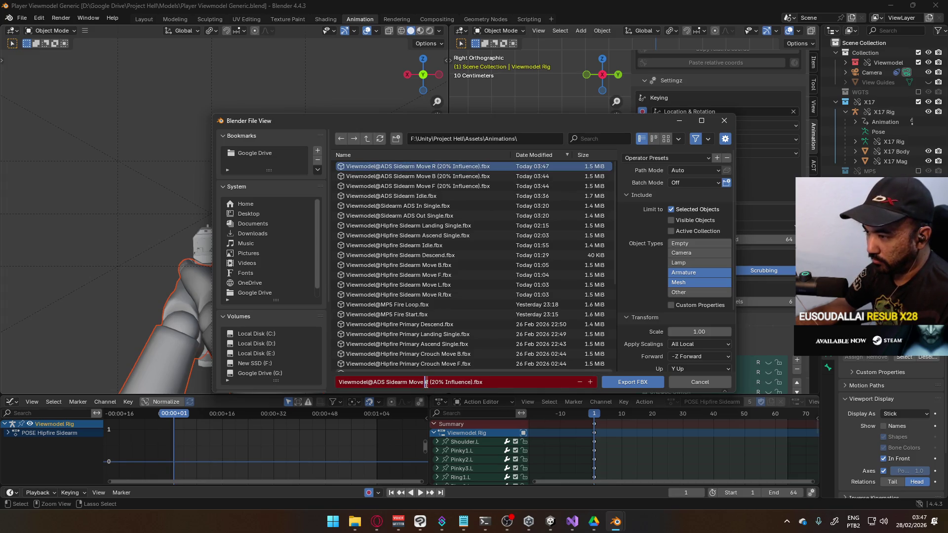
{"action": "type", "text": "L"}
{"action": "key", "text": "Return"}
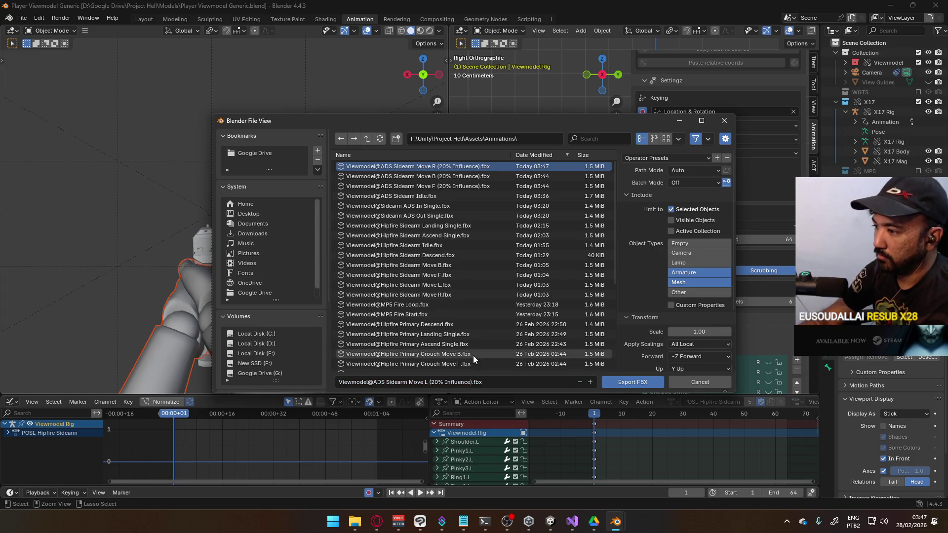
{"action": "left_click", "coordinate": [623, 379]}
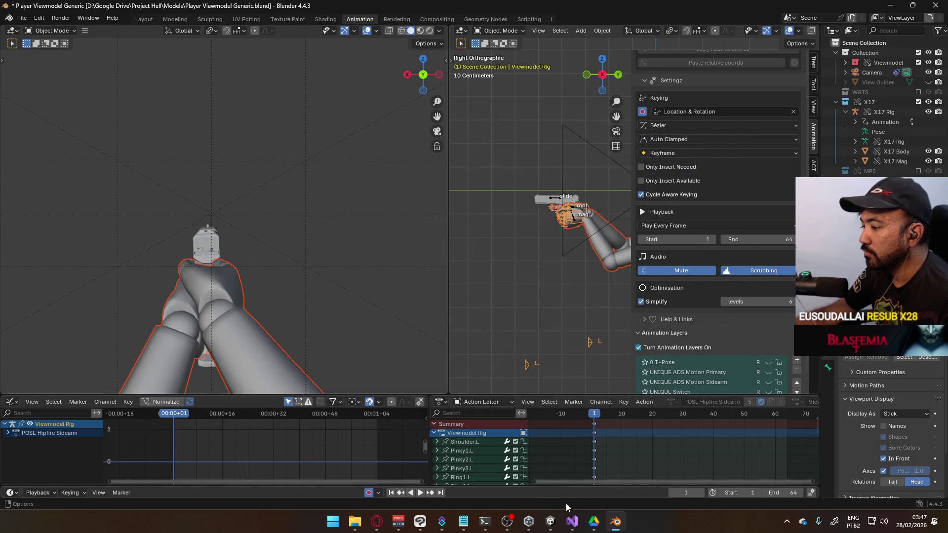
Switch to the Project Hell Unity editor and select the ADS Sidearm Move B asset
{"action": "mouse_move", "coordinate": [555, 523]}
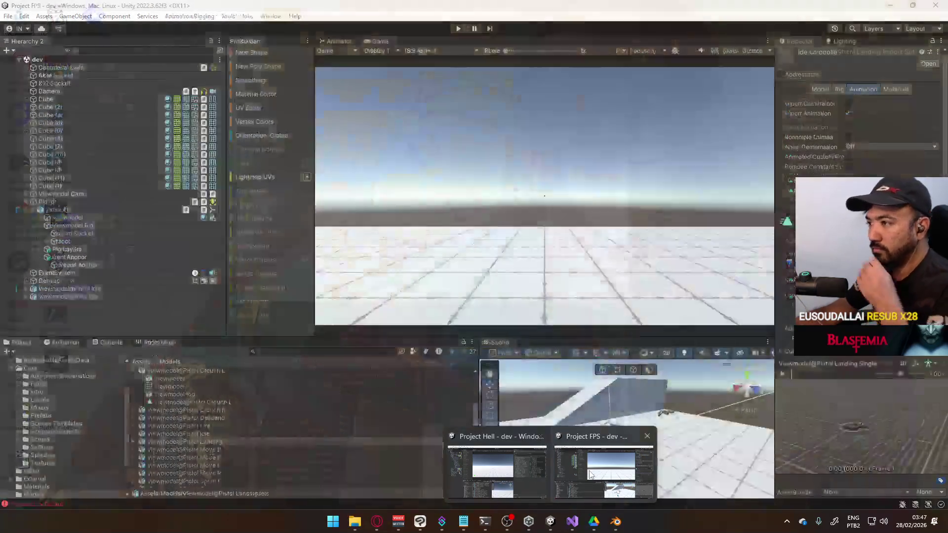
{"action": "mouse_move", "coordinate": [591, 475]}
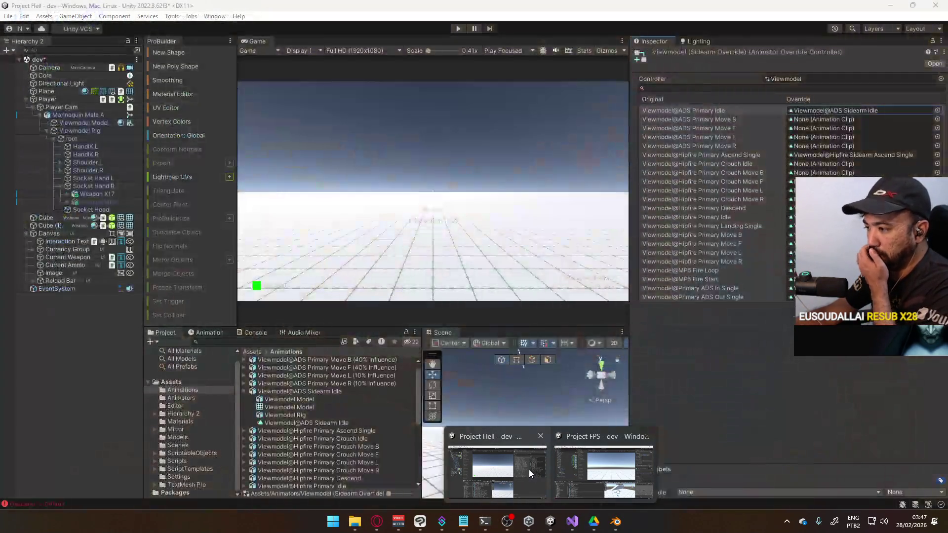
{"action": "left_click", "coordinate": [529, 469]}
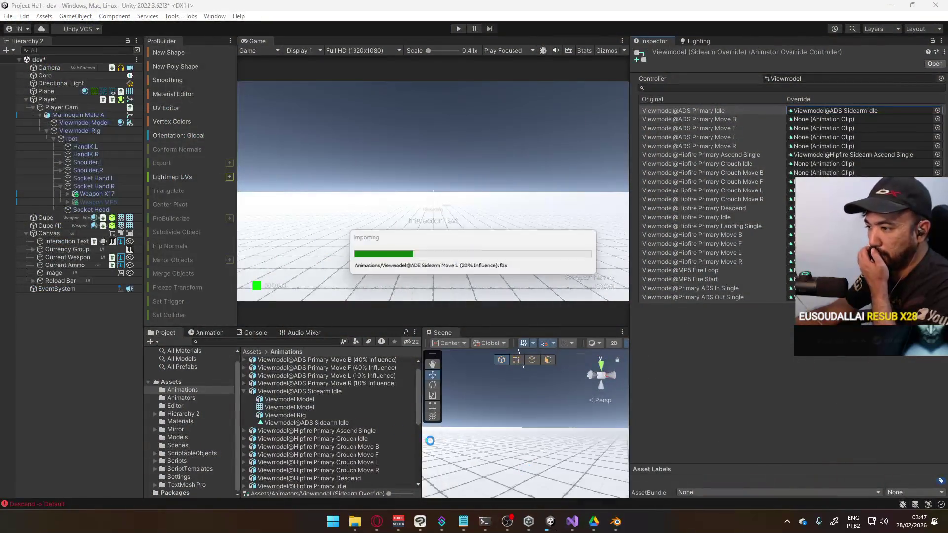
{"action": "left_click", "coordinate": [343, 431]}
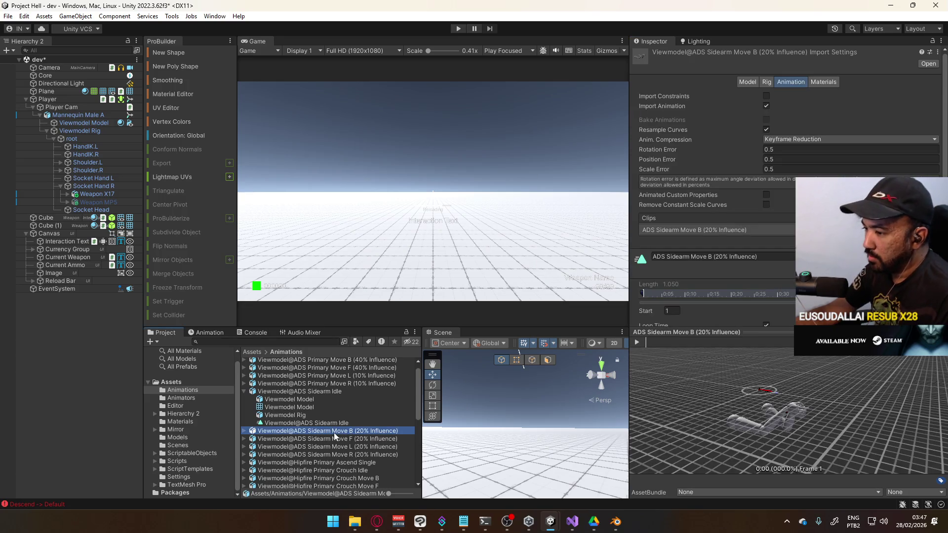
{"action": "left_click", "coordinate": [350, 433]}
{"action": "key", "text": "Return"}
Set compression Off, disable Resample Curves, and rename the clip Viewmodel@ADS Sidearm Move B
{"action": "scroll", "coordinate": [313, 439], "scroll_direction": "down", "scroll_amount": 1}
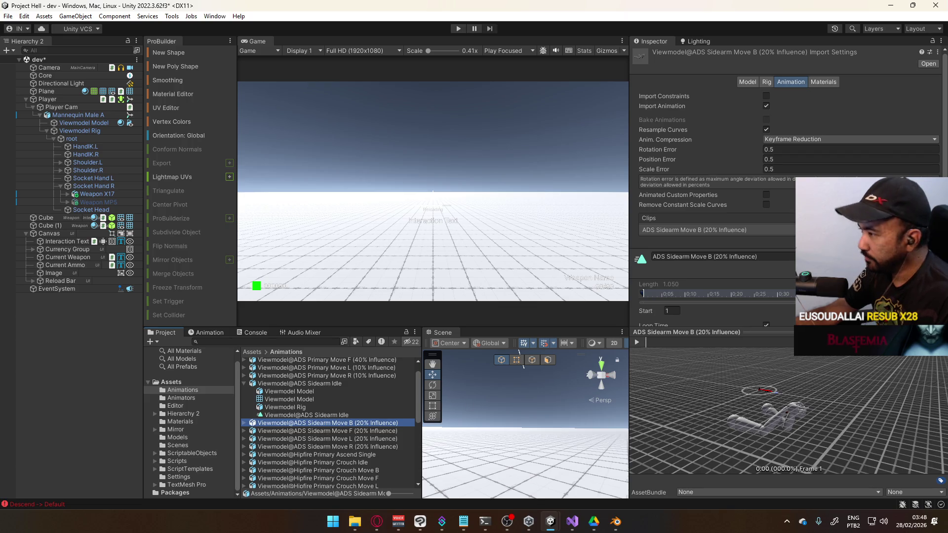
{"action": "left_click", "coordinate": [800, 138]}
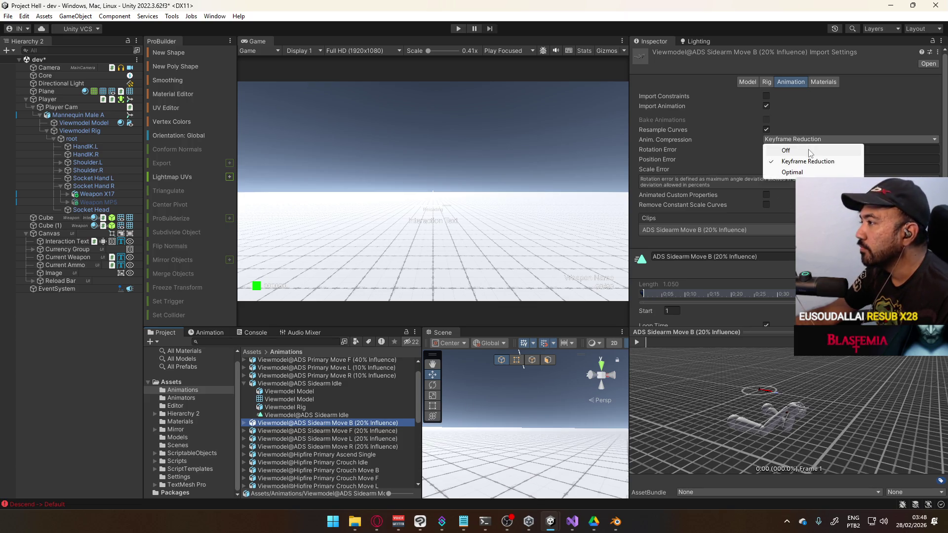
{"action": "left_click", "coordinate": [785, 150]}
{"action": "left_click", "coordinate": [766, 129]}
{"action": "left_click", "coordinate": [770, 210]}
{"action": "type", "text": "Viewmodel@ADS Sidearm Move B"}
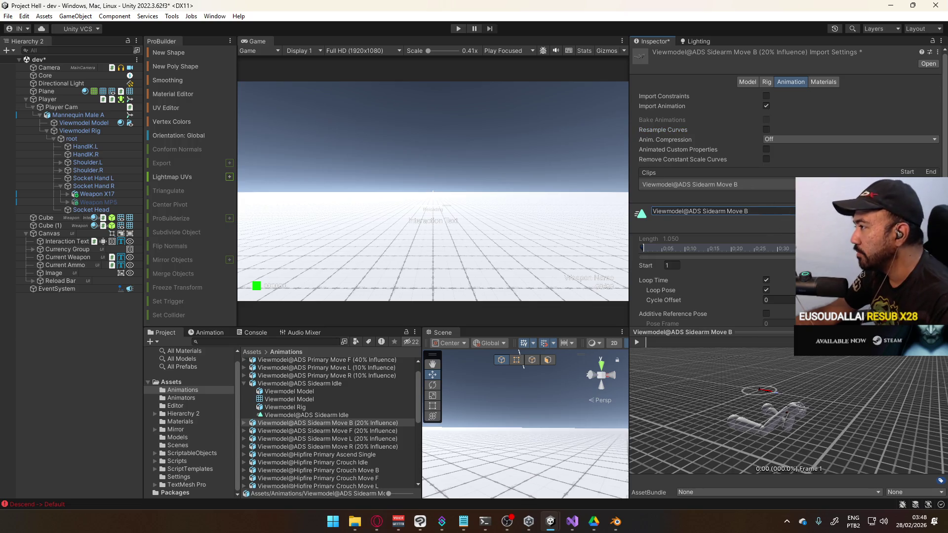
{"action": "scroll", "coordinate": [711, 198], "scroll_direction": "down", "scroll_amount": 4}
{"action": "key", "text": "Return"}
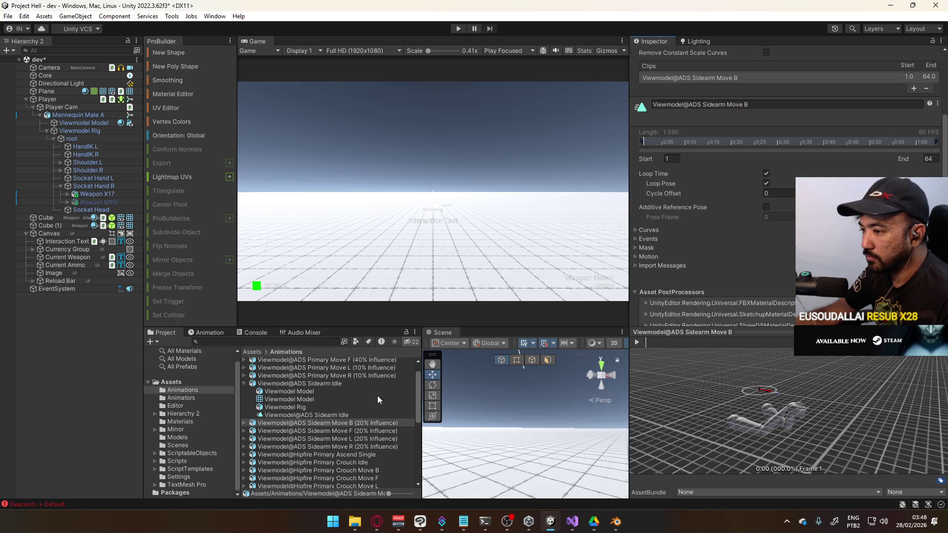
For Move F, disable Resample Curves, set compression Off, and rename the clip Viewmodel@ADS Sidearm Move F
{"action": "left_click", "coordinate": [354, 432]}
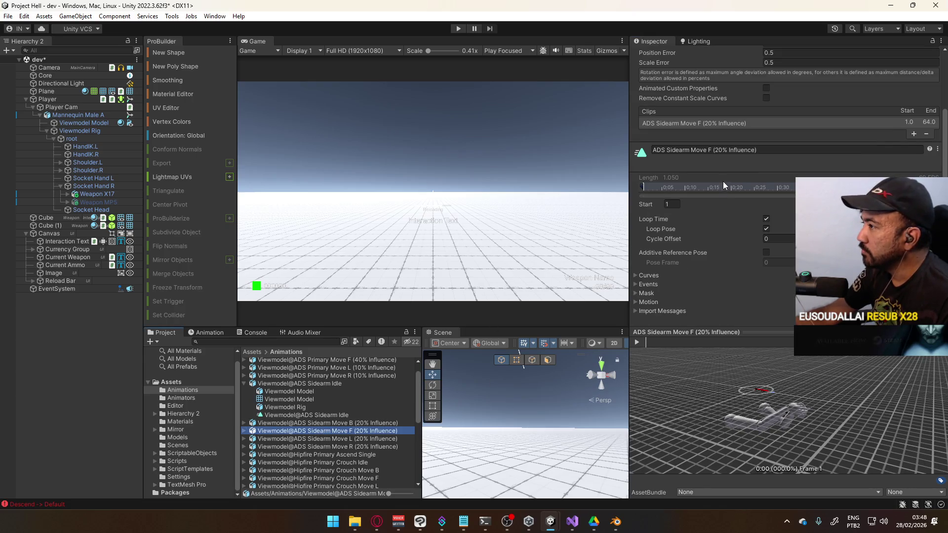
{"action": "left_click", "coordinate": [353, 432]}
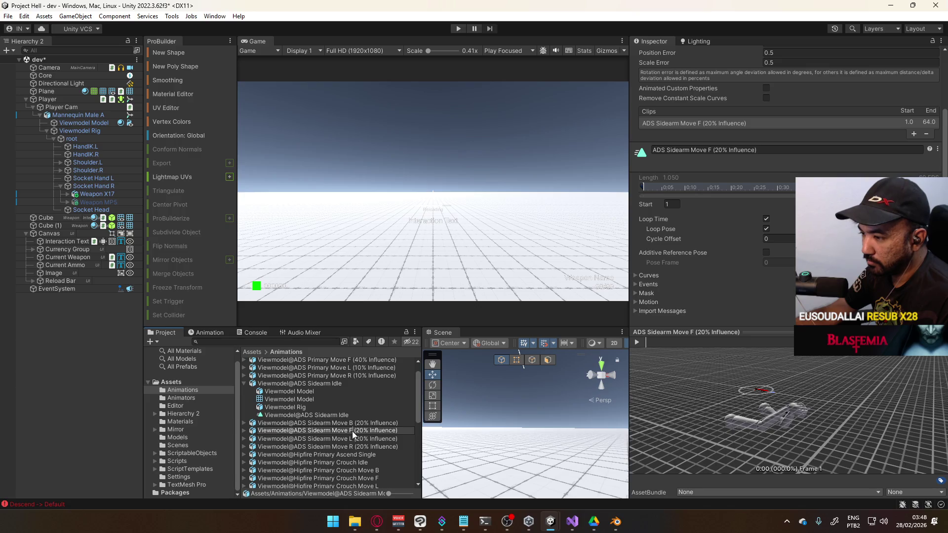
{"action": "scroll", "coordinate": [348, 443], "scroll_direction": "down", "scroll_amount": 1}
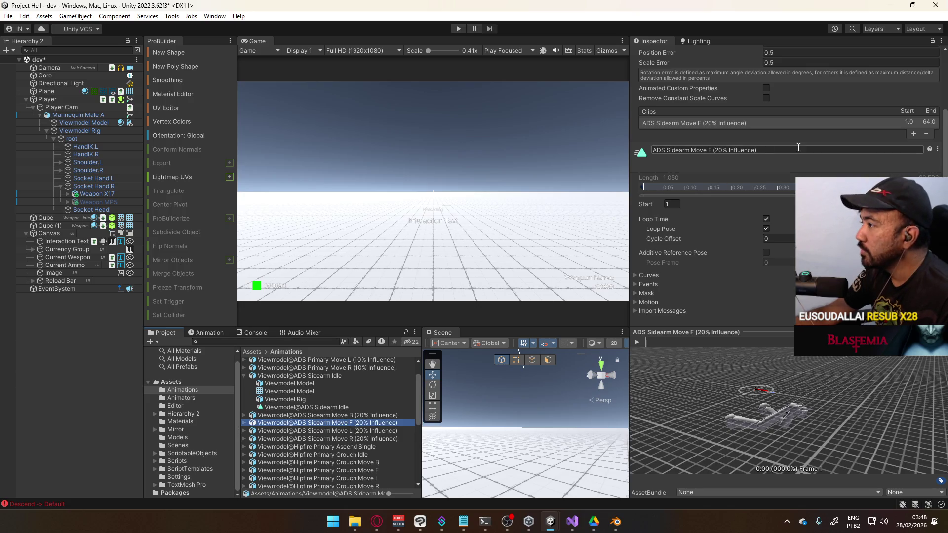
{"action": "scroll", "coordinate": [779, 160], "scroll_direction": "up", "scroll_amount": 3}
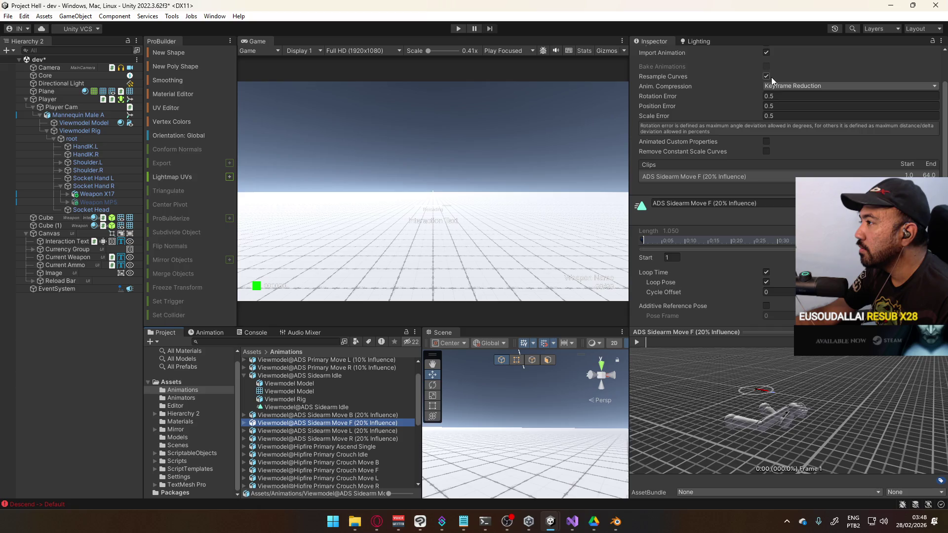
{"action": "left_click", "coordinate": [767, 76]}
{"action": "left_click", "coordinate": [779, 86]}
{"action": "left_click", "coordinate": [780, 90]}
{"action": "left_click", "coordinate": [768, 158]}
{"action": "type", "text": "Viewmodel@ADS Sidearm Move F"}
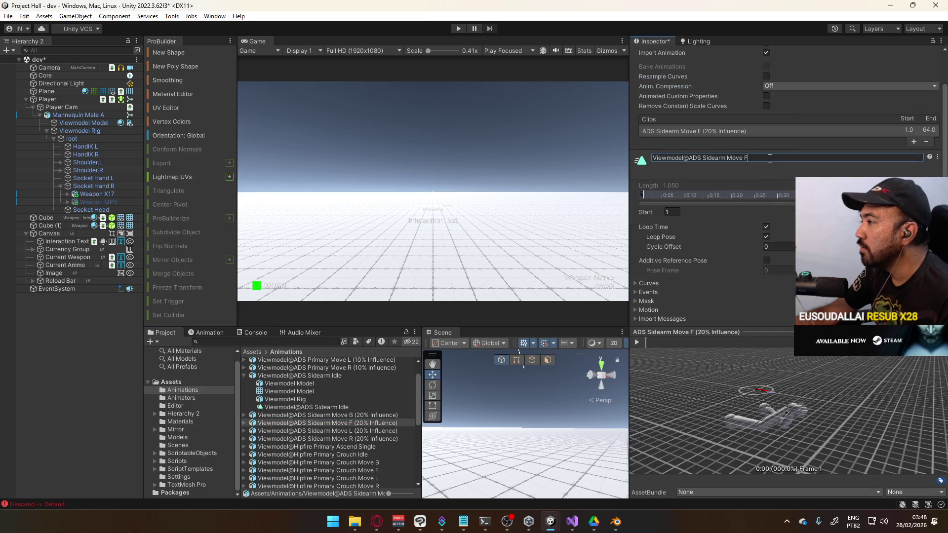
{"action": "key", "text": "Return"}
{"action": "scroll", "coordinate": [785, 198], "scroll_direction": "down", "scroll_amount": 5}
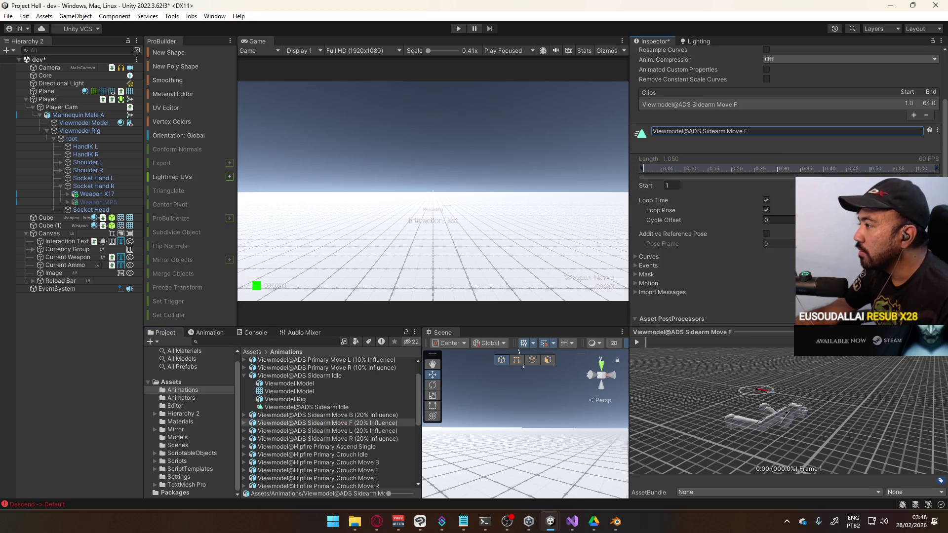
Set Move L's compression Off and delete the (20% Influence) suffix from its clip name
{"action": "left_click", "coordinate": [371, 430]}
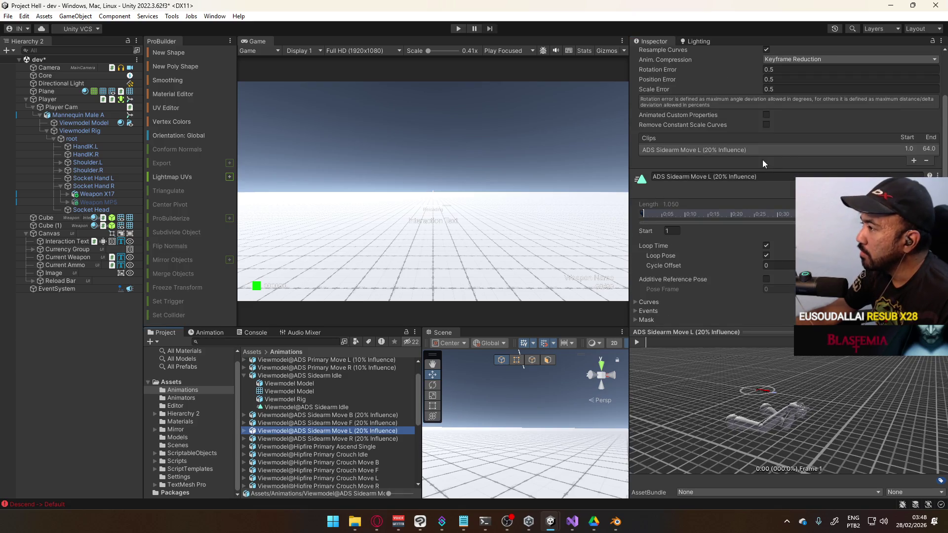
{"action": "left_click", "coordinate": [790, 59]}
{"action": "left_click", "coordinate": [771, 66]}
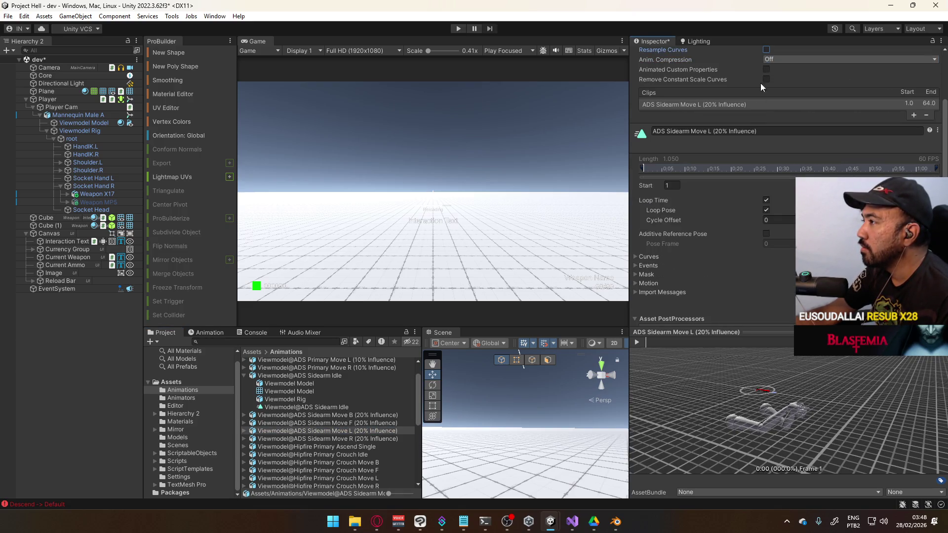
{"action": "left_click_drag", "start_coordinate": [773, 131], "coordinate": [718, 135]}
{"action": "key", "text": "BackSpace"}
{"action": "key", "text": "Return"}
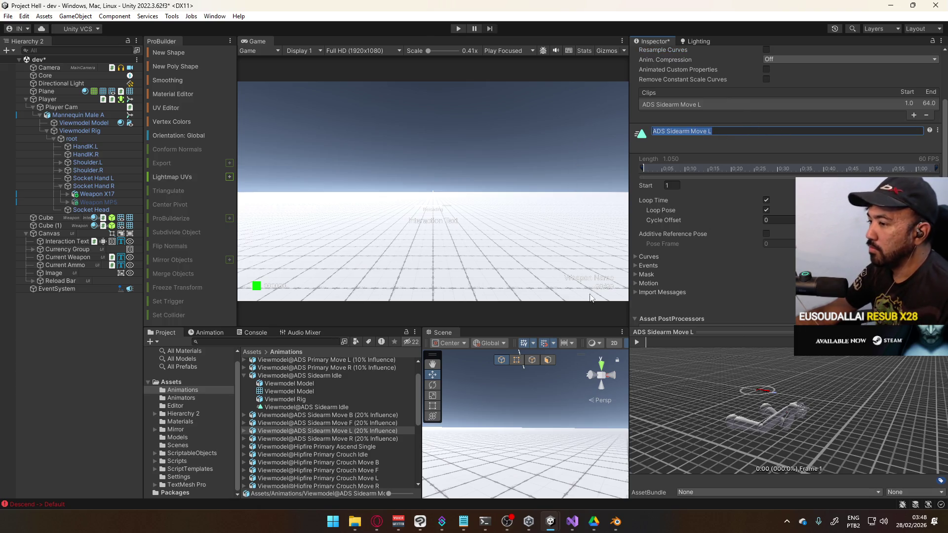
In the browser, close the Dark Knight soundtrack tab and resume the Noragami opening video
{"action": "left_click", "coordinate": [377, 521]}
{"action": "left_click", "coordinate": [262, 133]}
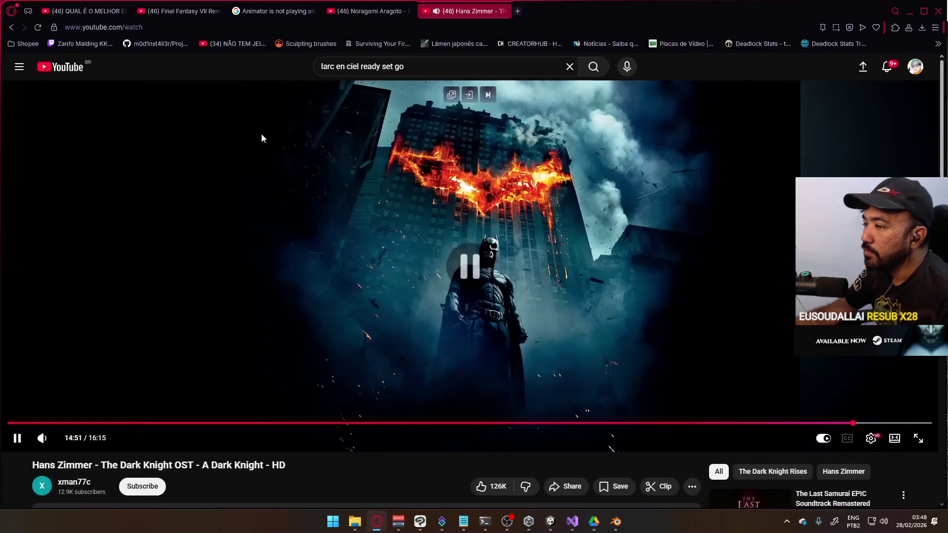
{"action": "left_click", "coordinate": [74, 69]}
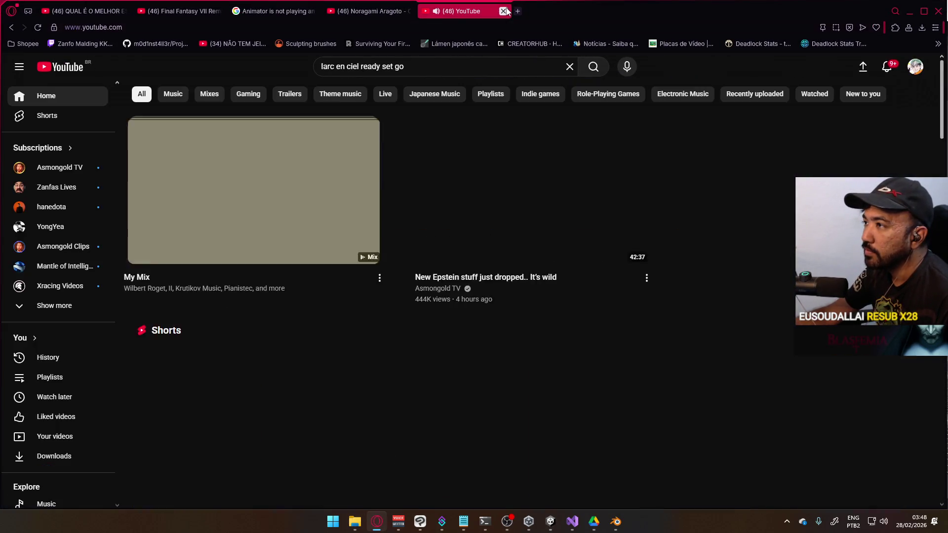
{"action": "key", "text": "ctrl+w"}
{"action": "left_click", "coordinate": [443, 163]}
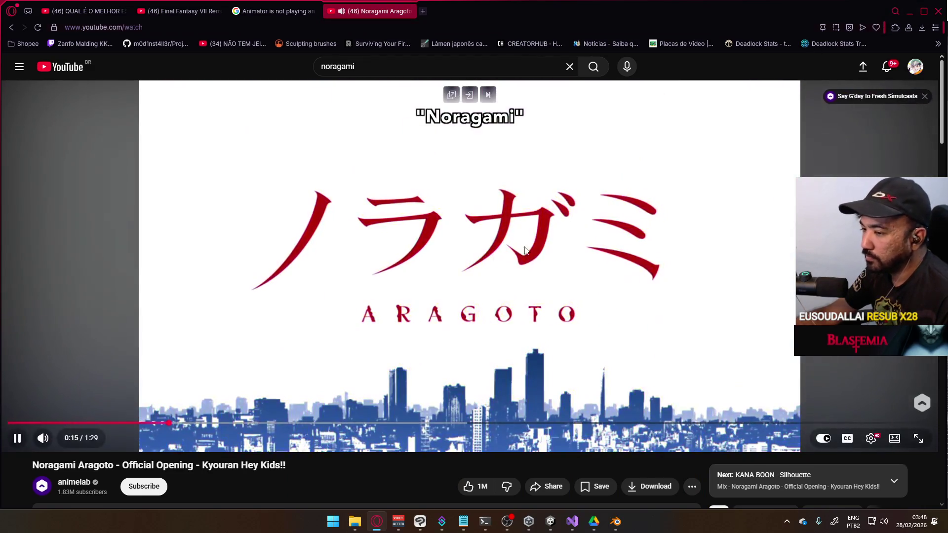
{"action": "left_click", "coordinate": [909, 11]}
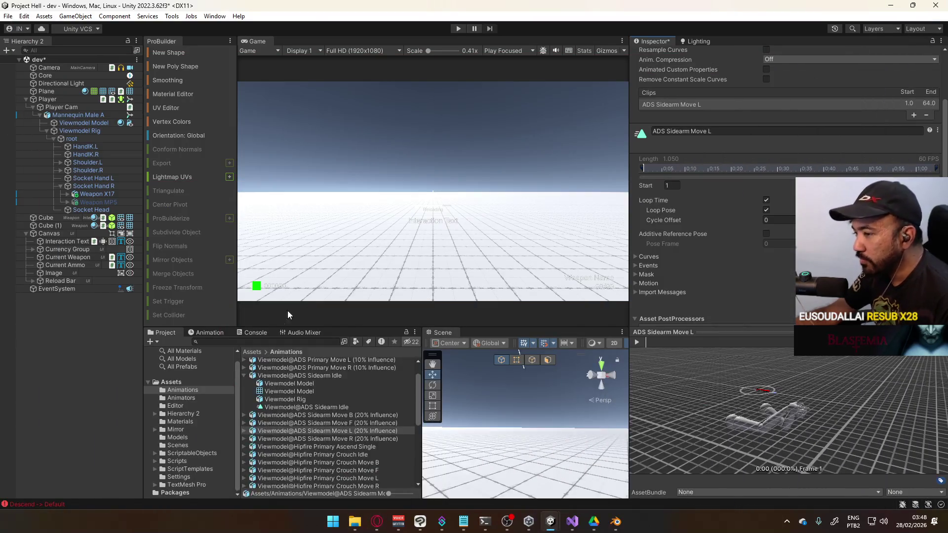
Apply the pending Move L import settings
{"action": "scroll", "coordinate": [739, 239], "scroll_direction": "up", "scroll_amount": 3}
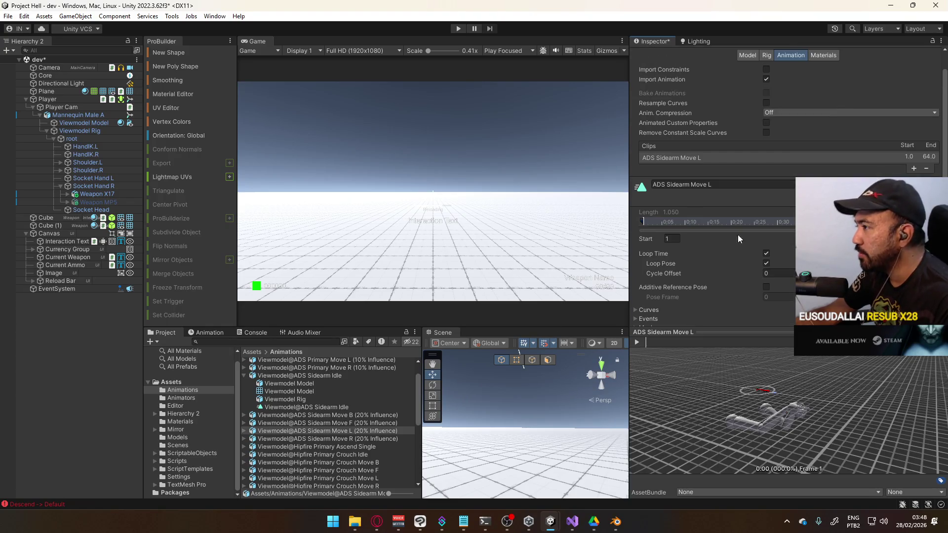
{"action": "scroll", "coordinate": [788, 312], "scroll_direction": "up", "scroll_amount": 2}
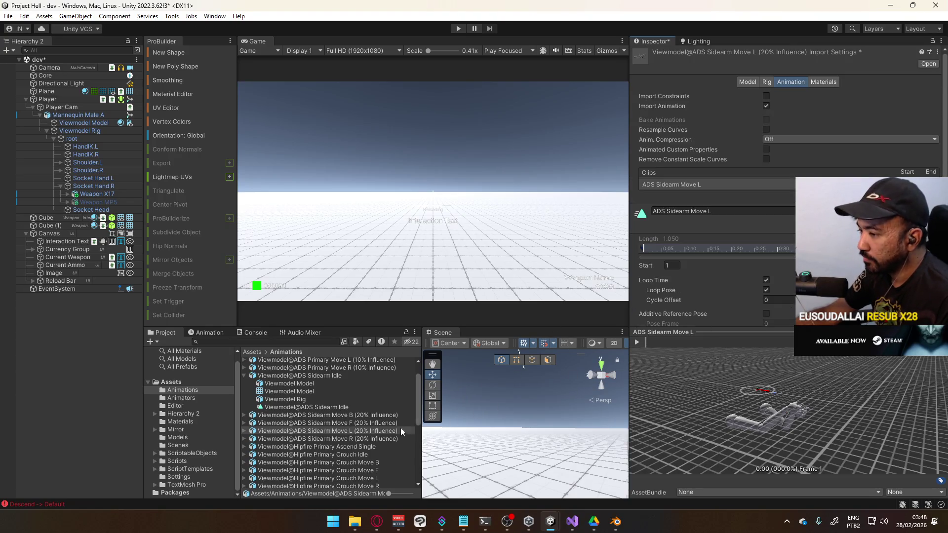
{"action": "scroll", "coordinate": [736, 291], "scroll_direction": "down", "scroll_amount": 10}
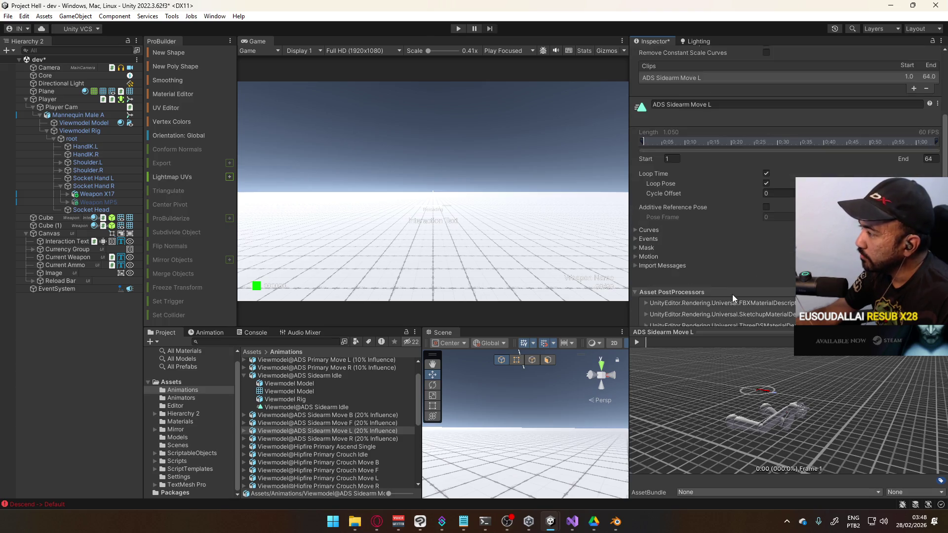
{"action": "left_click", "coordinate": [350, 423]}
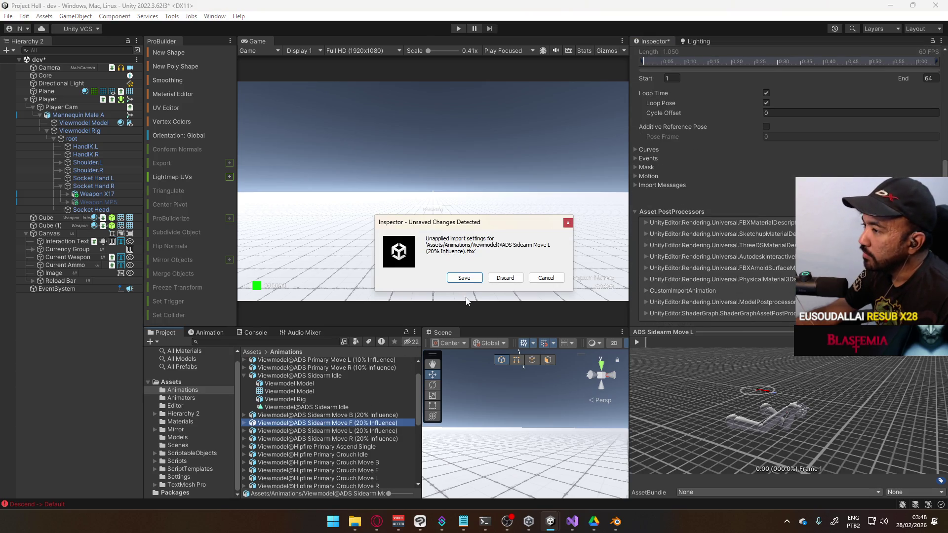
{"action": "left_click", "coordinate": [463, 278]}
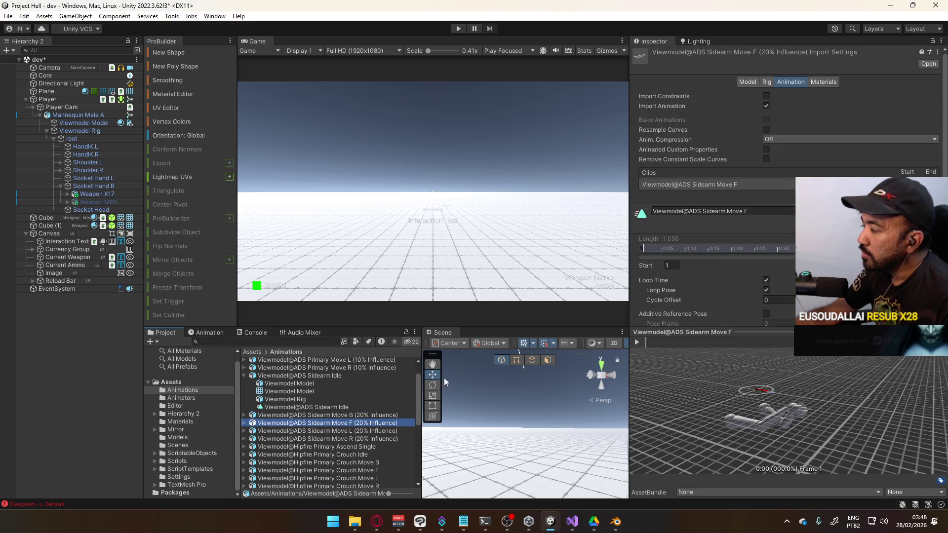
Select Move R and remove the (20% Influence) suffix from its clip name
{"action": "left_click", "coordinate": [375, 416]}
{"action": "left_click", "coordinate": [375, 423]}
{"action": "left_click", "coordinate": [377, 433]}
{"action": "left_click", "coordinate": [377, 438]}
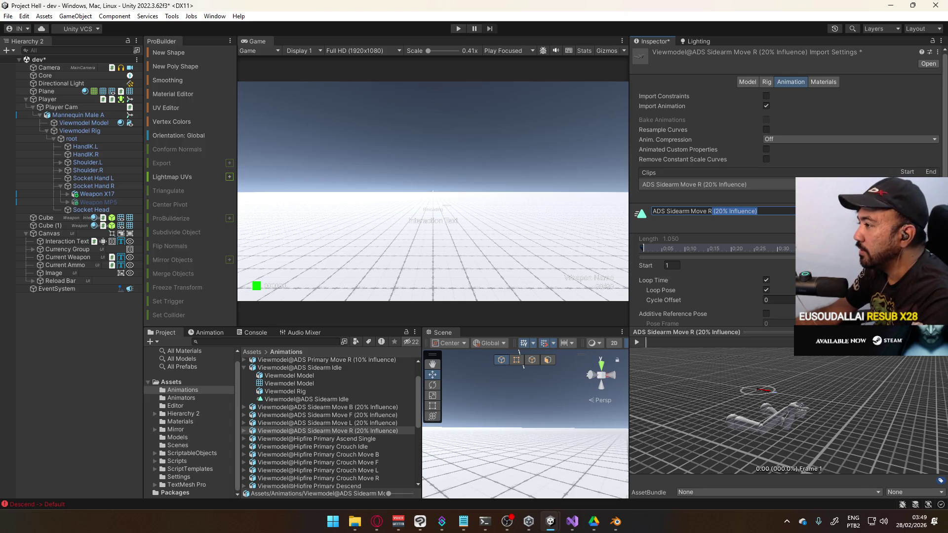
{"action": "key", "text": "BackSpace"}
{"action": "scroll", "coordinate": [716, 197], "scroll_direction": "down", "scroll_amount": 4}
{"action": "key", "text": "Return"}
Reselect the ADS Sidearm Move R asset and copy its full asset name
{"action": "left_click", "coordinate": [363, 422]}
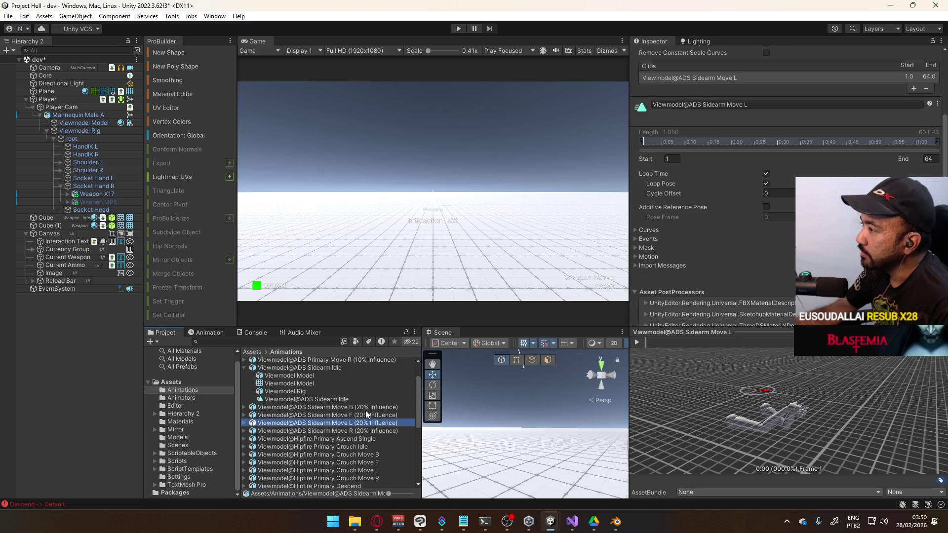
{"action": "left_click", "coordinate": [365, 400]}
{"action": "left_click", "coordinate": [368, 405]}
{"action": "left_click", "coordinate": [372, 416]}
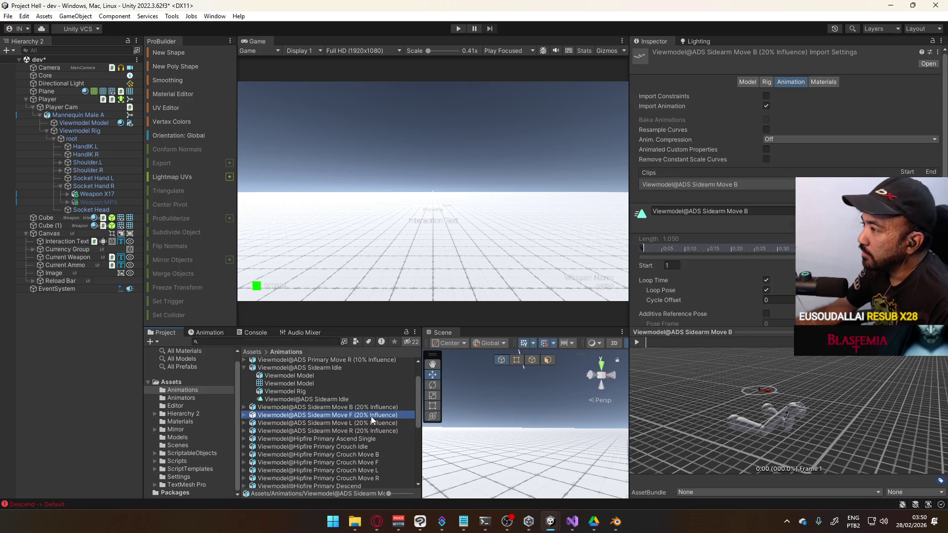
{"action": "left_click", "coordinate": [372, 422]}
{"action": "left_click", "coordinate": [372, 431]}
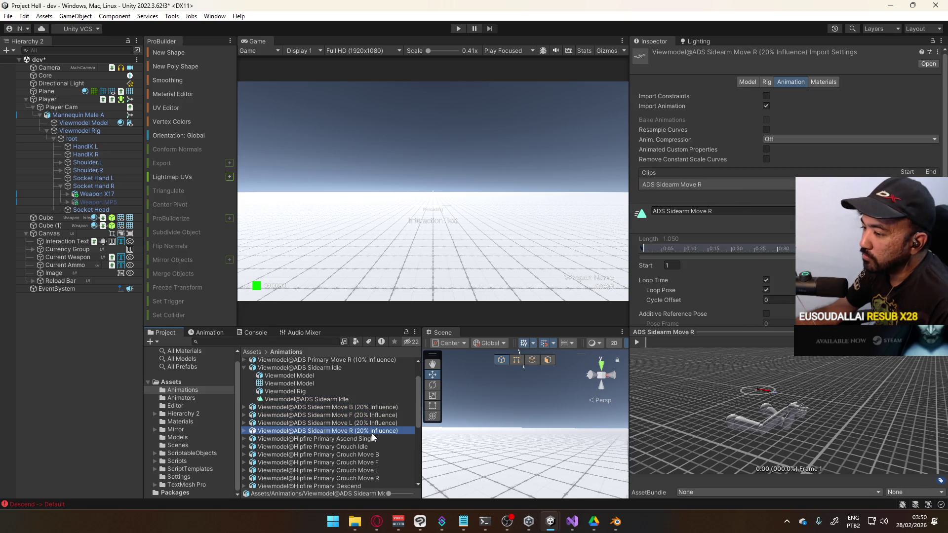
{"action": "left_click", "coordinate": [353, 431]}
{"action": "left_click_drag", "start_coordinate": [352, 431], "coordinate": [257, 432]}
{"action": "key", "text": "ctrl+c"}
{"action": "scroll", "coordinate": [328, 427], "scroll_direction": "down", "scroll_amount": 1}
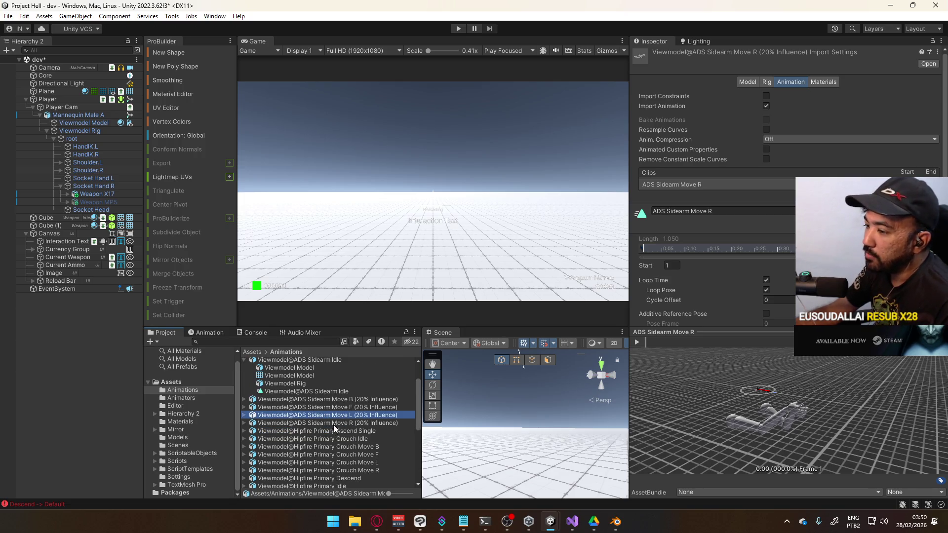
{"action": "key", "text": "ctrl+a"}
Paste it as the clip name Viewmodel@ADS Sidearm Move R and apply the import changes
{"action": "left_click", "coordinate": [742, 208]}
{"action": "key", "text": "ctrl+v"}
{"action": "key", "text": "Return"}
{"action": "scroll", "coordinate": [743, 207], "scroll_direction": "down", "scroll_amount": 3}
{"action": "left_click", "coordinate": [919, 325]}
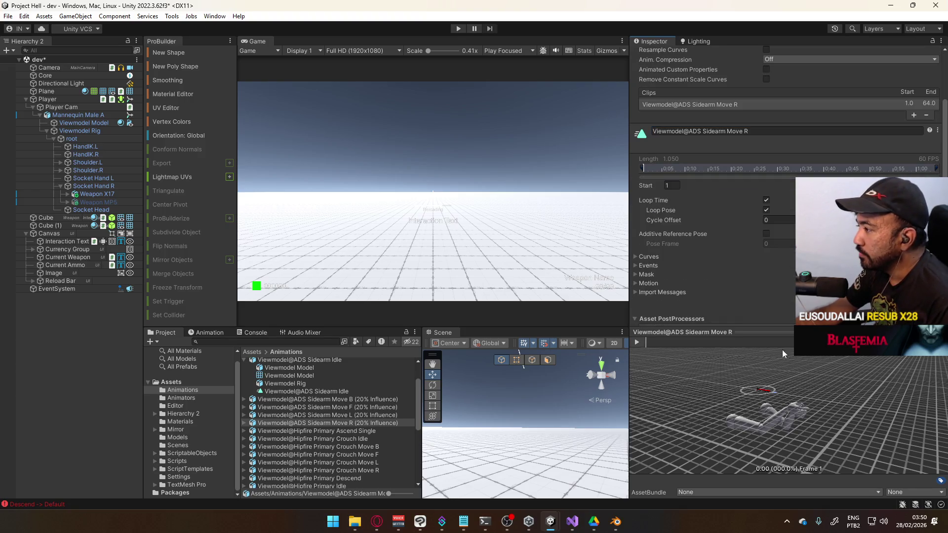
Review the Move B and Move R clip import settings
{"action": "left_click", "coordinate": [361, 416]}
{"action": "left_click", "coordinate": [363, 406]}
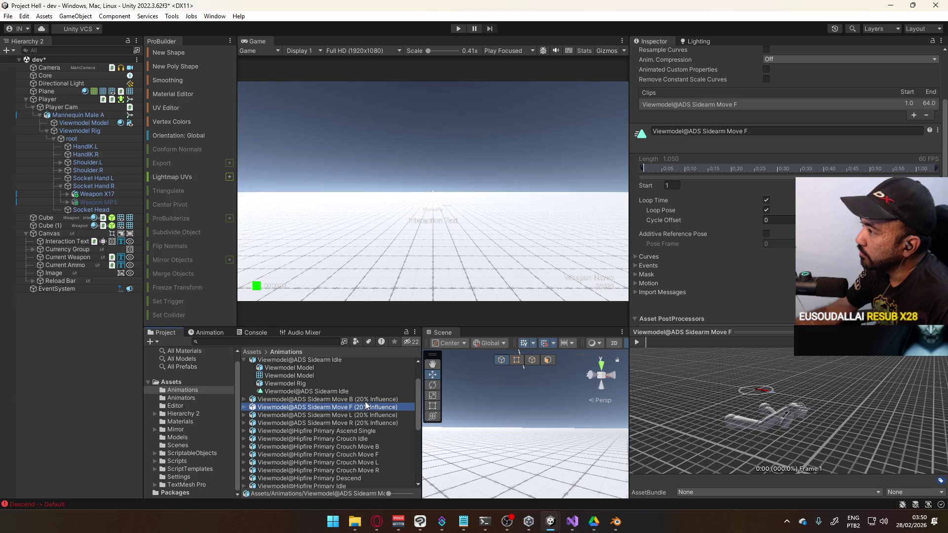
{"action": "left_click", "coordinate": [365, 400]}
{"action": "left_click", "coordinate": [372, 408]}
{"action": "left_click", "coordinate": [372, 416]}
{"action": "left_click", "coordinate": [372, 424]}
{"action": "left_click", "coordinate": [374, 406]}
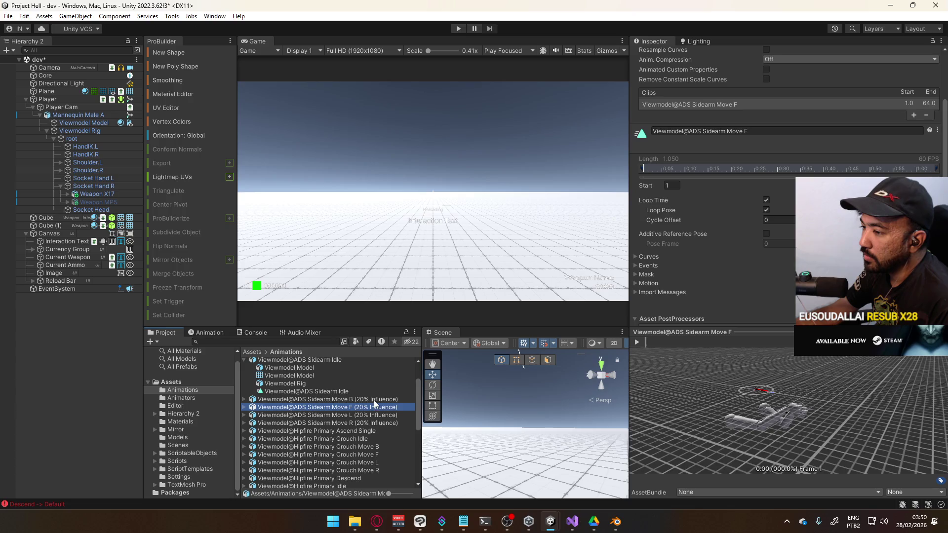
{"action": "left_click", "coordinate": [375, 400]}
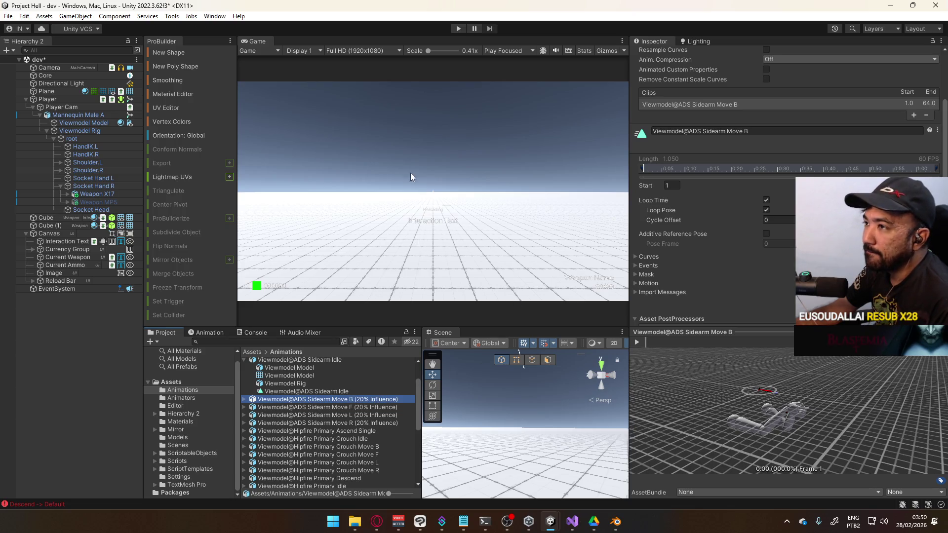
{"action": "left_click", "coordinate": [377, 521]}
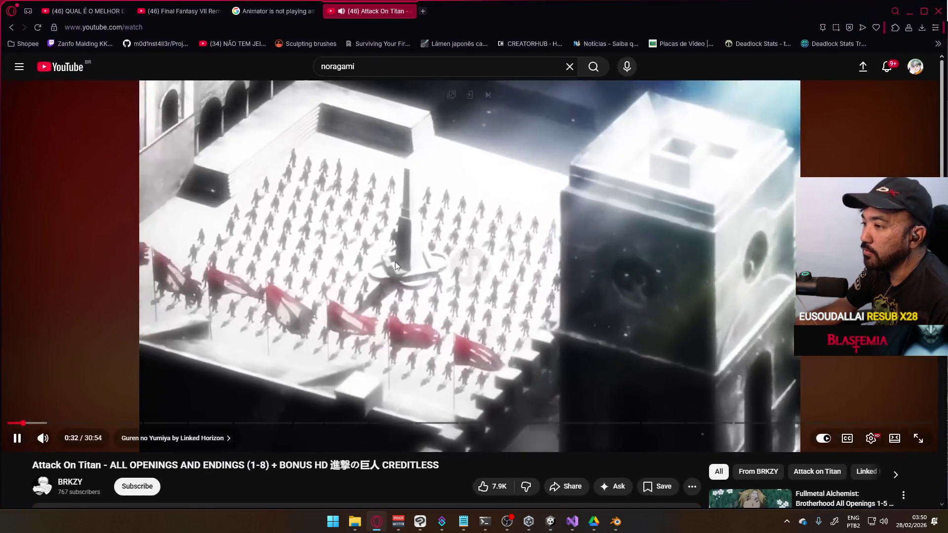
Search YouTube for 'death parade op' and play Death Parade - Opening | Flyers
{"action": "left_click", "coordinate": [422, 66]}
{"action": "type", "text": "deat"}
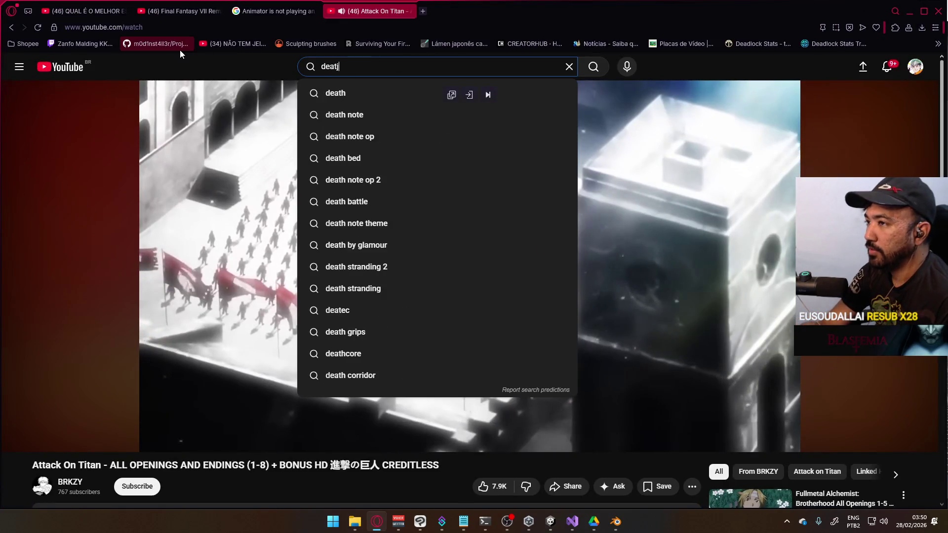
{"action": "type", "text": "h parade op"}
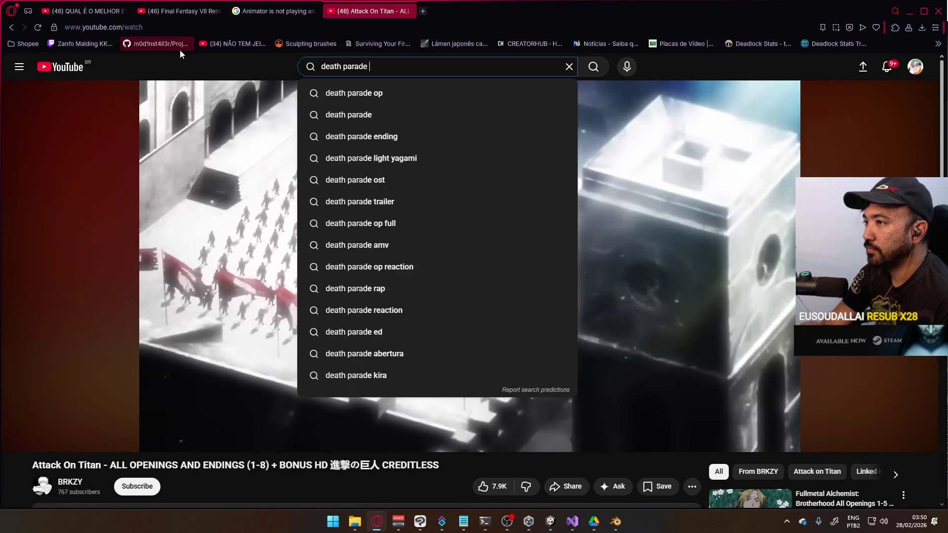
{"action": "key", "text": "Return"}
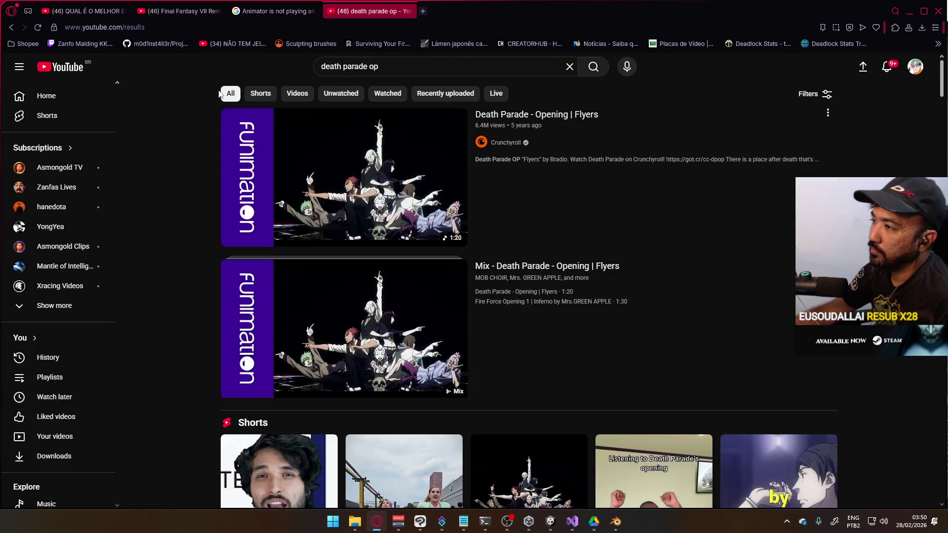
{"action": "mouse_move", "coordinate": [380, 169]}
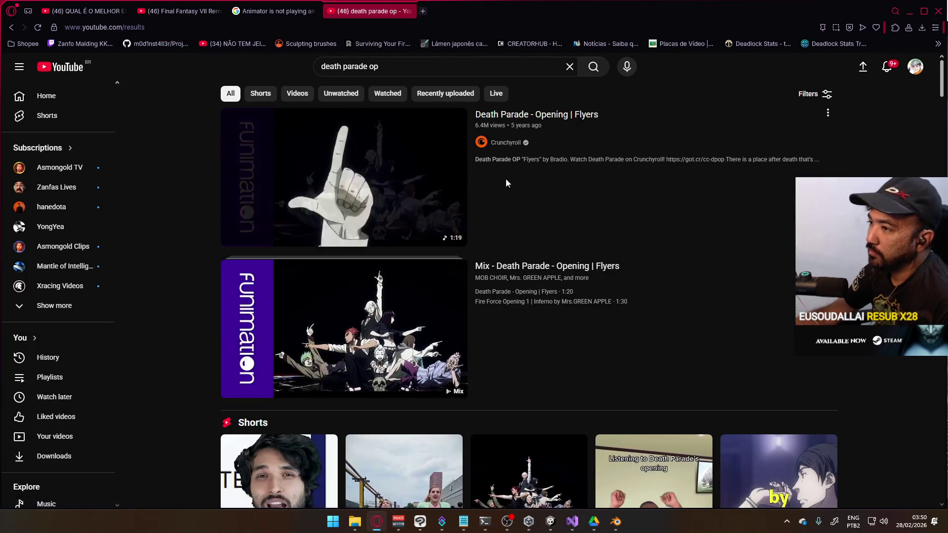
{"action": "left_click", "coordinate": [292, 343]}
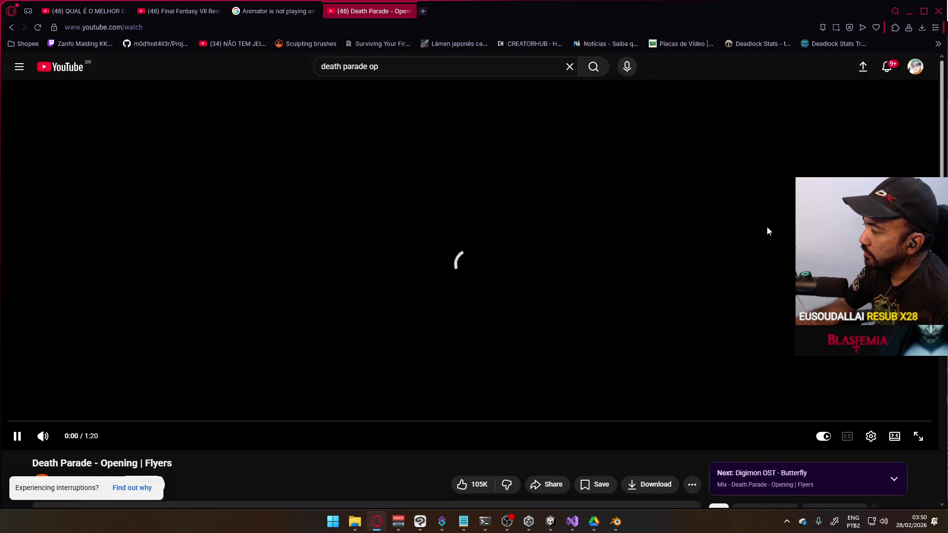
{"action": "scroll", "coordinate": [769, 228], "scroll_direction": "down", "scroll_amount": 4}
{"action": "scroll", "coordinate": [742, 193], "scroll_direction": "up", "scroll_amount": 4}
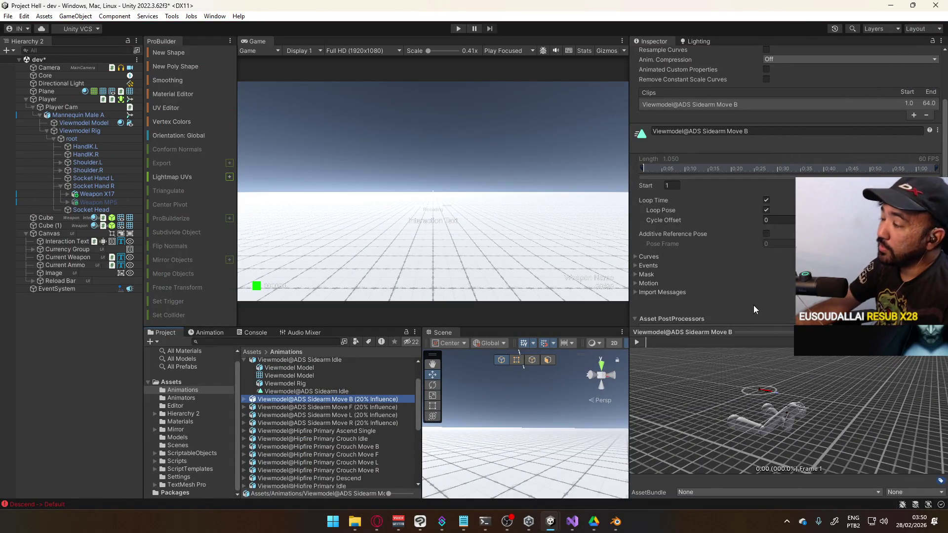
Check the ADS Sidearm Move B, L and R imports, including Move B's Rig and Animation settings
{"action": "scroll", "coordinate": [748, 308], "scroll_direction": "up", "scroll_amount": 3}
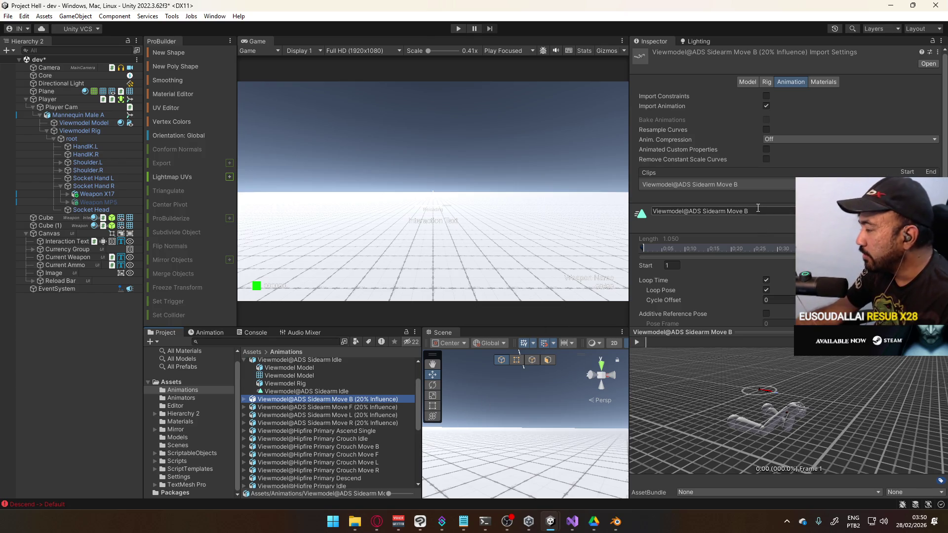
{"action": "left_click", "coordinate": [372, 405]}
{"action": "left_click", "coordinate": [371, 415]}
{"action": "left_click", "coordinate": [368, 423]}
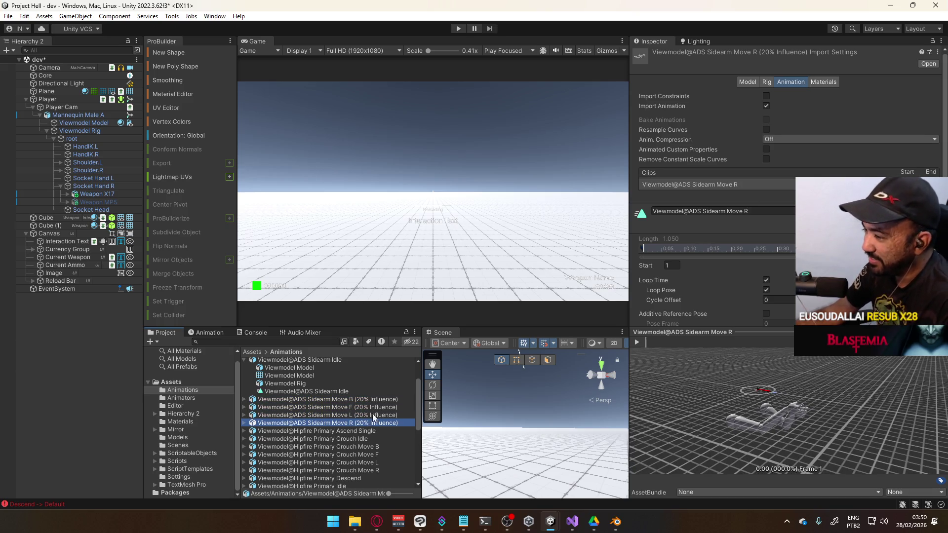
{"action": "left_click", "coordinate": [381, 398]}
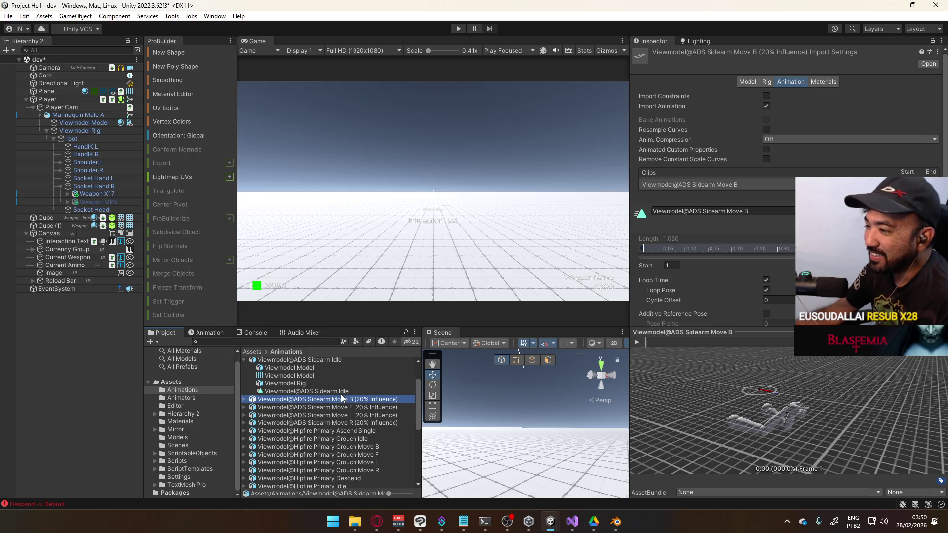
{"action": "left_click", "coordinate": [768, 82]}
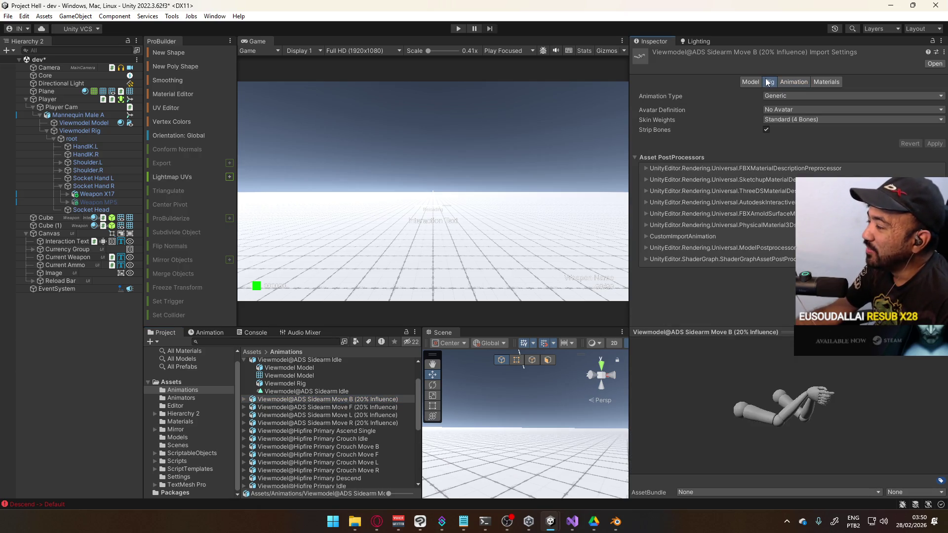
{"action": "left_click", "coordinate": [789, 83]}
Look through neighbouring imports like Hipfire Primary Ascend Single and ADS Sidearm Idle, then reselect Move B
{"action": "left_click", "coordinate": [328, 406]}
{"action": "left_click", "coordinate": [343, 416]}
{"action": "left_click", "coordinate": [345, 430]}
{"action": "key", "text": "Up"}
{"action": "key", "text": "Up"}
{"action": "key", "text": "Up"}
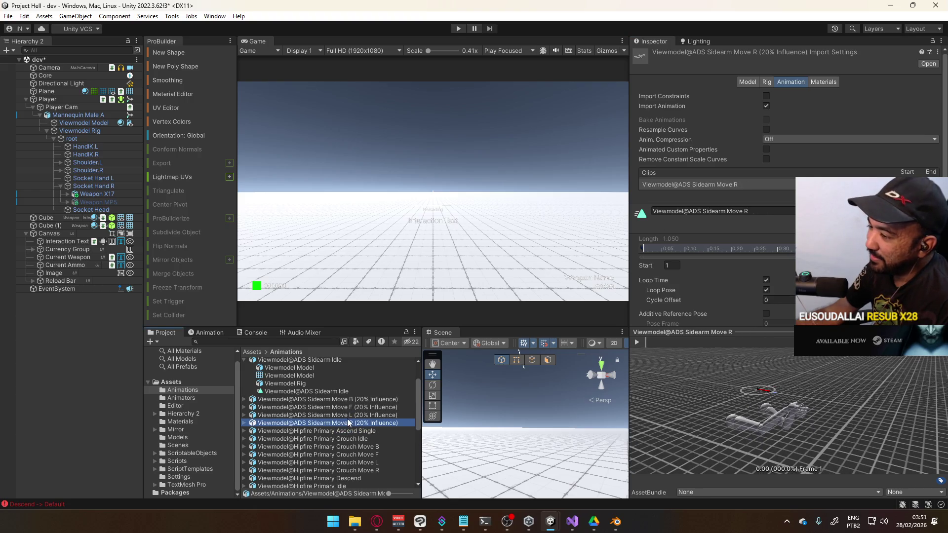
{"action": "left_click", "coordinate": [350, 401]}
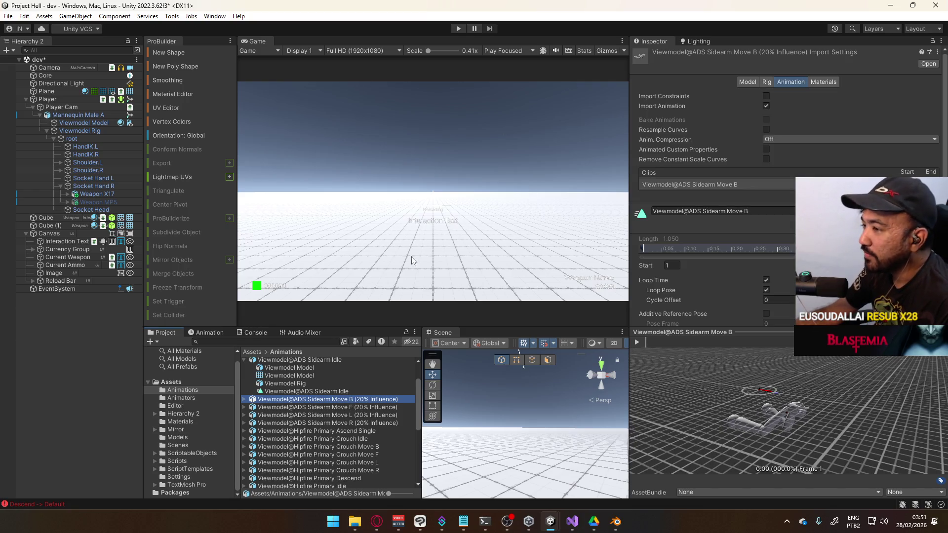
{"action": "left_click", "coordinate": [221, 331]}
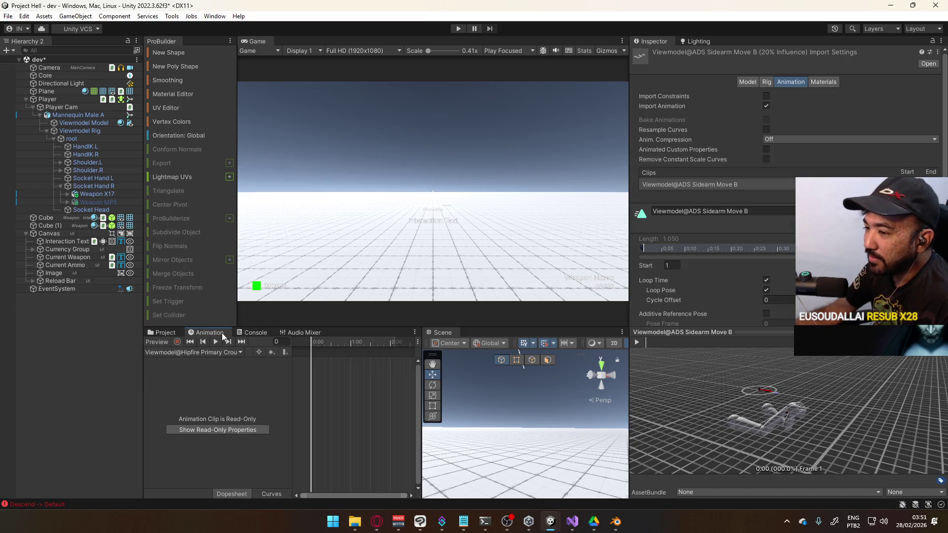
{"action": "left_click", "coordinate": [167, 333]}
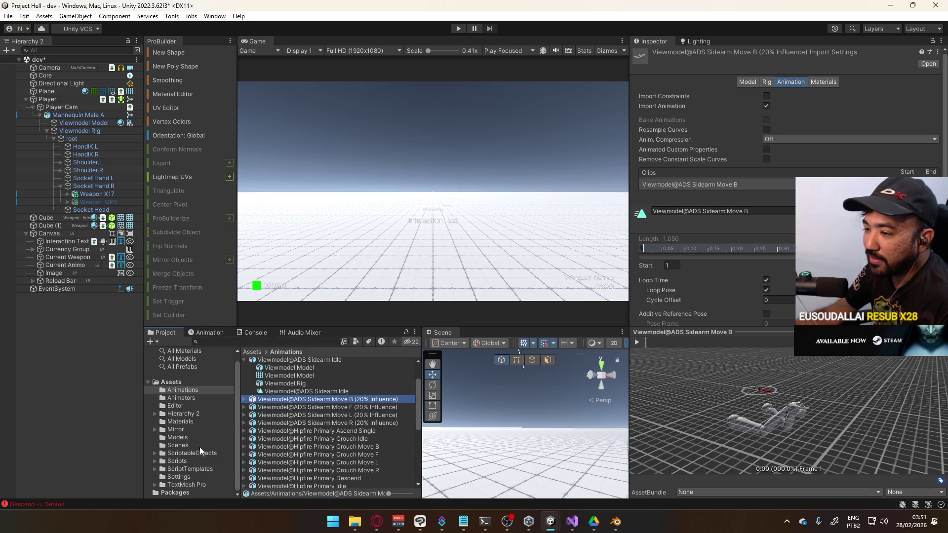
Show the Animators folder with the Player, Viewmodel and Viewmodel (Sidearm Override) controllers
{"action": "left_click", "coordinate": [188, 397]}
{"action": "left_click", "coordinate": [186, 391]}
{"action": "left_click", "coordinate": [188, 398]}
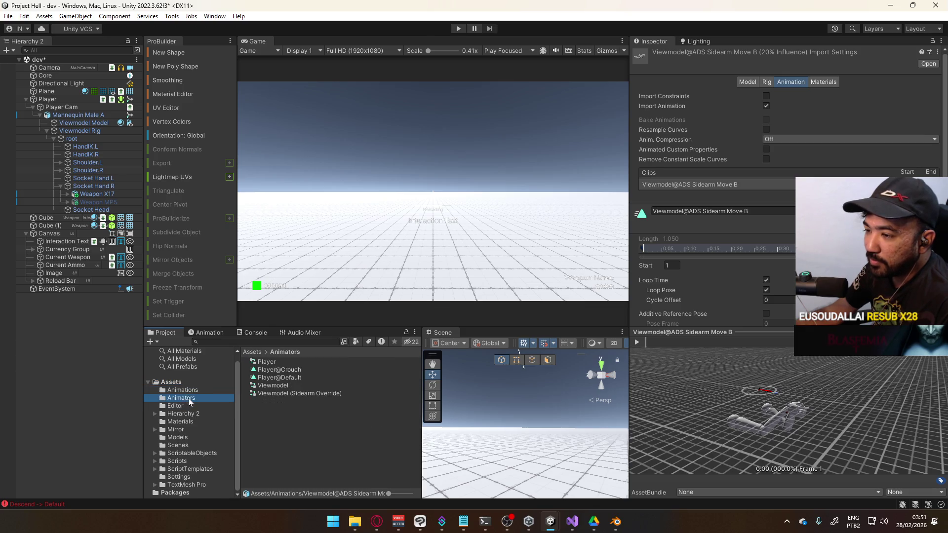
{"action": "left_click", "coordinate": [197, 390]}
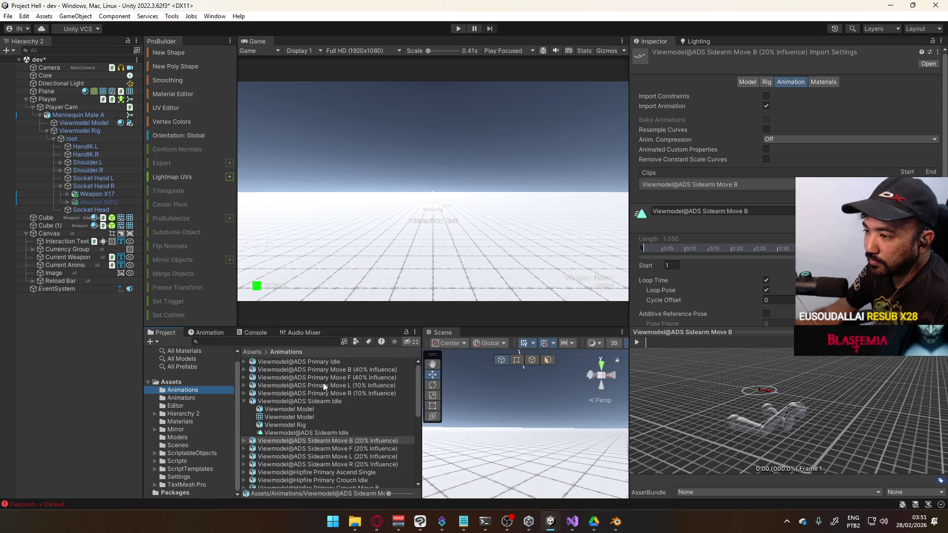
{"action": "left_click", "coordinate": [244, 402]}
{"action": "scroll", "coordinate": [321, 382], "scroll_direction": "down", "scroll_amount": 3}
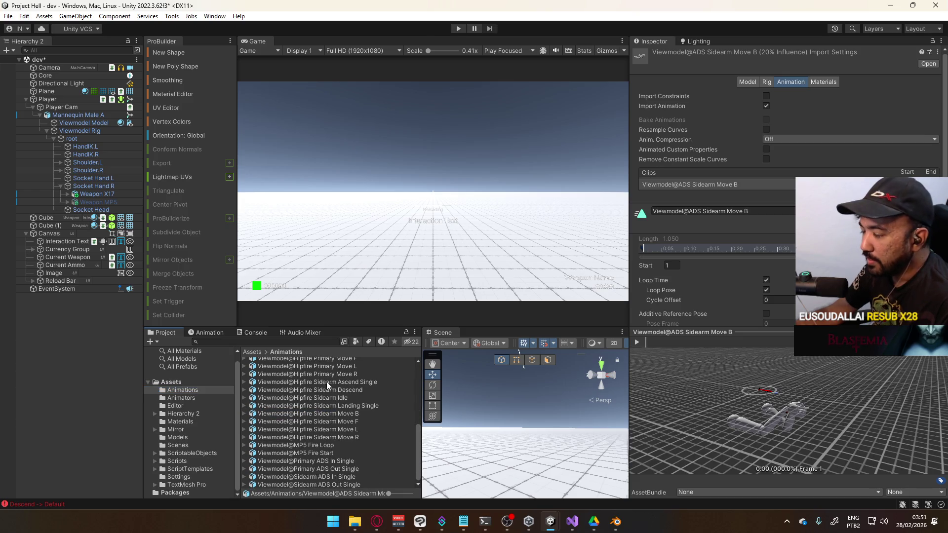
{"action": "scroll", "coordinate": [369, 410], "scroll_direction": "up", "scroll_amount": 3}
{"action": "left_click", "coordinate": [185, 397]}
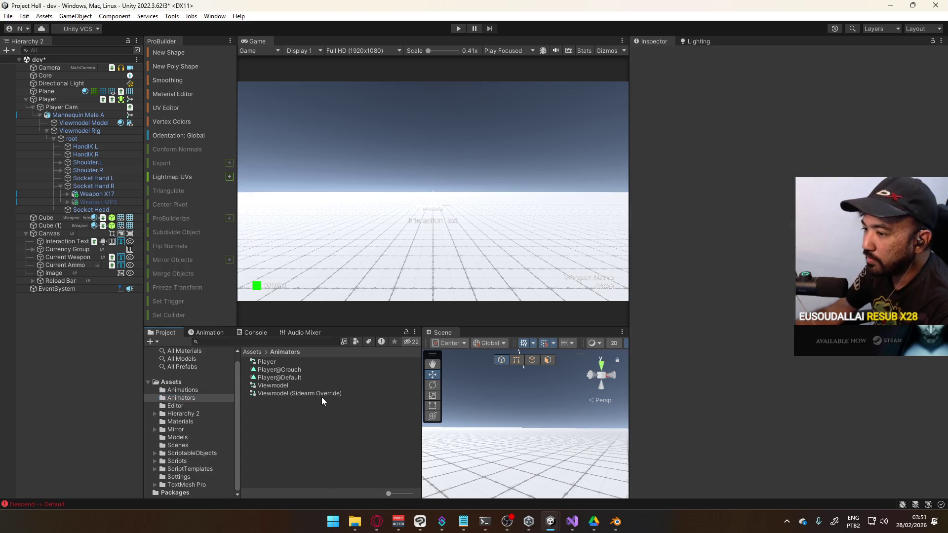
In Viewmodel (Sidearm Override), try ADS Primary clips on the Move B, F and L overrides
{"action": "left_click", "coordinate": [313, 393]}
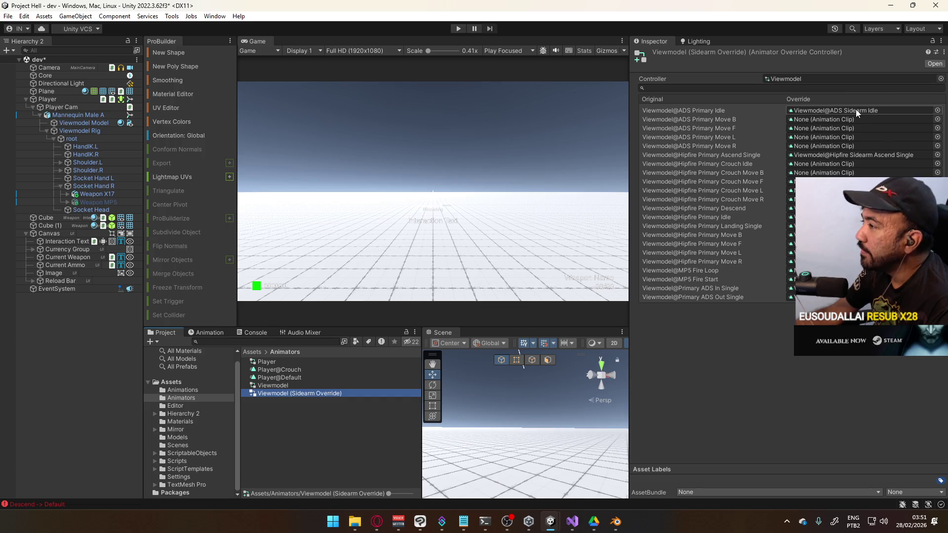
{"action": "left_click", "coordinate": [938, 119]}
{"action": "type", "text": "ads"}
{"action": "left_click_drag", "start_coordinate": [848, 113], "coordinate": [517, 129]}
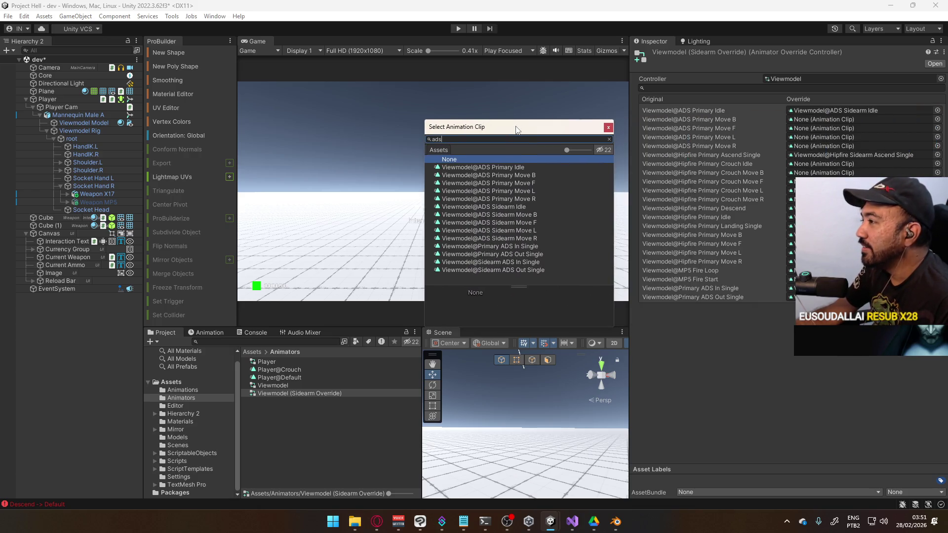
{"action": "double_click", "coordinate": [528, 174]}
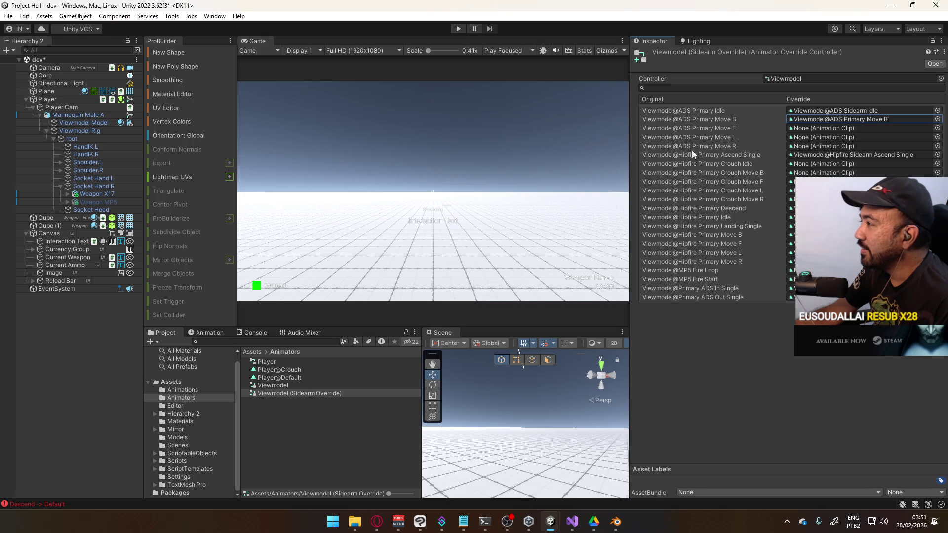
{"action": "left_click", "coordinate": [936, 128]}
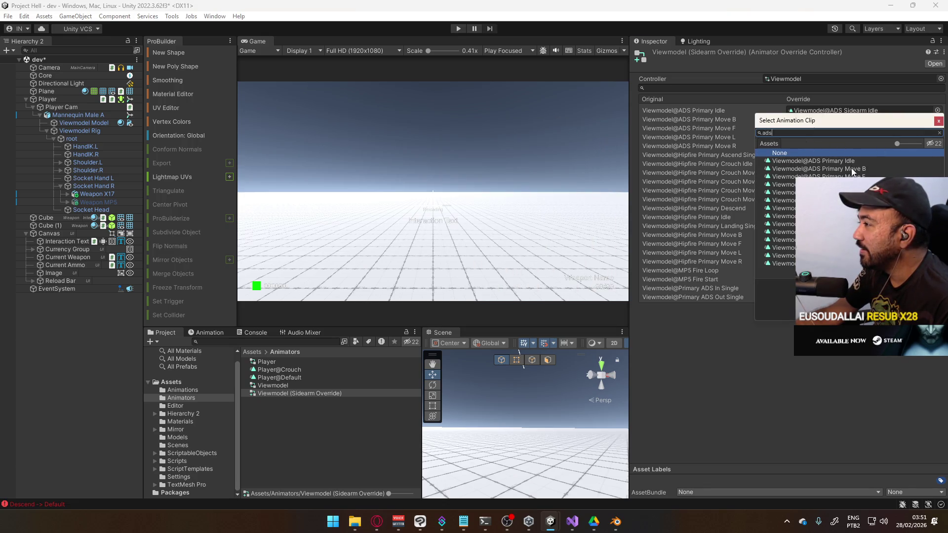
{"action": "double_click", "coordinate": [851, 176]}
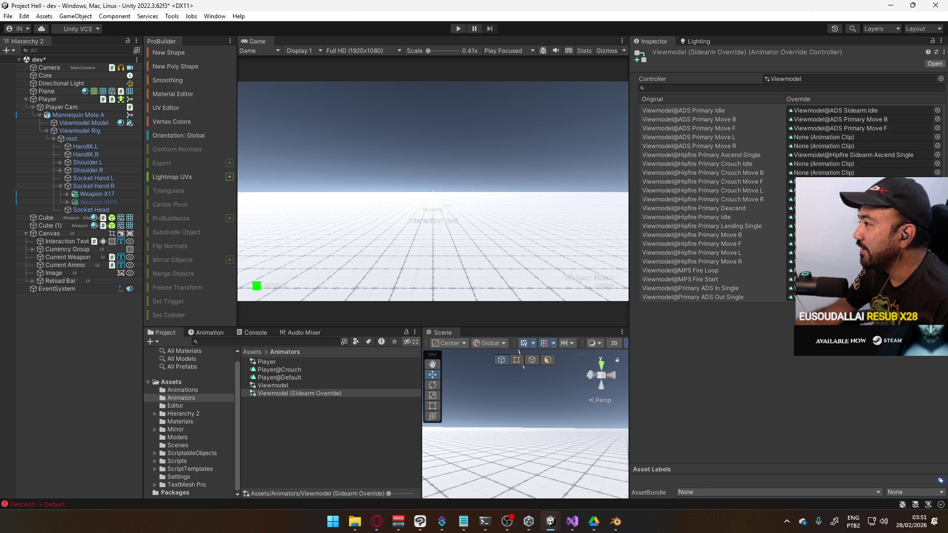
{"action": "left_click", "coordinate": [937, 137]}
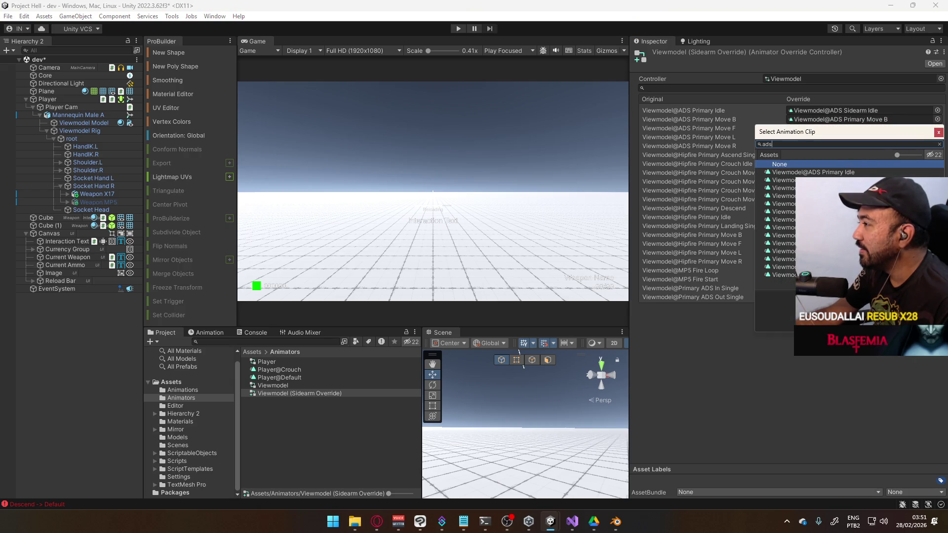
{"action": "key", "text": "Escape"}
{"action": "left_click", "coordinate": [936, 137]}
{"action": "type", "text": "ads"}
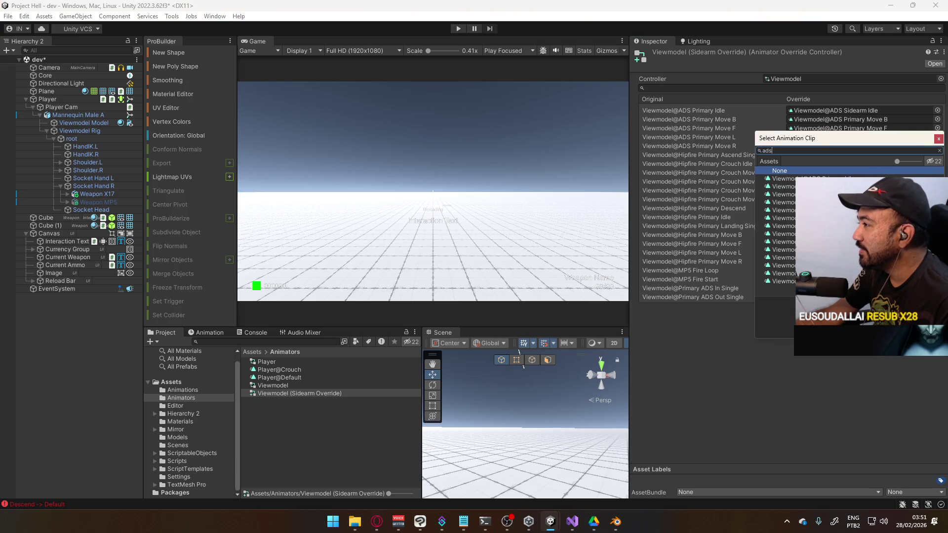
{"action": "left_click", "coordinate": [674, 155]}
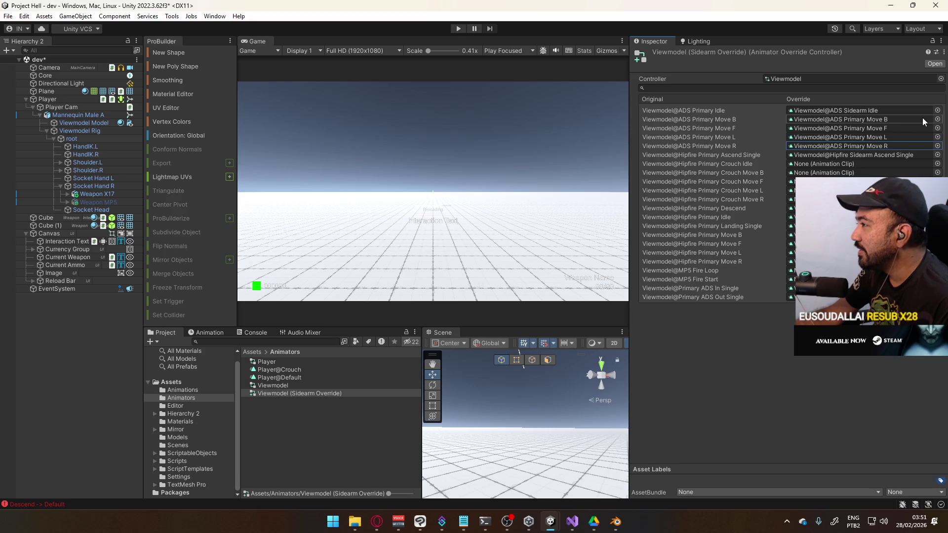
Assign ADS Sidearm Move B, F, L and R to the four overrides and run the game
{"action": "left_click", "coordinate": [937, 119]}
{"action": "double_click", "coordinate": [839, 199]}
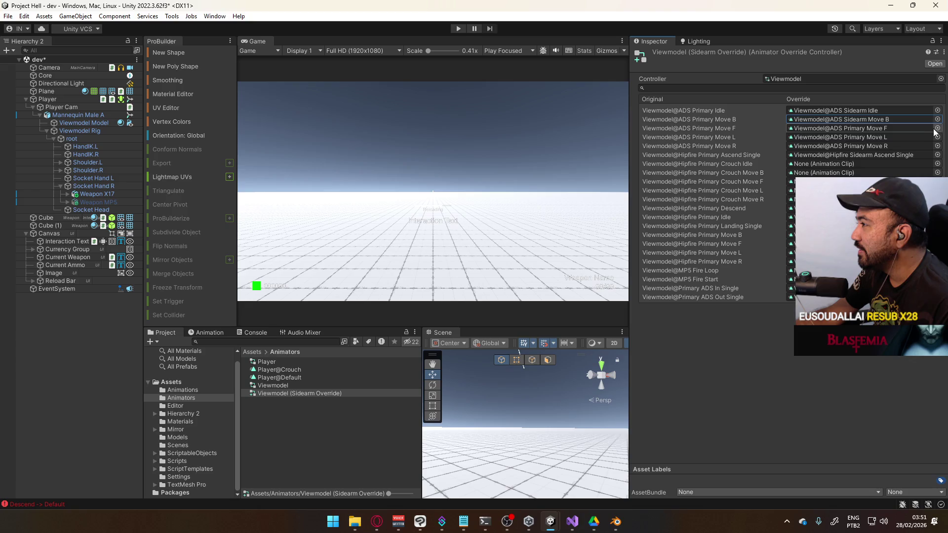
{"action": "left_click", "coordinate": [937, 128]}
{"action": "type", "text": "ads"}
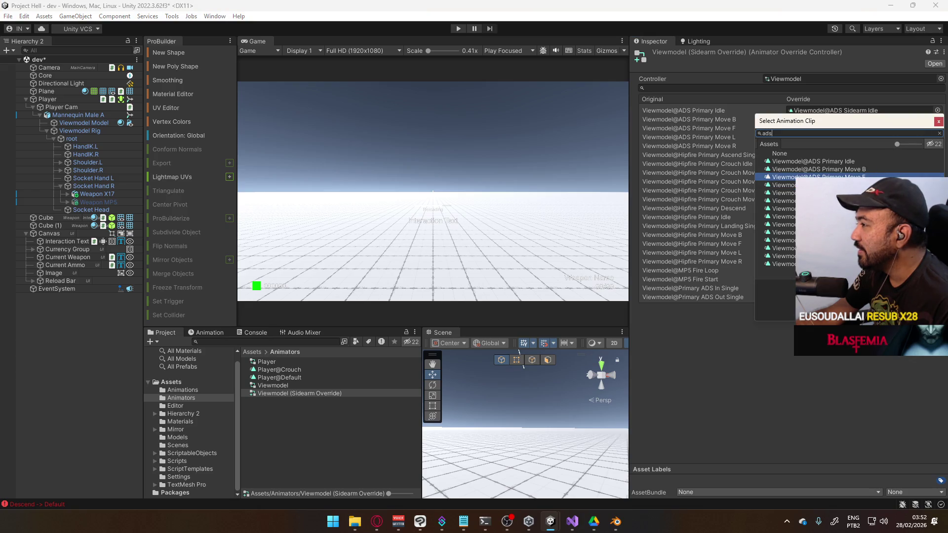
{"action": "double_click", "coordinate": [839, 216]}
{"action": "left_click", "coordinate": [937, 138]}
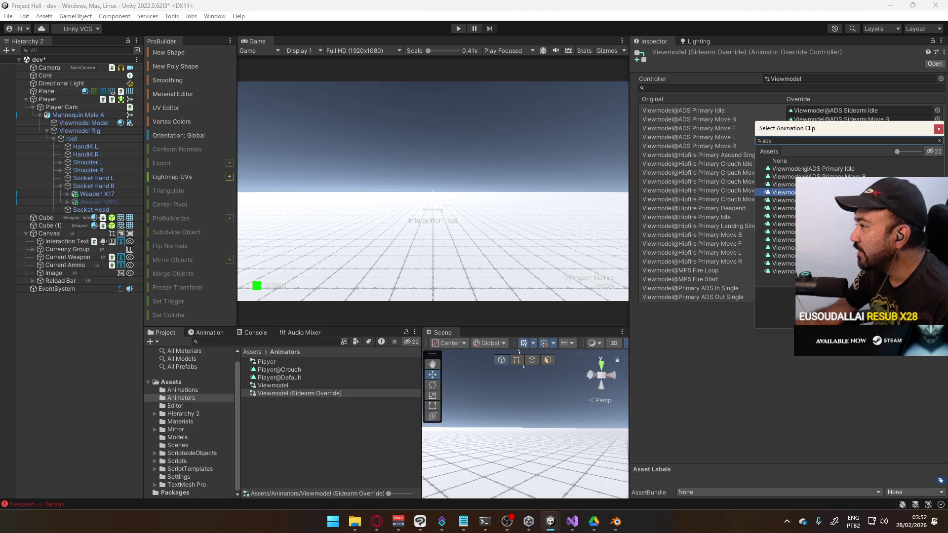
{"action": "double_click", "coordinate": [839, 231]}
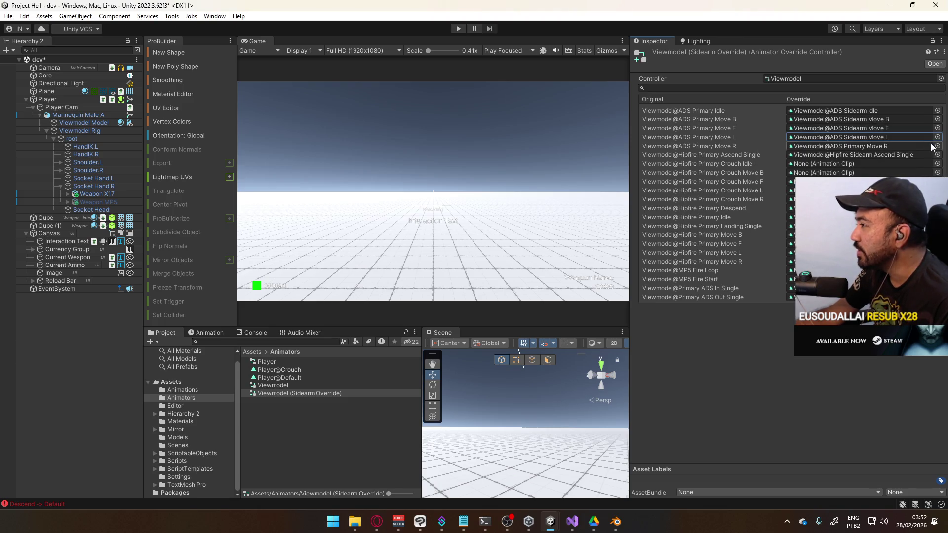
{"action": "left_click", "coordinate": [937, 146]}
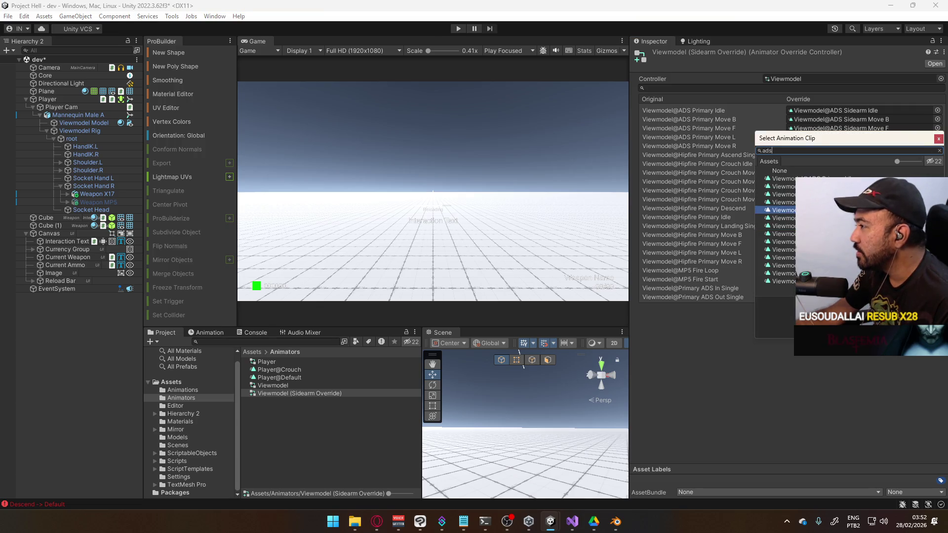
{"action": "double_click", "coordinate": [839, 210]}
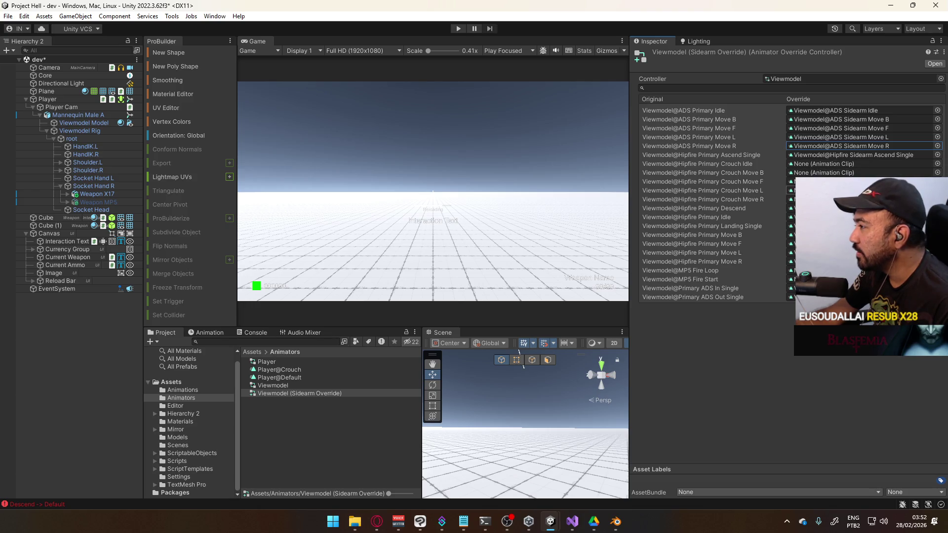
{"action": "left_click", "coordinate": [458, 28]}
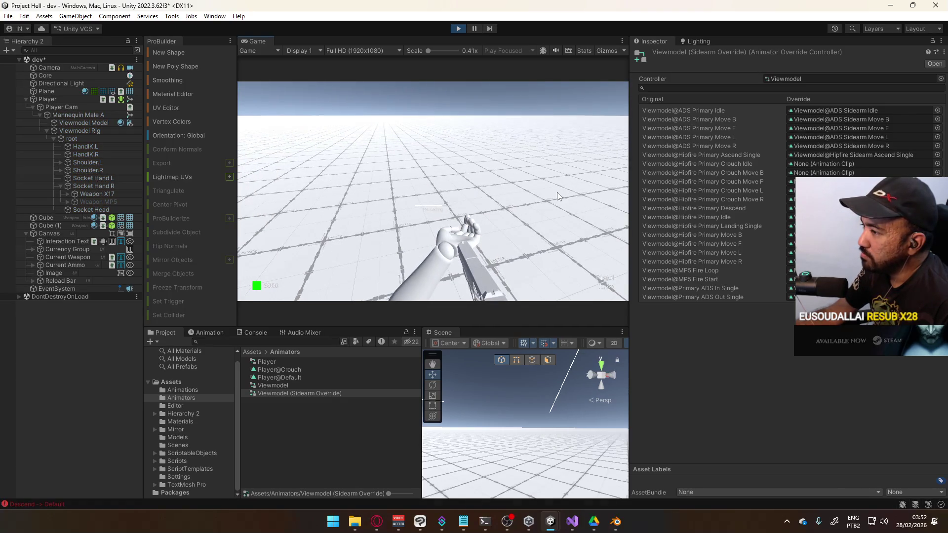
{"action": "key", "text": "super"}
Give Mannequin Male A the Viewmodel (Sidearm Override) controller during play, then stop and return to Blender
{"action": "left_click", "coordinate": [68, 99]}
{"action": "left_click", "coordinate": [69, 98]}
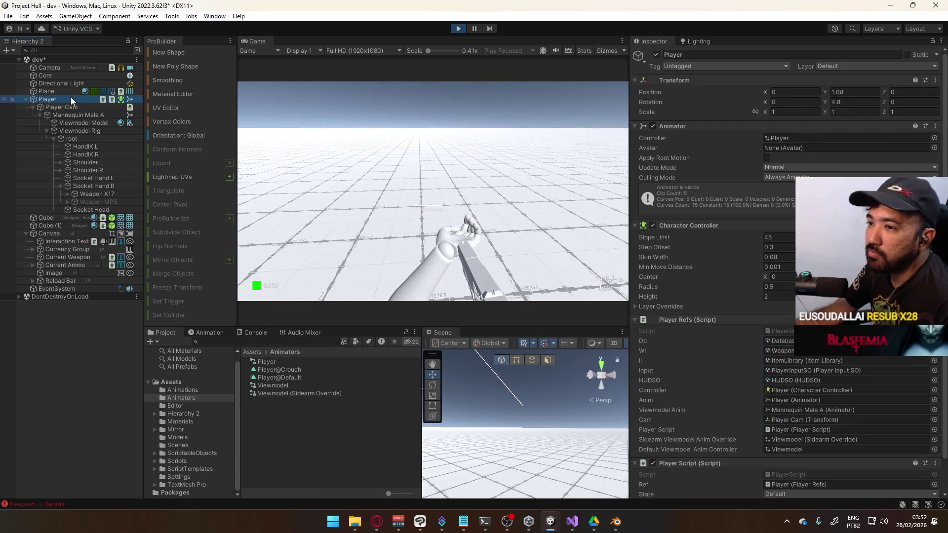
{"action": "scroll", "coordinate": [785, 272], "scroll_direction": "down", "scroll_amount": 3}
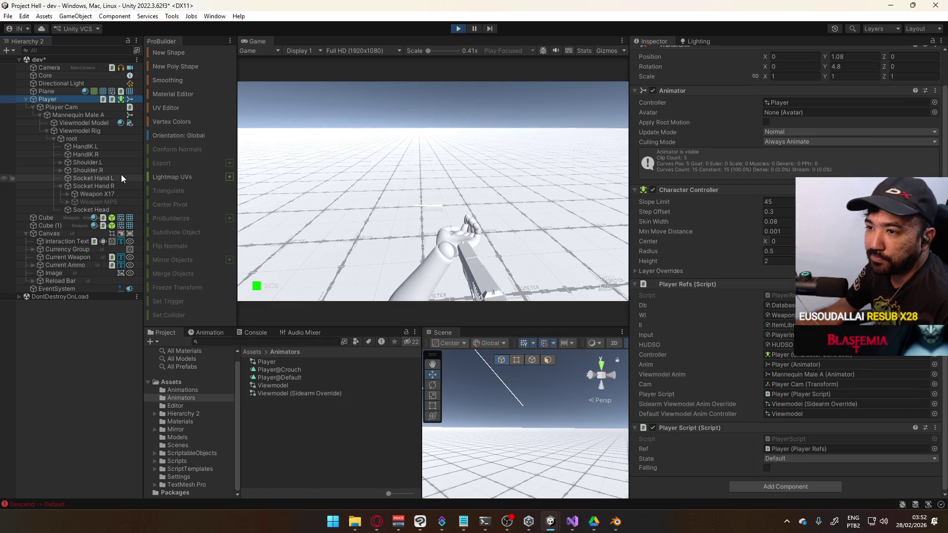
{"action": "left_click", "coordinate": [70, 115]}
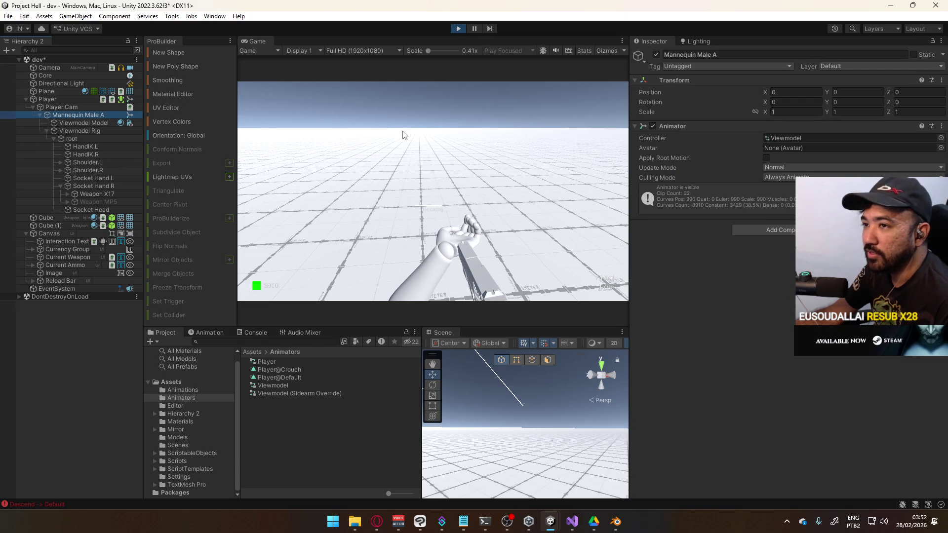
{"action": "left_click", "coordinate": [941, 137]}
{"action": "double_click", "coordinate": [815, 188]}
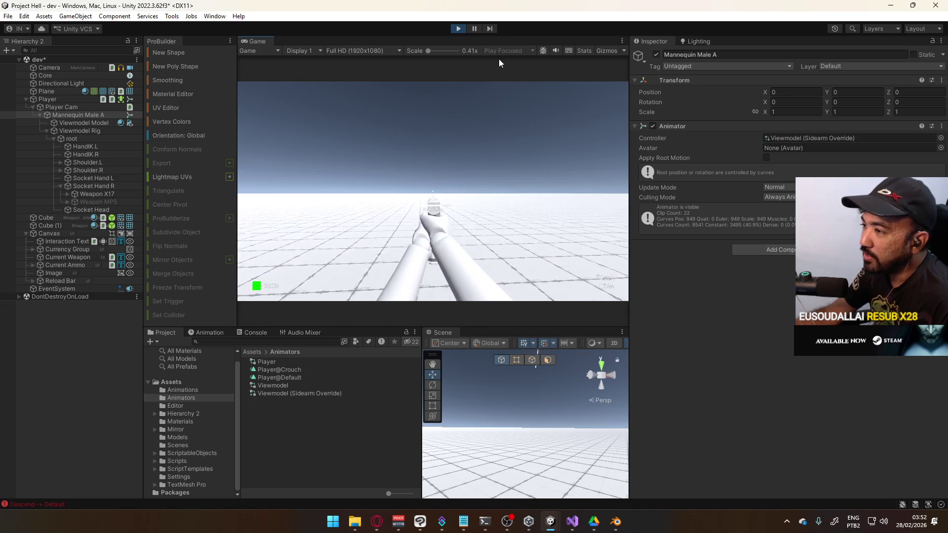
{"action": "left_click", "coordinate": [454, 29]}
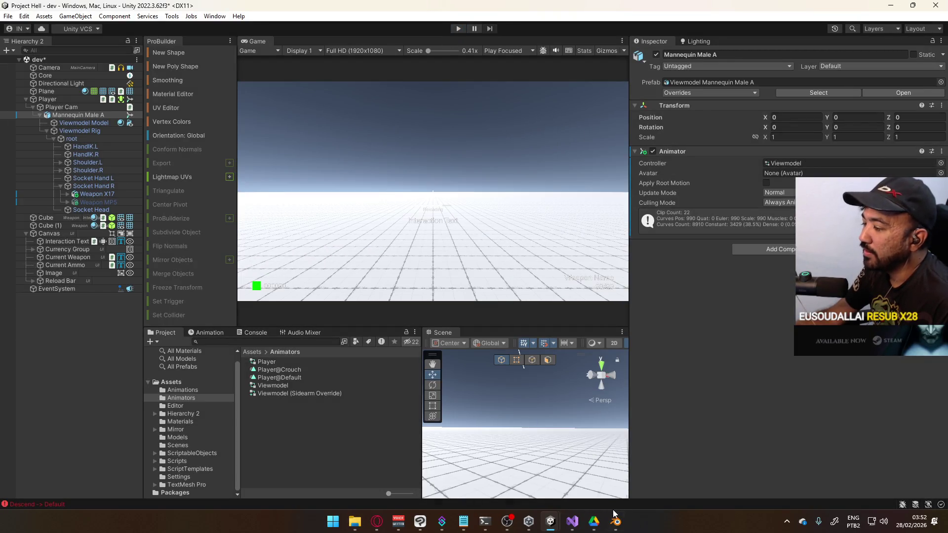
{"action": "left_click", "coordinate": [616, 521]}
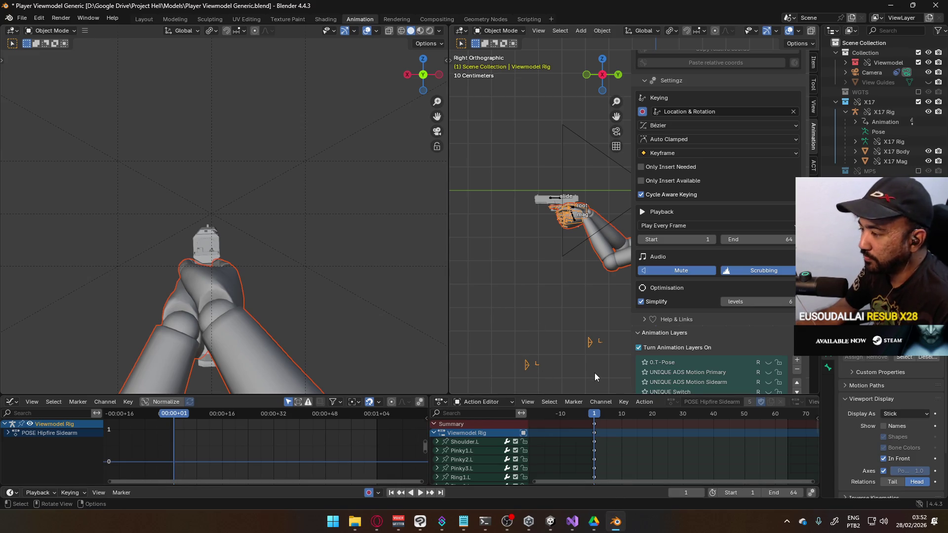
Save the viewmodel Blender file and make the X17 Rig the active object
{"action": "key", "text": "ctrl+s"}
{"action": "scroll", "coordinate": [769, 290], "scroll_direction": "down", "scroll_amount": 5}
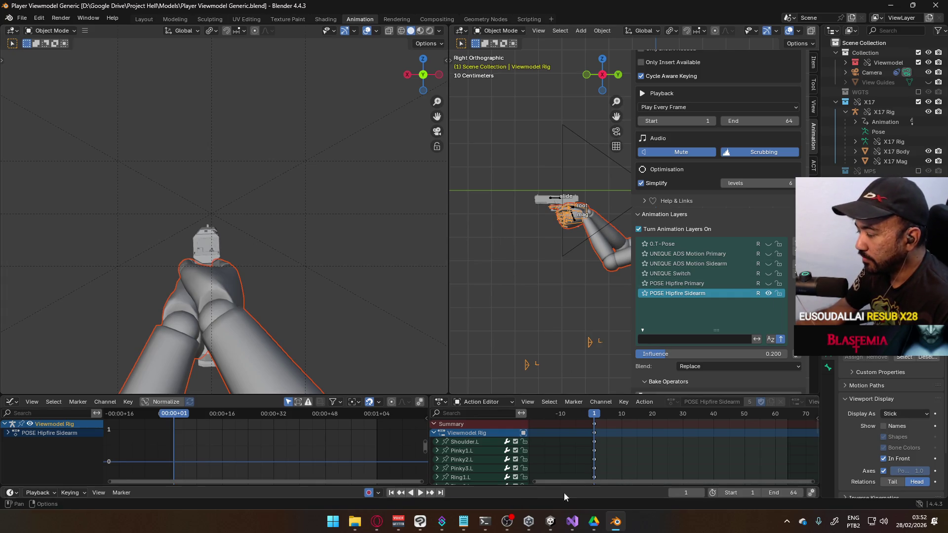
{"action": "mouse_move", "coordinate": [554, 522]}
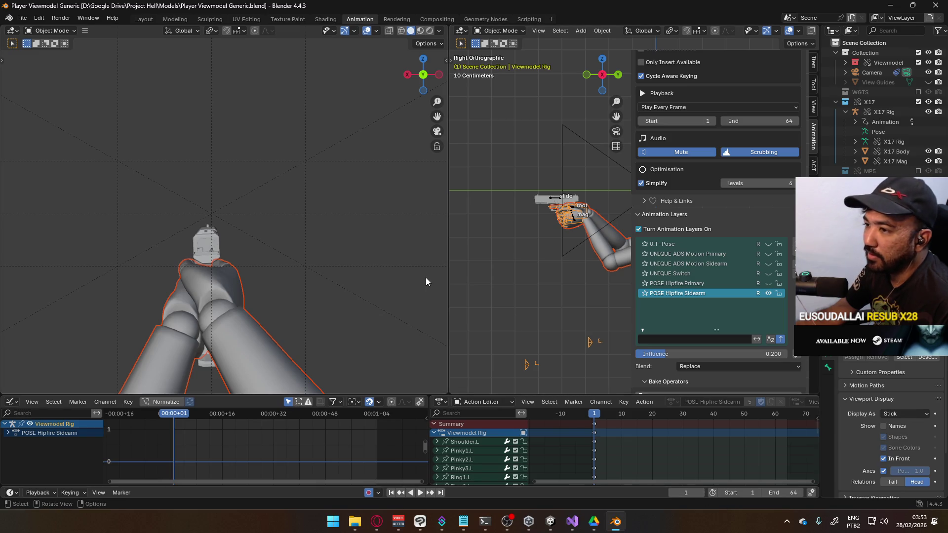
{"action": "left_click", "coordinate": [557, 200]}
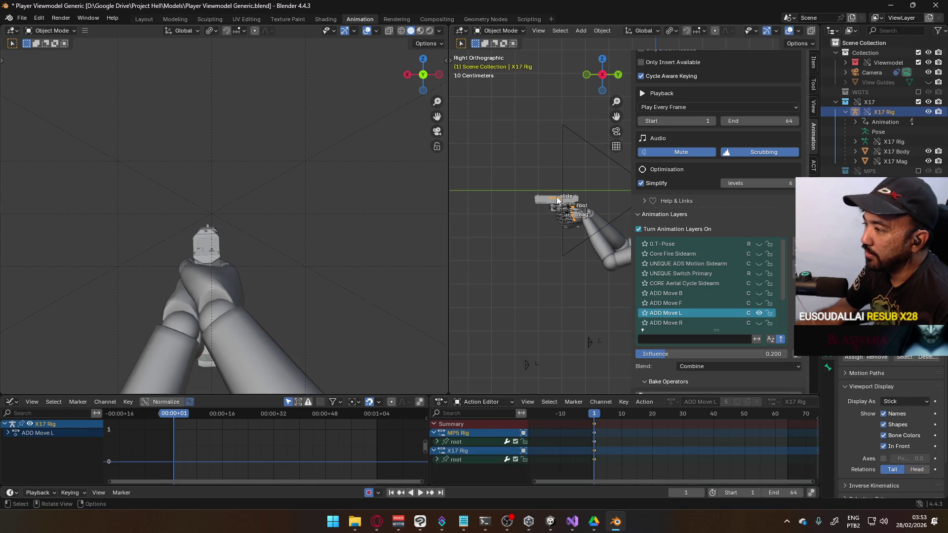
Toggle the ADD Move L layer and browse the rig's Animation Layers, leaving ADD Move L at 0.200 influence
{"action": "scroll", "coordinate": [740, 296], "scroll_direction": "down", "scroll_amount": 2}
{"action": "left_click", "coordinate": [760, 294]}
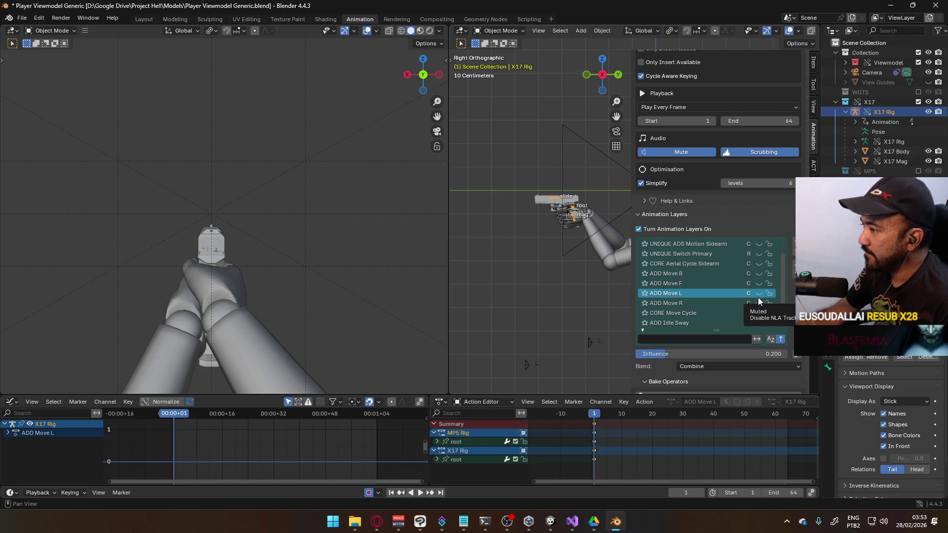
{"action": "left_click_drag", "start_coordinate": [782, 269], "coordinate": [784, 245]}
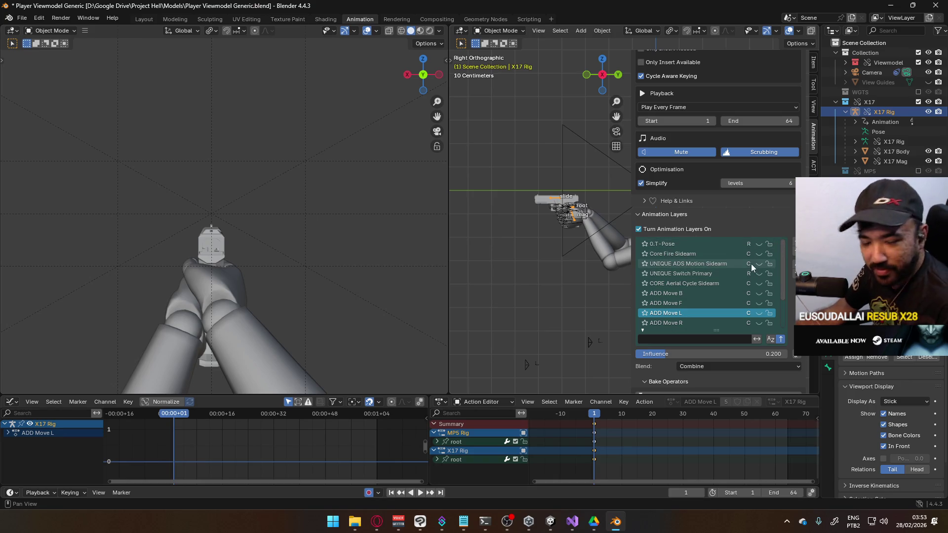
{"action": "scroll", "coordinate": [781, 276], "scroll_direction": "down", "scroll_amount": 1}
{"action": "scroll", "coordinate": [780, 276], "scroll_direction": "down", "scroll_amount": 3}
{"action": "scroll", "coordinate": [779, 281], "scroll_direction": "up", "scroll_amount": 2}
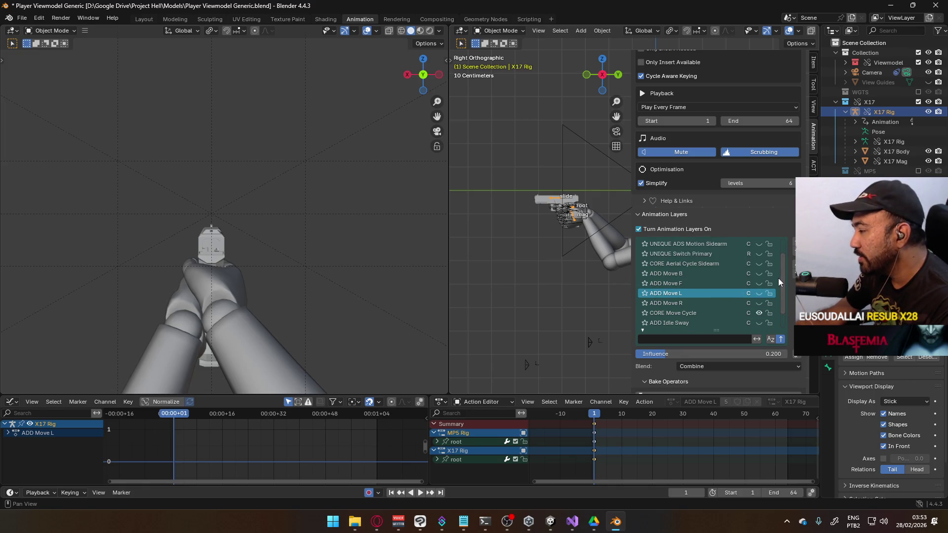
{"action": "scroll", "coordinate": [783, 277], "scroll_direction": "down", "scroll_amount": 2}
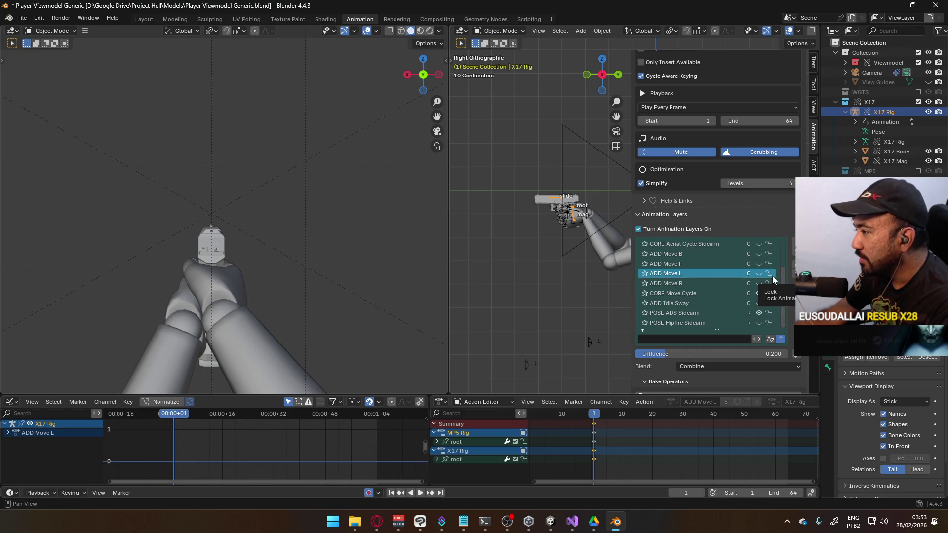
{"action": "mouse_move", "coordinate": [784, 273]}
{"action": "left_mouse_down"}
{"action": "mouse_move", "coordinate": [787, 238]}
{"action": "mouse_move", "coordinate": [778, 294]}
{"action": "mouse_move", "coordinate": [755, 246]}
{"action": "left_mouse_up"}
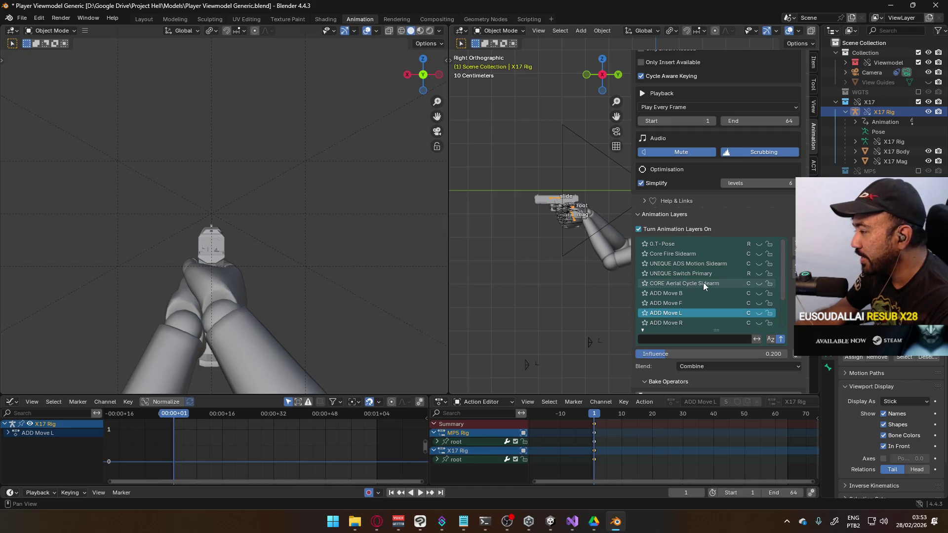
{"action": "scroll", "coordinate": [704, 283], "scroll_direction": "down", "scroll_amount": 4}
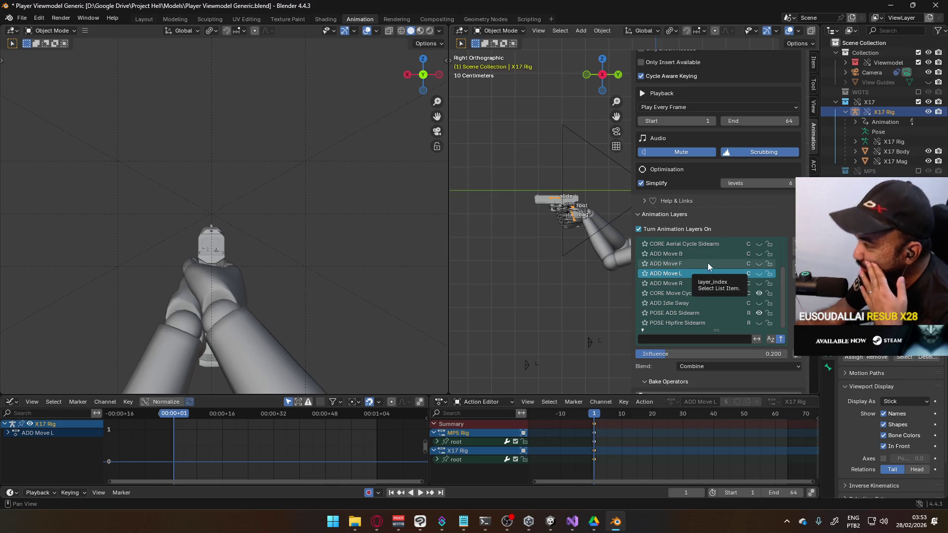
{"action": "left_click", "coordinate": [703, 291]}
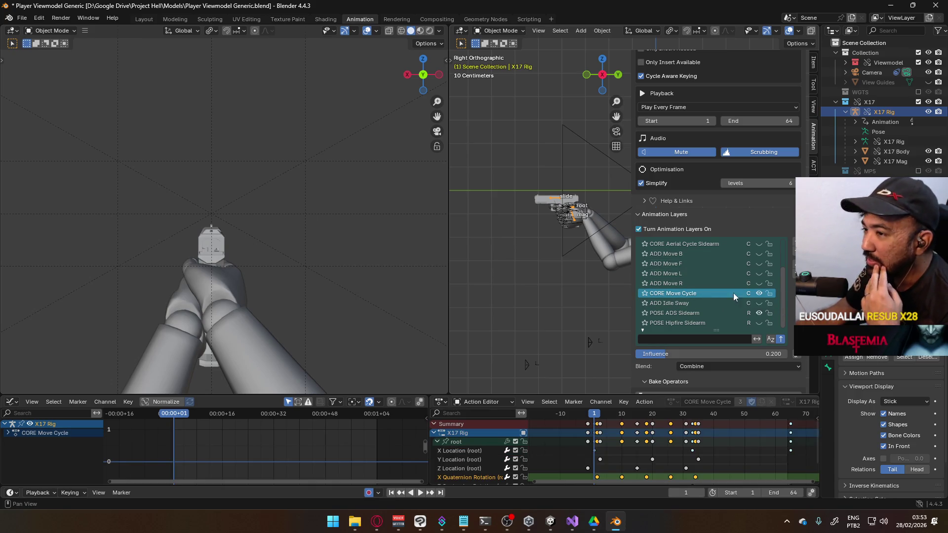
{"action": "mouse_move", "coordinate": [597, 414]}
{"action": "left_mouse_down"}
{"action": "mouse_move", "coordinate": [789, 417]}
{"action": "mouse_move", "coordinate": [594, 417]}
{"action": "left_mouse_up"}
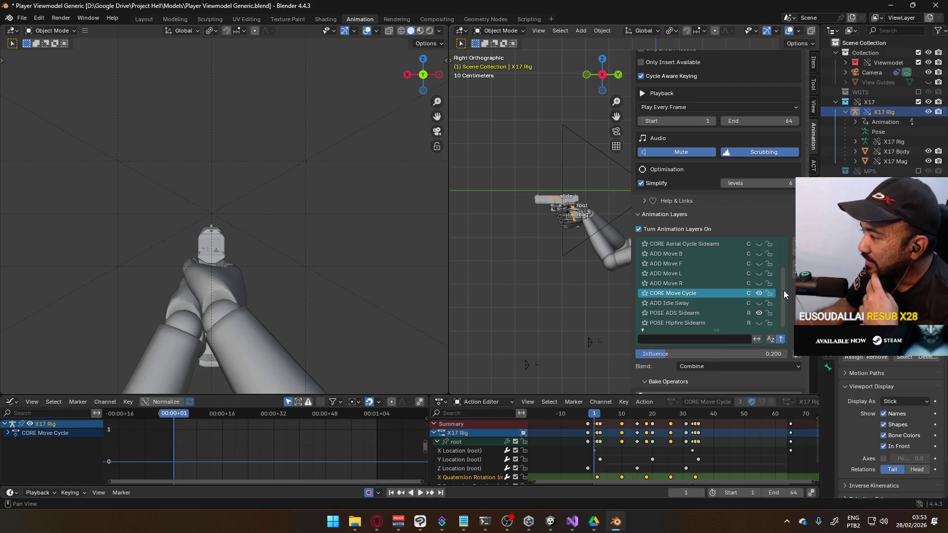
{"action": "left_click_drag", "start_coordinate": [784, 287], "coordinate": [784, 247]}
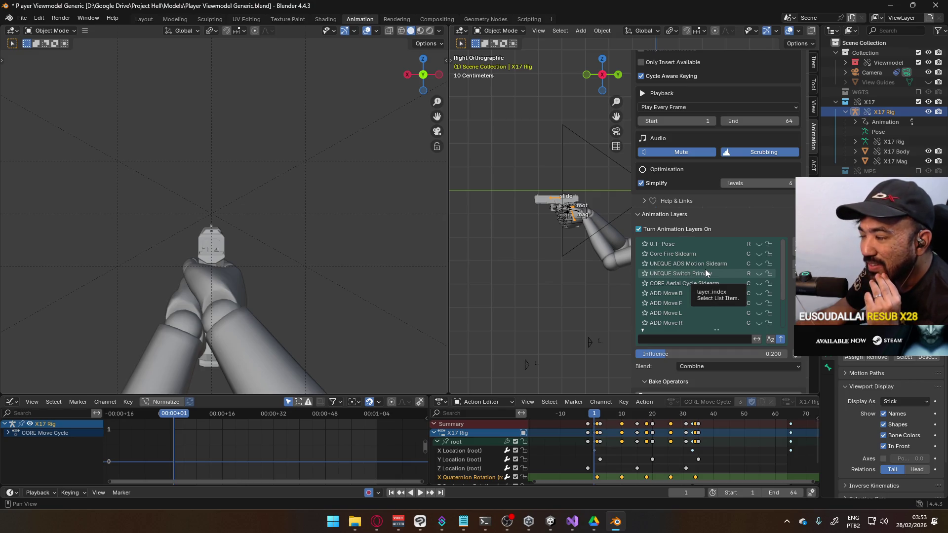
{"action": "scroll", "coordinate": [706, 273], "scroll_direction": "down", "scroll_amount": 4}
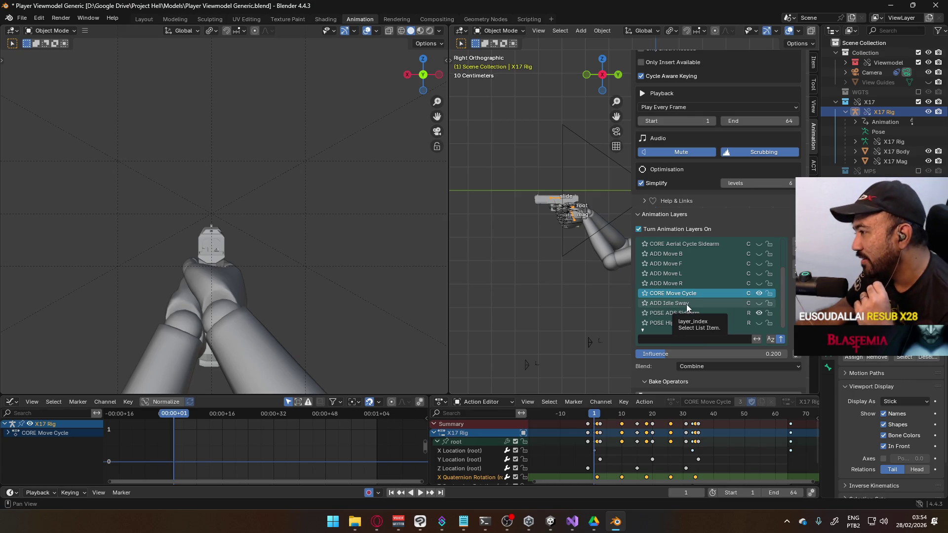
{"action": "left_click", "coordinate": [377, 522]}
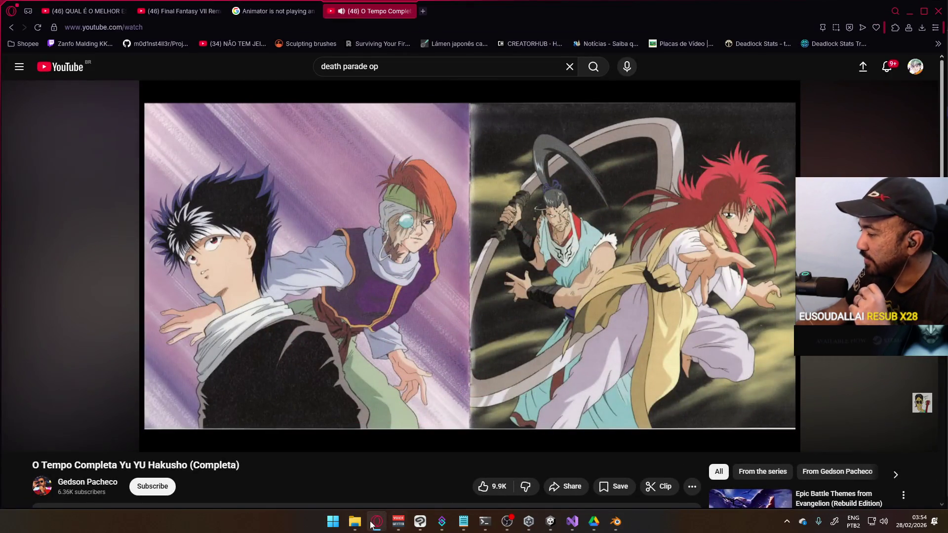
{"action": "key", "text": "alt+Tab"}
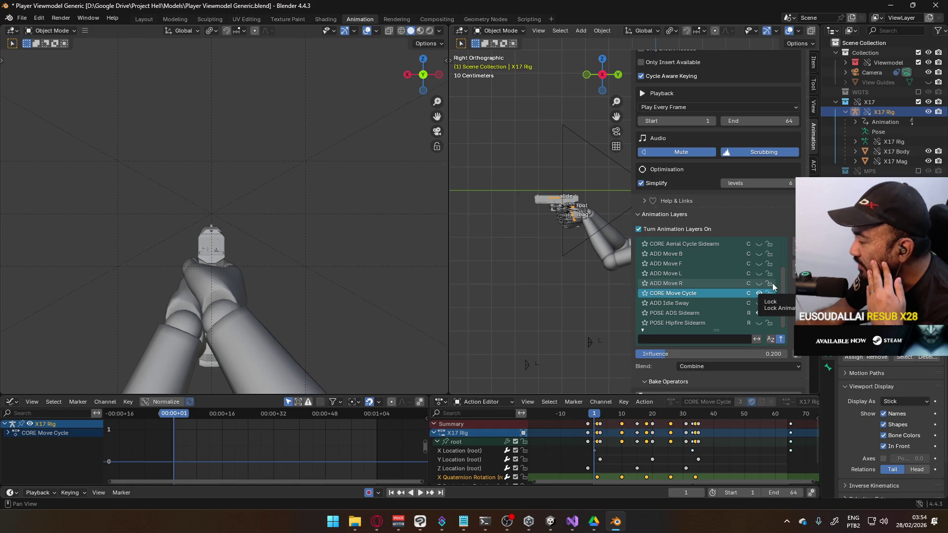
{"action": "key", "text": "space"}
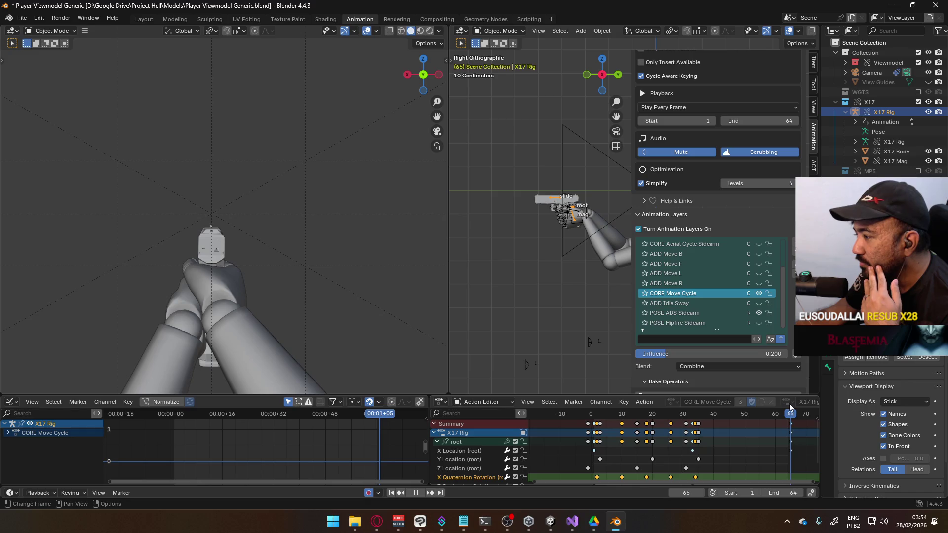
{"action": "key", "text": "Escape"}
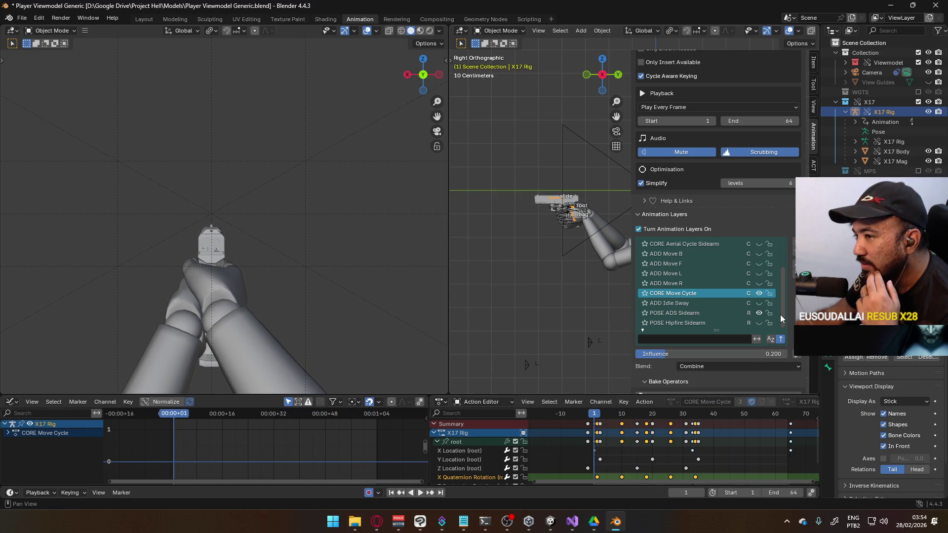
{"action": "left_click", "coordinate": [760, 292]}
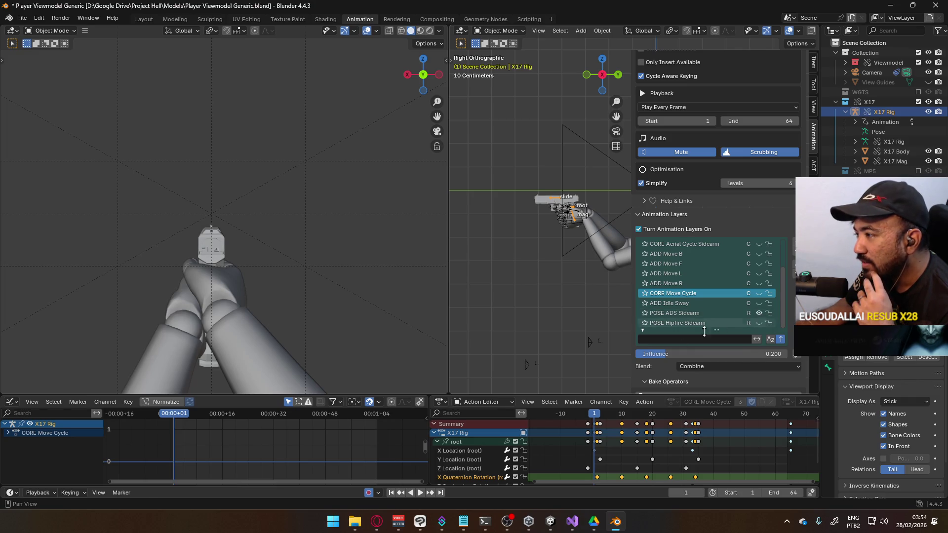
{"action": "left_click", "coordinate": [376, 522]}
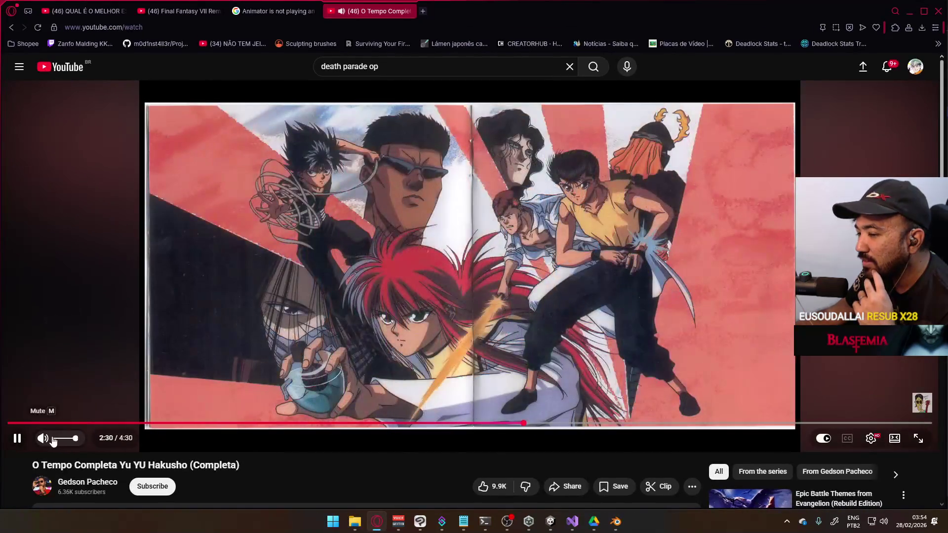
{"action": "left_click", "coordinate": [377, 521]}
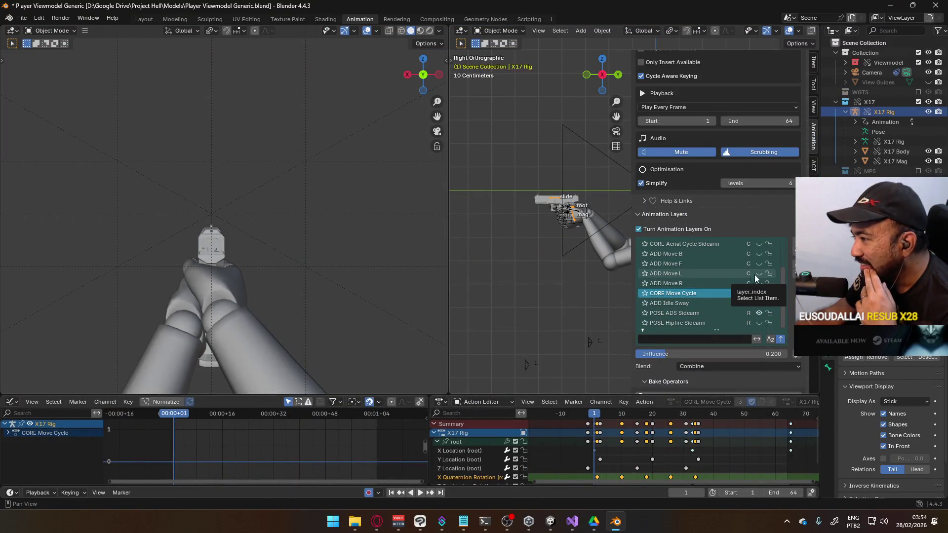
{"action": "left_click", "coordinate": [759, 293]}
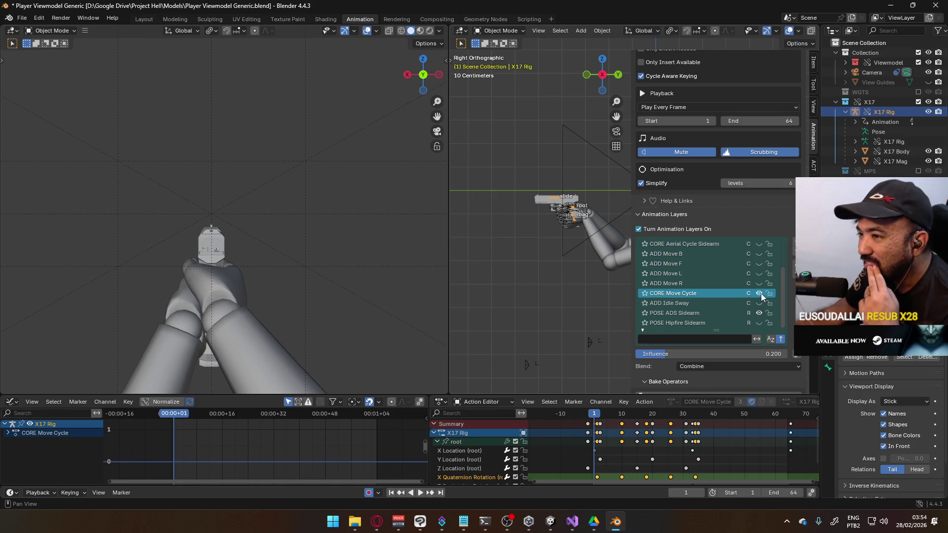
{"action": "scroll", "coordinate": [763, 293], "scroll_direction": "up", "scroll_amount": 4}
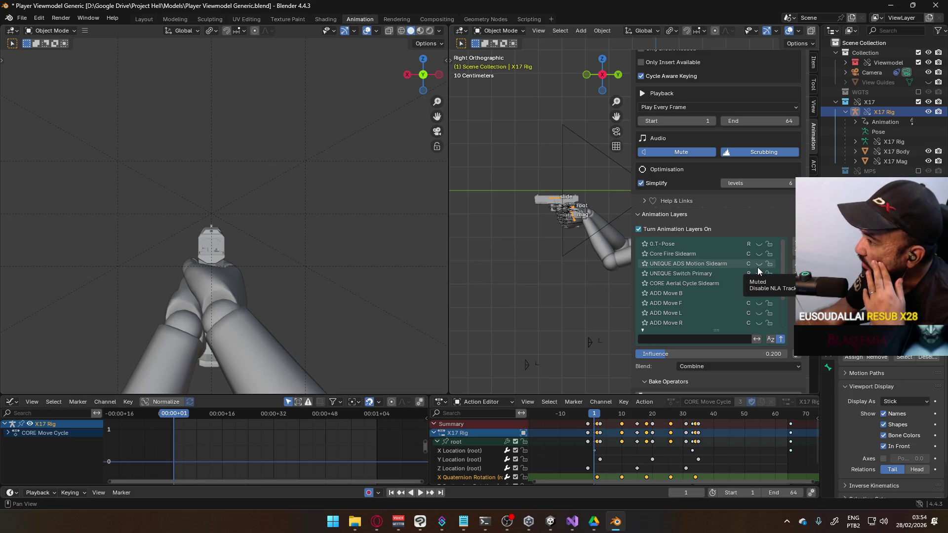
{"action": "scroll", "coordinate": [758, 268], "scroll_direction": "down", "scroll_amount": 4}
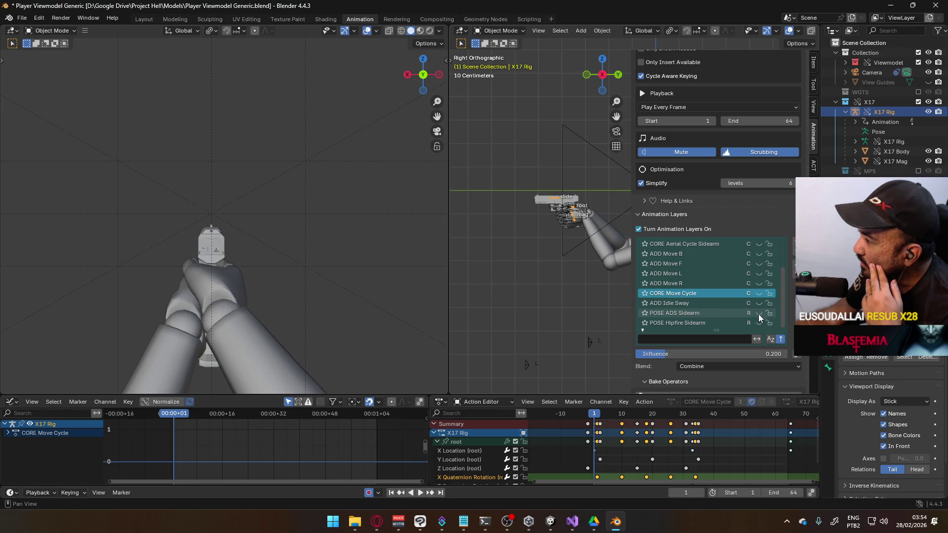
Switch the preview from the POSE ADS Sidearm layer to the POSE Hipfire Sidearm pose
{"action": "left_click", "coordinate": [760, 323]}
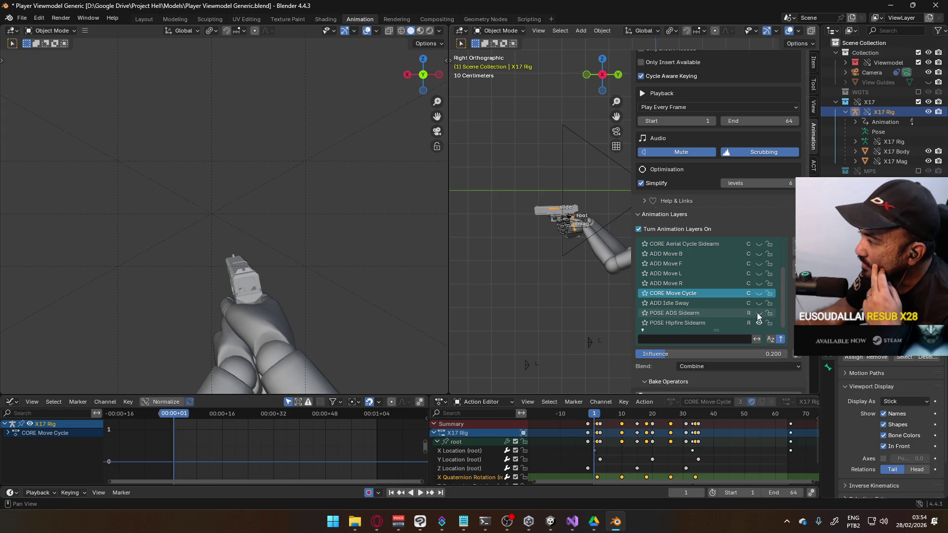
{"action": "scroll", "coordinate": [736, 303], "scroll_direction": "up", "scroll_amount": 1}
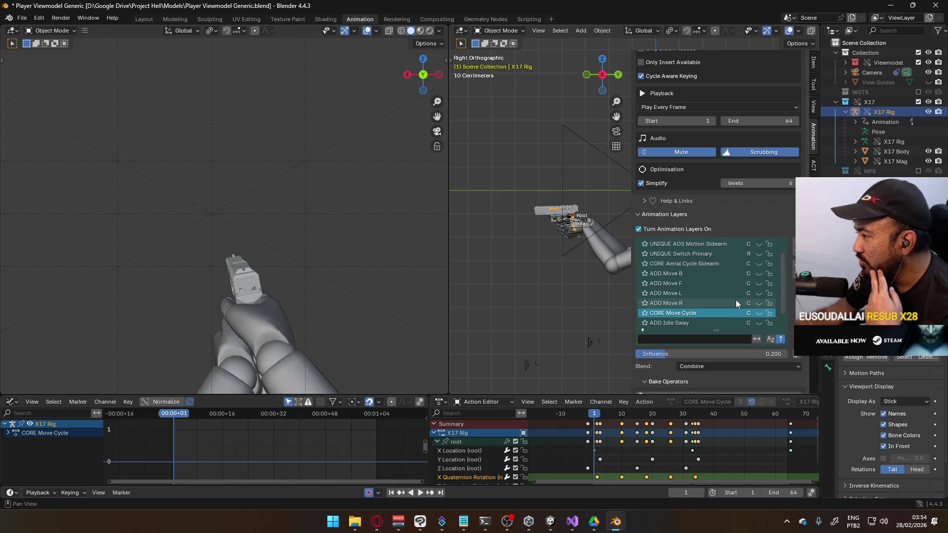
{"action": "scroll", "coordinate": [736, 300], "scroll_direction": "up", "scroll_amount": 3}
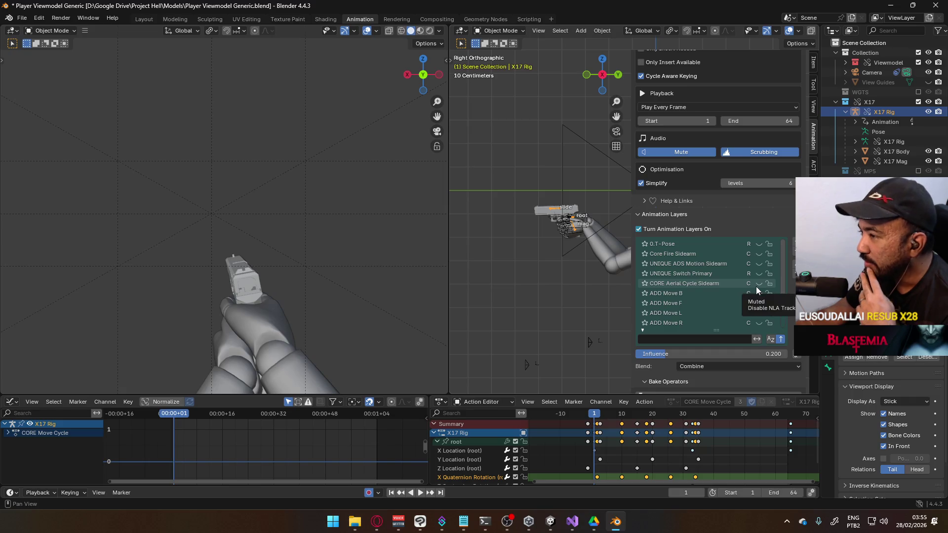
Test-toggle UNIQUE Switch Primary, then enable the UNIQUE ADS Motion Sidearm and Core Fire Sidearm layers
{"action": "left_click", "coordinate": [760, 274]}
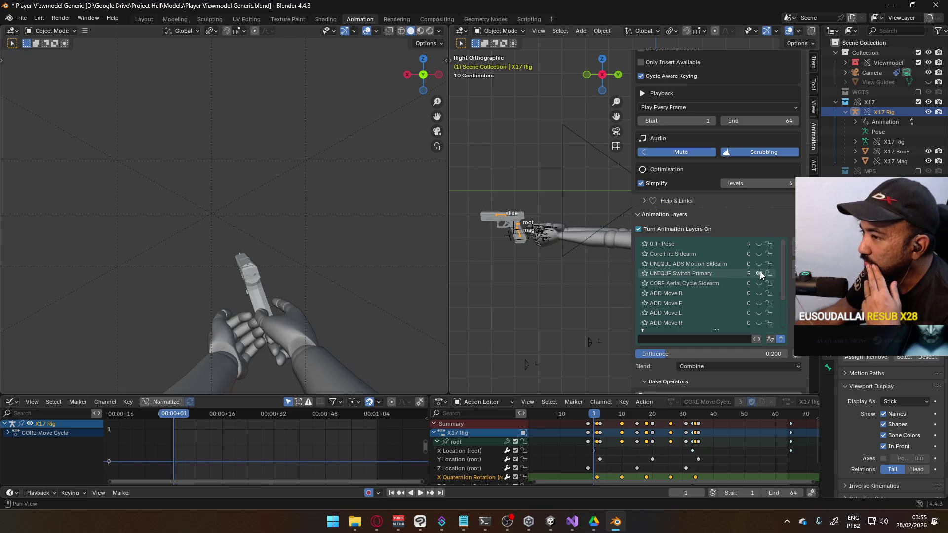
{"action": "left_click", "coordinate": [759, 272]}
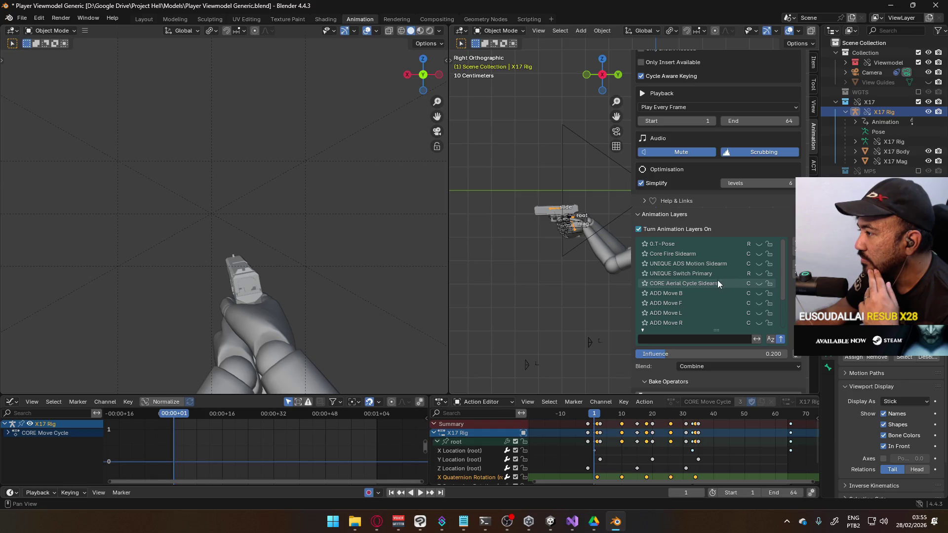
{"action": "left_click", "coordinate": [760, 265]}
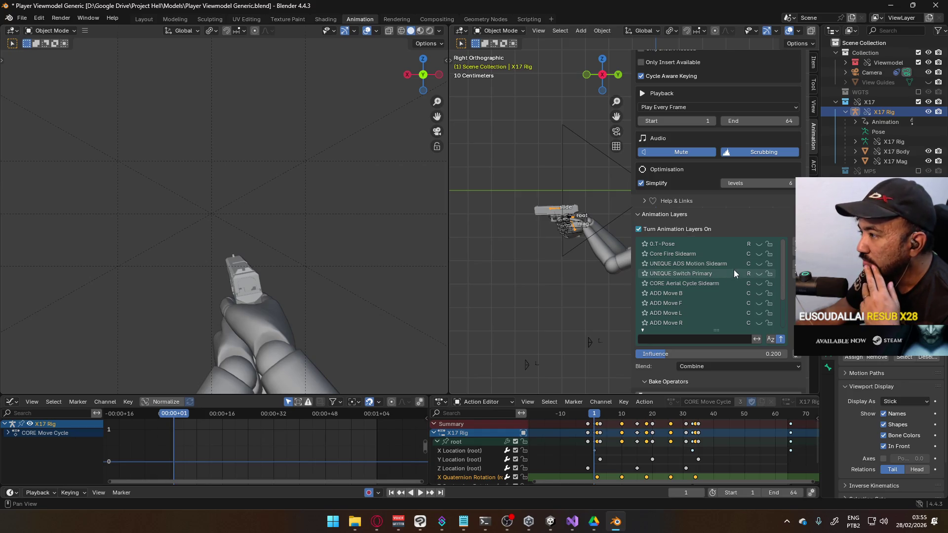
{"action": "scroll", "coordinate": [728, 272], "scroll_direction": "down", "scroll_amount": 4}
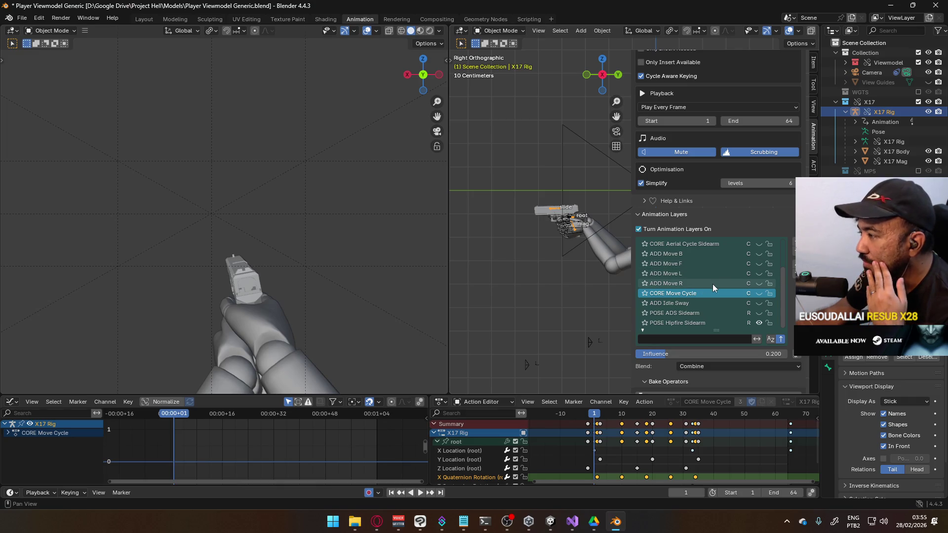
{"action": "scroll", "coordinate": [712, 283], "scroll_direction": "up", "scroll_amount": 1}
{"action": "scroll", "coordinate": [713, 284], "scroll_direction": "up", "scroll_amount": 3}
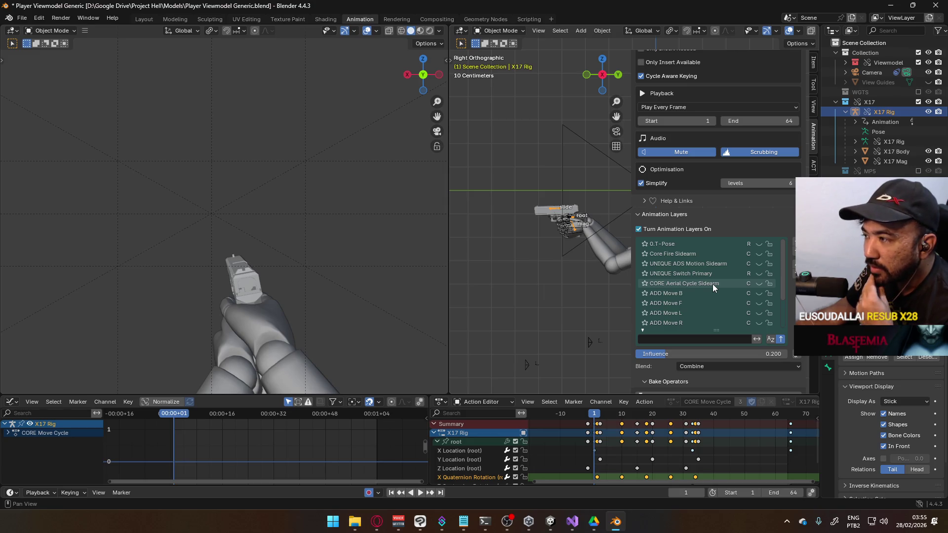
{"action": "left_click", "coordinate": [756, 256]}
Make Core Fire Sidearm the active layer and play its fire animation
{"action": "left_click", "coordinate": [703, 256]}
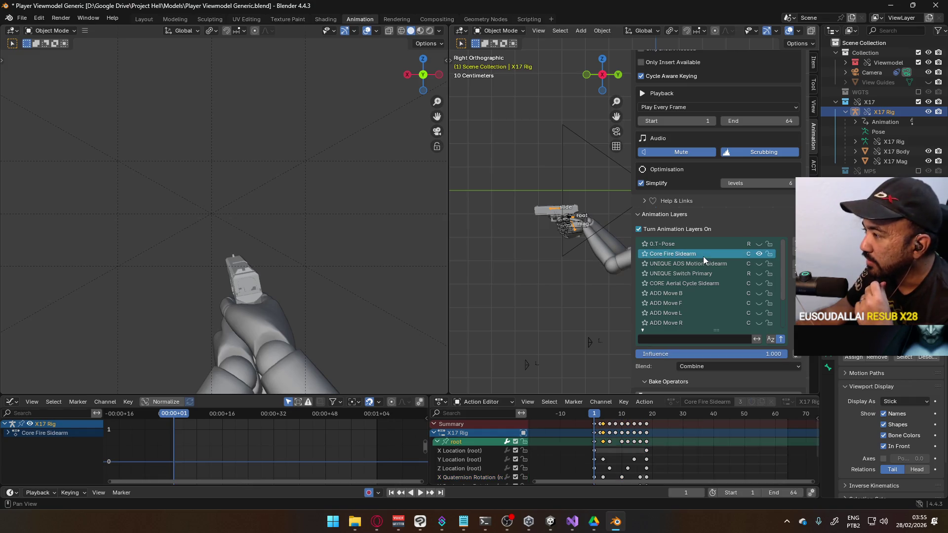
{"action": "key", "text": "space"}
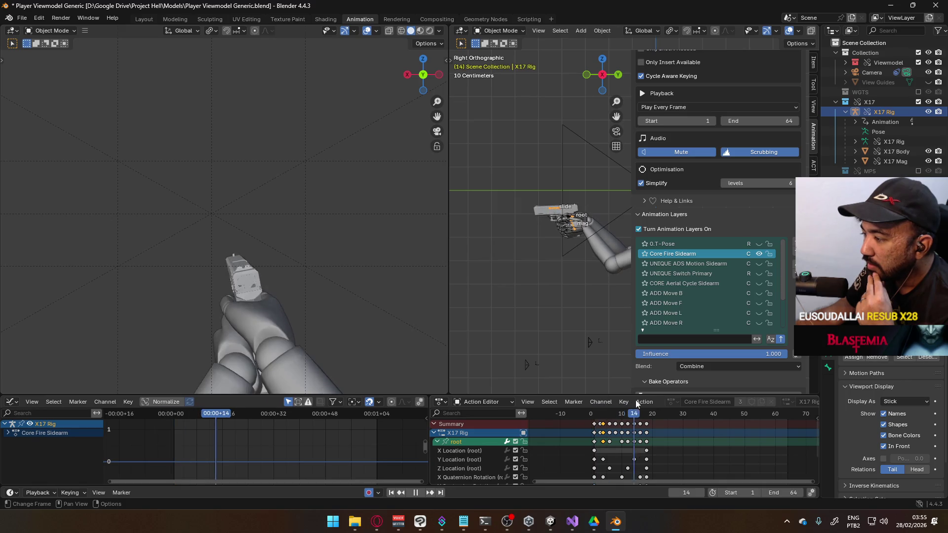
{"action": "key", "text": "space"}
Set the scene end frame to 18, replay the fire animation, and activate POSE Hipfire Sidearm
{"action": "left_click", "coordinate": [780, 493]}
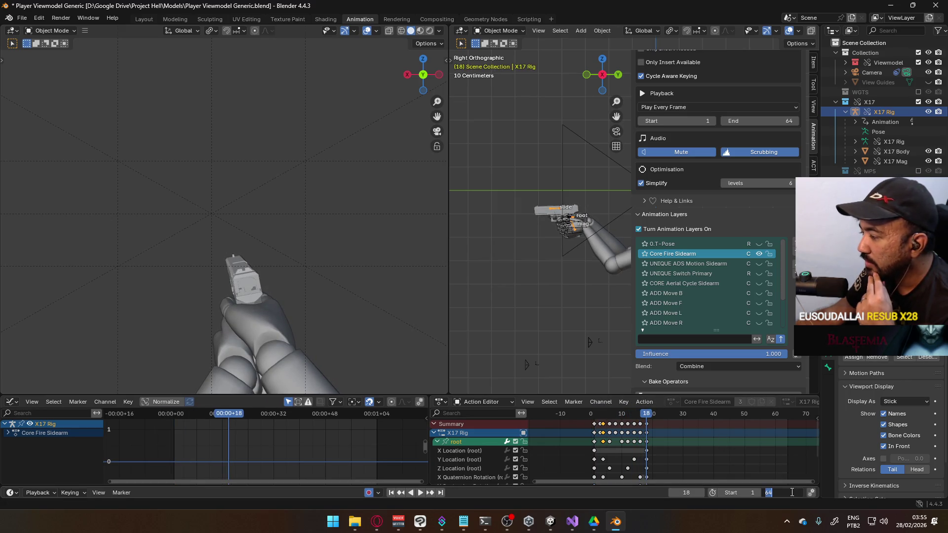
{"action": "type", "text": "18"}
{"action": "key", "text": "Return"}
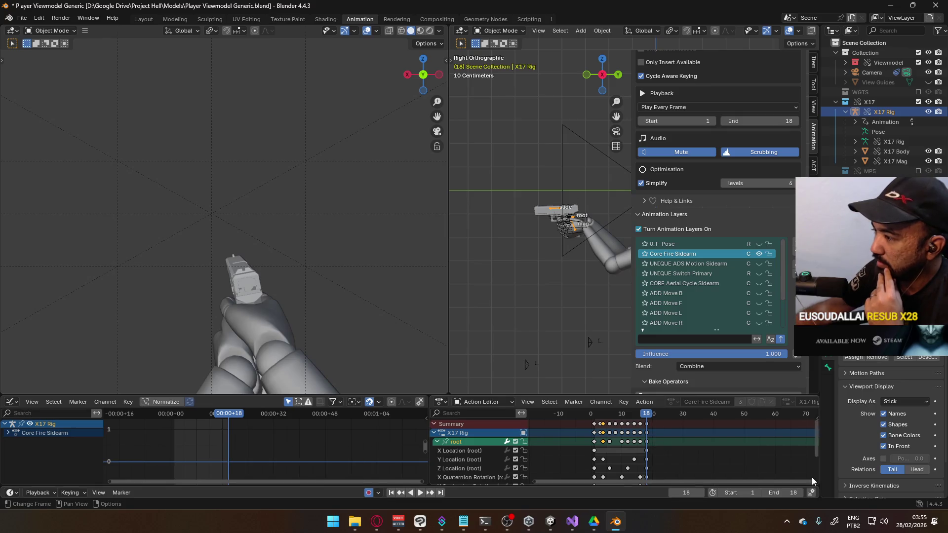
{"action": "key", "text": "space"}
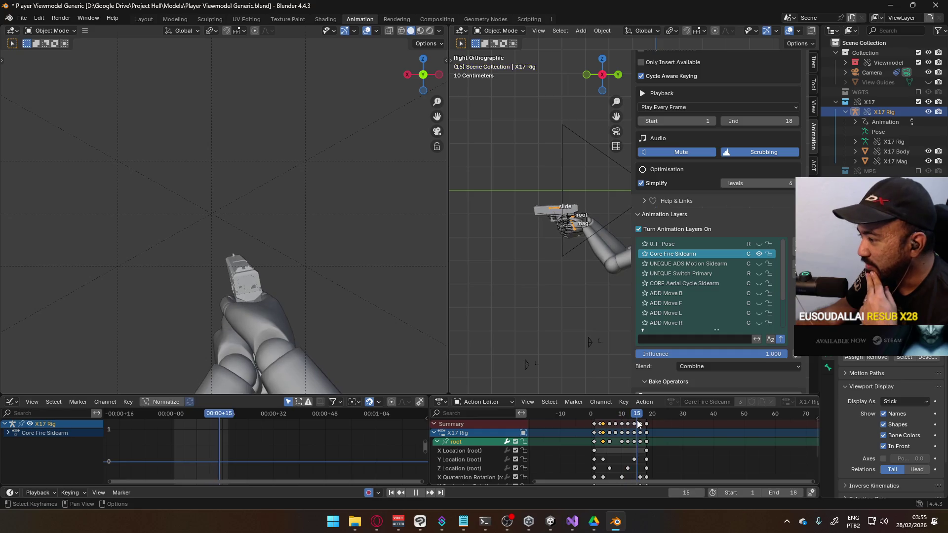
{"action": "key", "text": "space"}
{"action": "scroll", "coordinate": [738, 278], "scroll_direction": "down", "scroll_amount": 4}
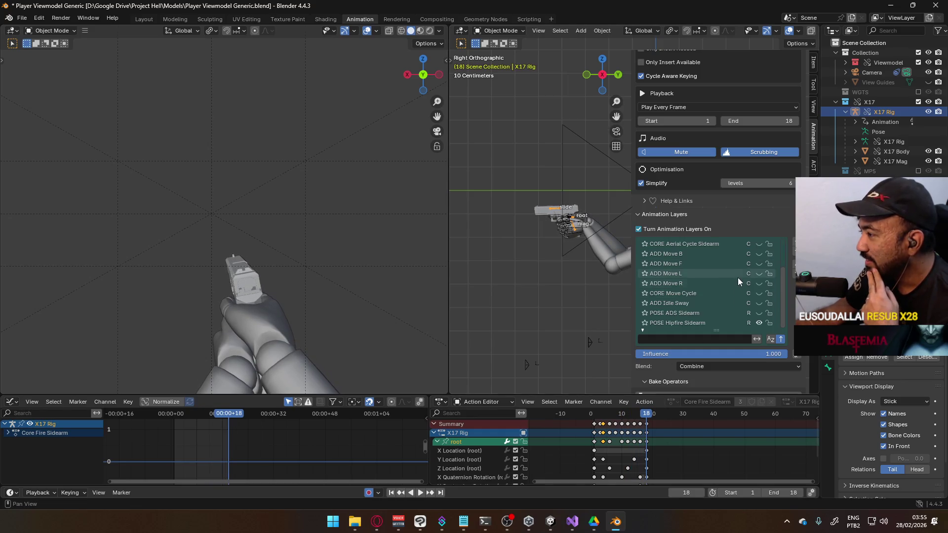
{"action": "left_click", "coordinate": [705, 322]}
Return to frame 1, select the viewmodel arm mesh, and save Player Viewmodel Generic.blend
{"action": "mouse_move", "coordinate": [647, 416]}
{"action": "left_mouse_down"}
{"action": "mouse_move", "coordinate": [585, 421]}
{"action": "mouse_move", "coordinate": [648, 416]}
{"action": "mouse_move", "coordinate": [595, 420]}
{"action": "left_mouse_up"}
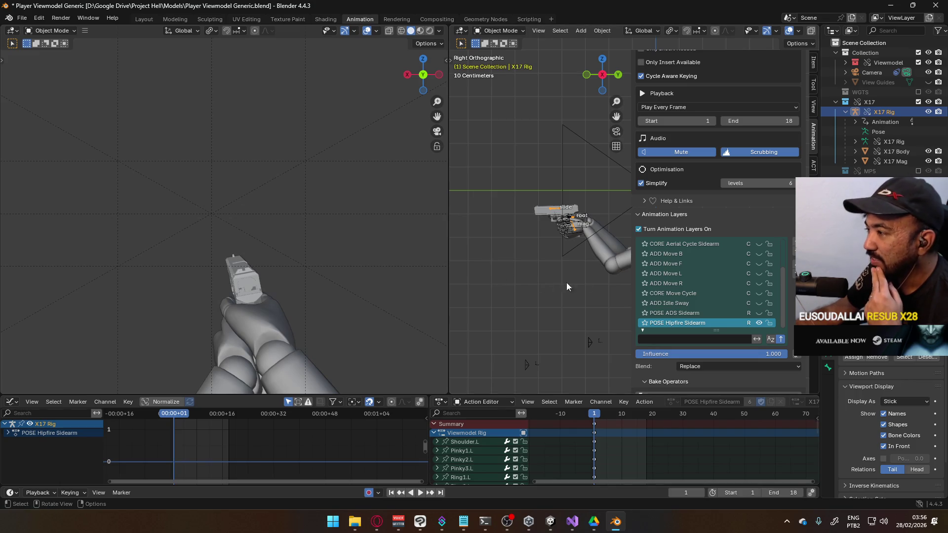
{"action": "left_click", "coordinate": [596, 244]}
{"action": "left_click", "coordinate": [578, 235]}
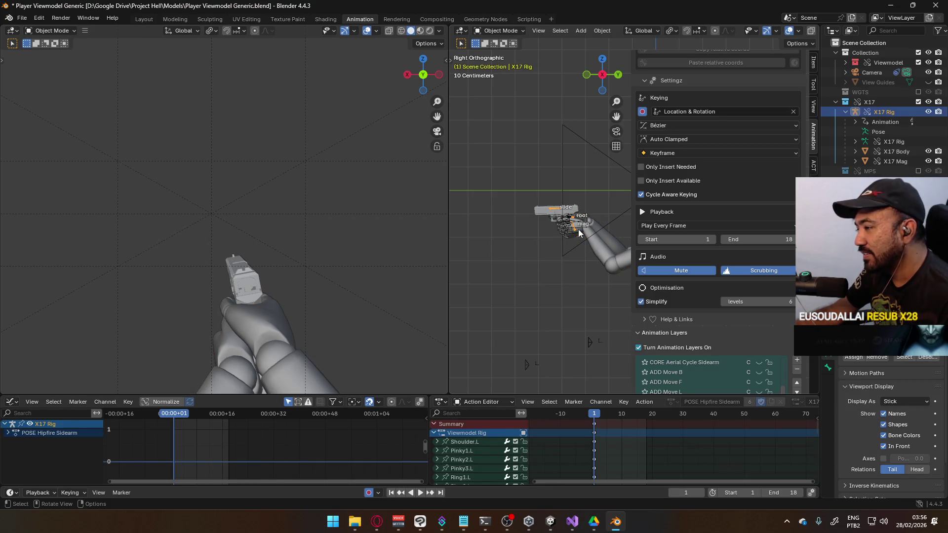
{"action": "left_click", "coordinate": [594, 245]}
{"action": "key", "text": "ctrl+s"}
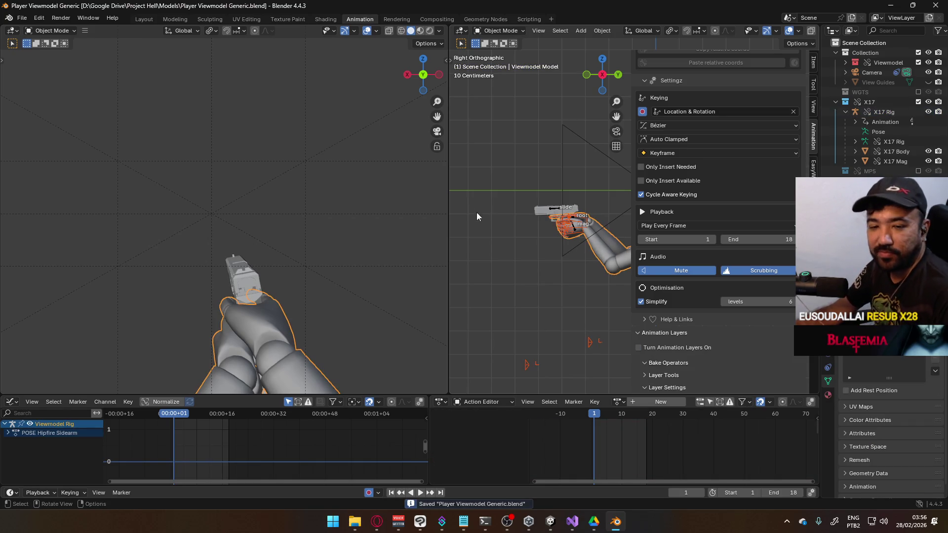
{"action": "left_click", "coordinate": [21, 18]}
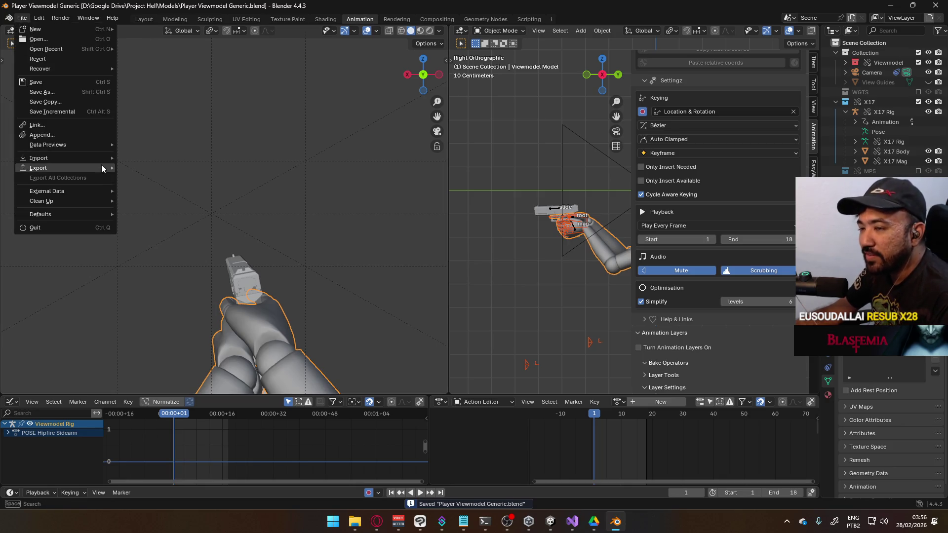
Export the animation as FBX named Viewmodel@X17 Fire Single.fbx into Project Hell's Assets/Animations
{"action": "mouse_move", "coordinate": [102, 168]}
{"action": "left_click", "coordinate": [164, 251]}
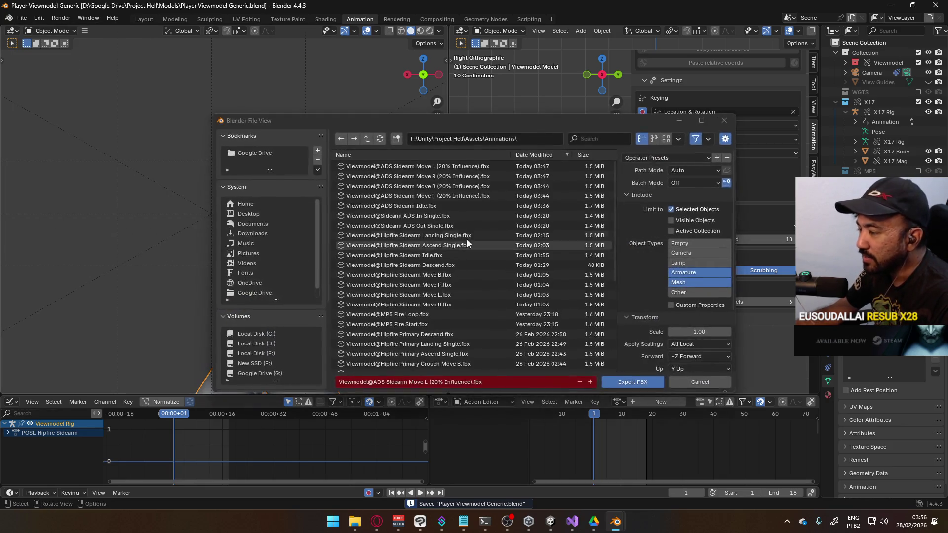
{"action": "mouse_move", "coordinate": [472, 121]}
{"action": "left_mouse_down"}
{"action": "mouse_move", "coordinate": [262, 210]}
{"action": "mouse_move", "coordinate": [352, 112]}
{"action": "left_mouse_up"}
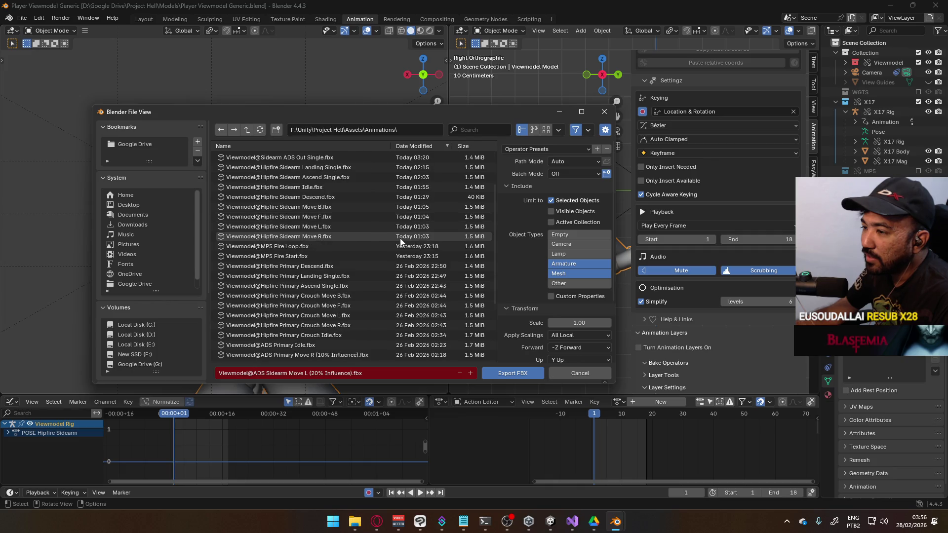
{"action": "scroll", "coordinate": [400, 238], "scroll_direction": "down", "scroll_amount": 5}
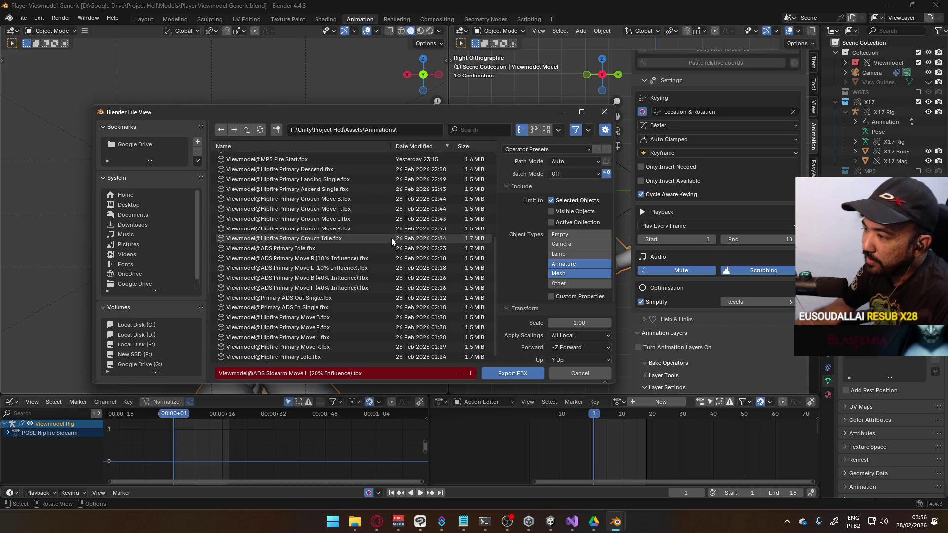
{"action": "scroll", "coordinate": [398, 249], "scroll_direction": "up", "scroll_amount": 2}
{"action": "scroll", "coordinate": [398, 249], "scroll_direction": "up", "scroll_amount": 3}
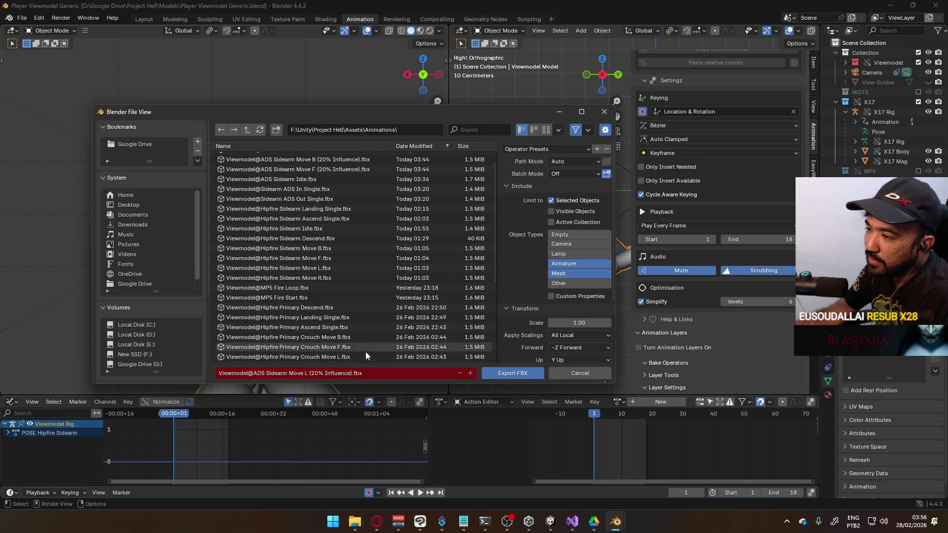
{"action": "left_click", "coordinate": [318, 290]}
{"action": "left_click", "coordinate": [296, 373]}
{"action": "left_click_drag", "start_coordinate": [301, 373], "coordinate": [255, 368]}
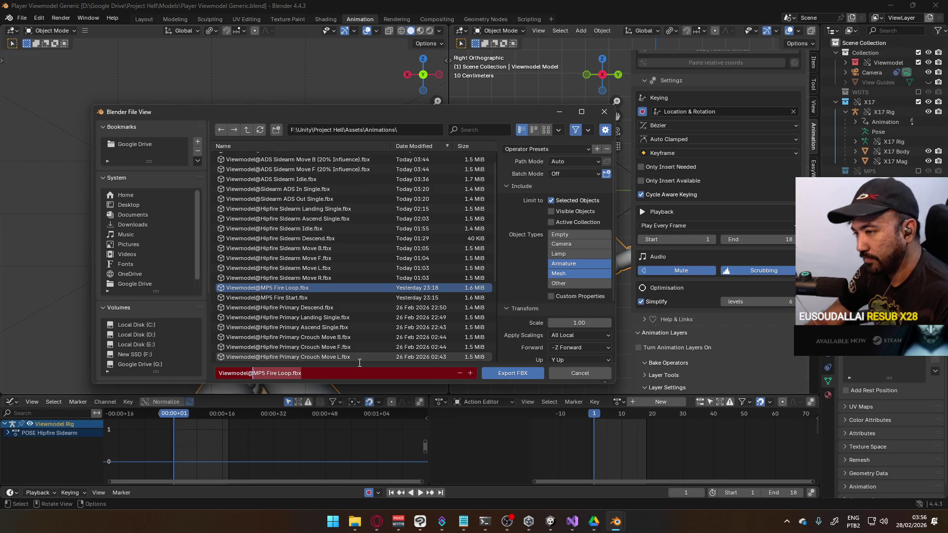
{"action": "type", "text": "X17"}
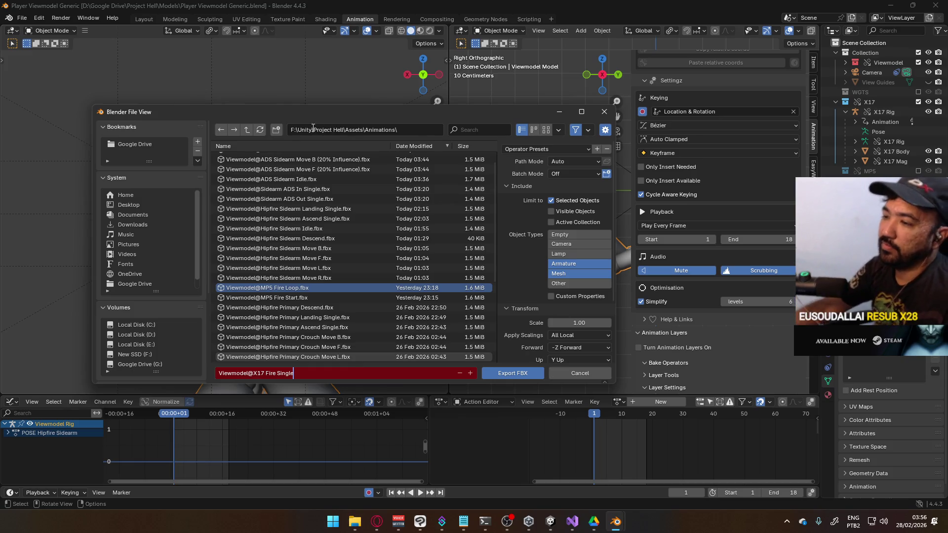
{"action": "left_click", "coordinate": [511, 375]}
{"action": "left_click", "coordinate": [511, 378]}
Glance at Pistol Move B in the Project FPS editor, then switch to the Project Hell editor
{"action": "mouse_move", "coordinate": [551, 522]}
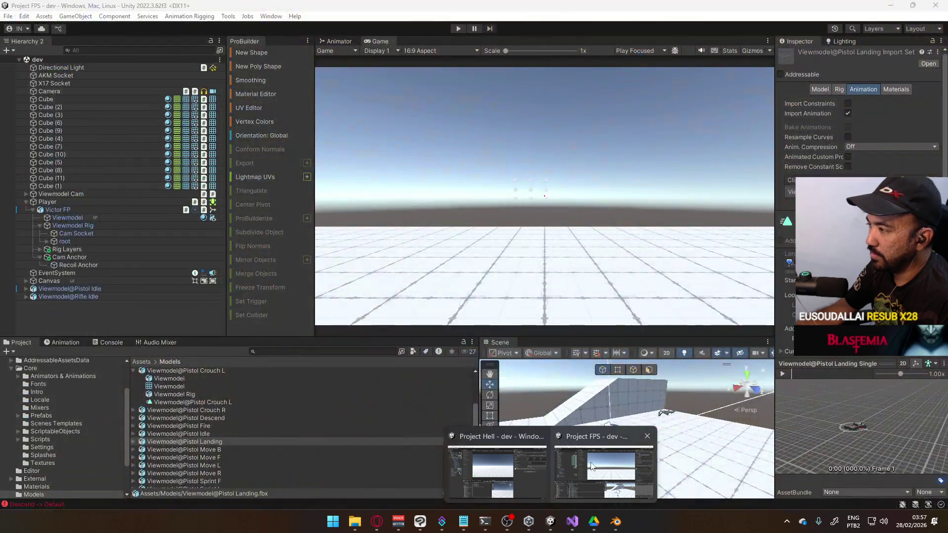
{"action": "left_click", "coordinate": [592, 466]}
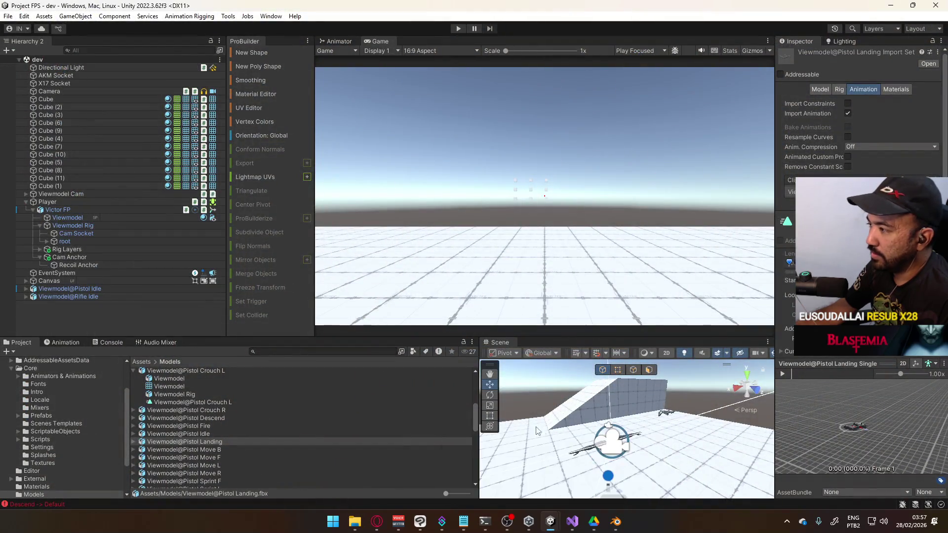
{"action": "left_click", "coordinate": [226, 449]}
{"action": "scroll", "coordinate": [237, 443], "scroll_direction": "down", "scroll_amount": 10}
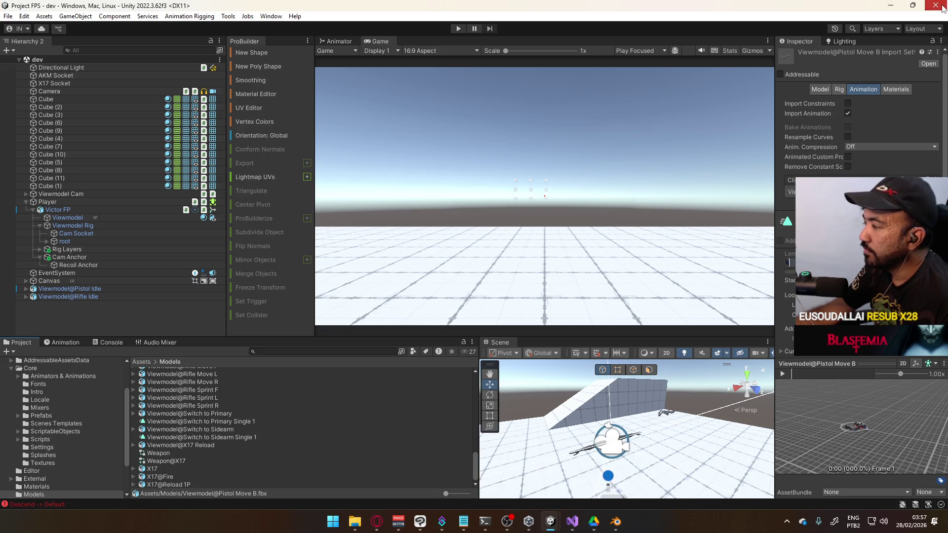
{"action": "left_click", "coordinate": [615, 522]}
{"action": "left_click", "coordinate": [550, 522]}
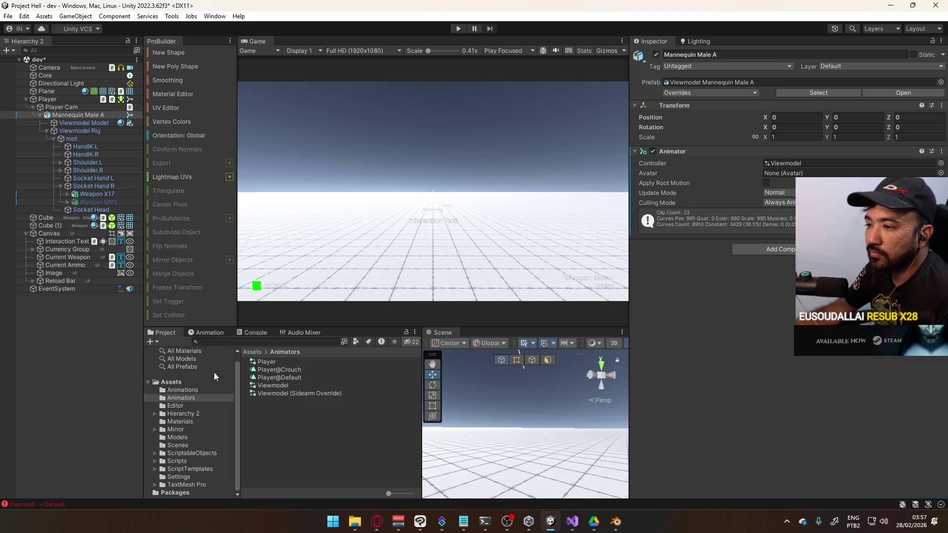
Open the Models folder and inspect the Weapon X17 model's import settings and sub-assets
{"action": "left_click", "coordinate": [190, 437]}
{"action": "left_click", "coordinate": [263, 378]}
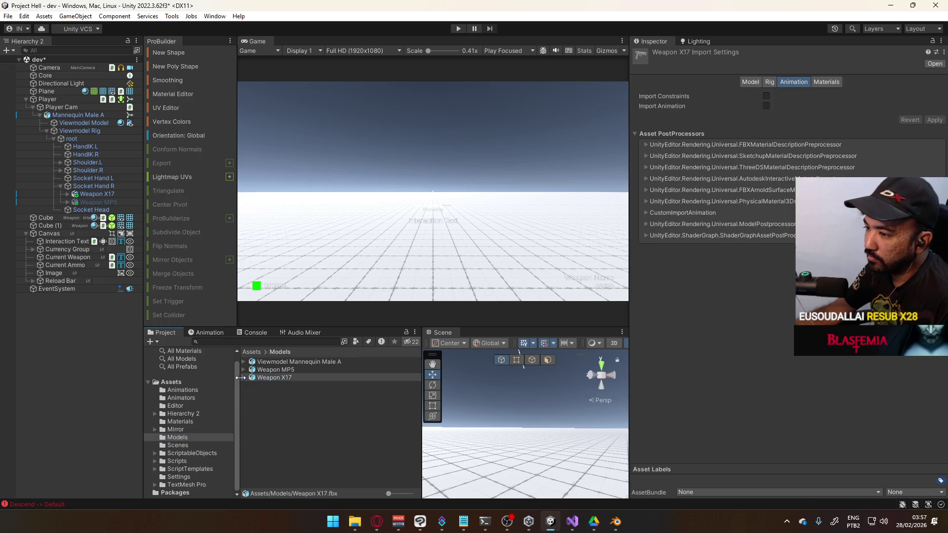
{"action": "left_click", "coordinate": [244, 378]}
{"action": "left_click", "coordinate": [244, 378]}
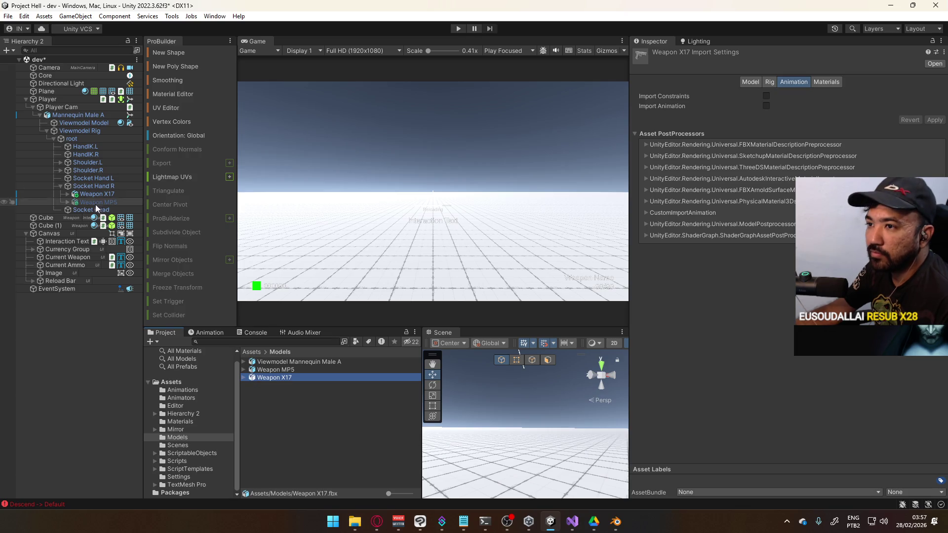
{"action": "left_click", "coordinate": [208, 391]}
Import X17 Fire Single with Anim. Compression Off and Resample Curves unticked, and save the changes
{"action": "scroll", "coordinate": [345, 365], "scroll_direction": "down", "scroll_amount": 5}
{"action": "left_click", "coordinate": [329, 486]}
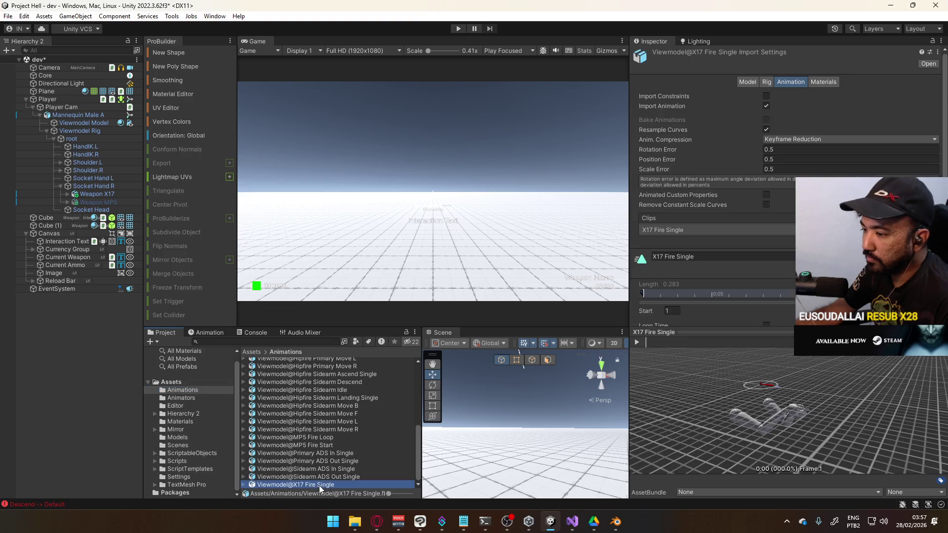
{"action": "left_click", "coordinate": [814, 141]}
{"action": "left_click", "coordinate": [815, 150]}
{"action": "left_click", "coordinate": [766, 130]}
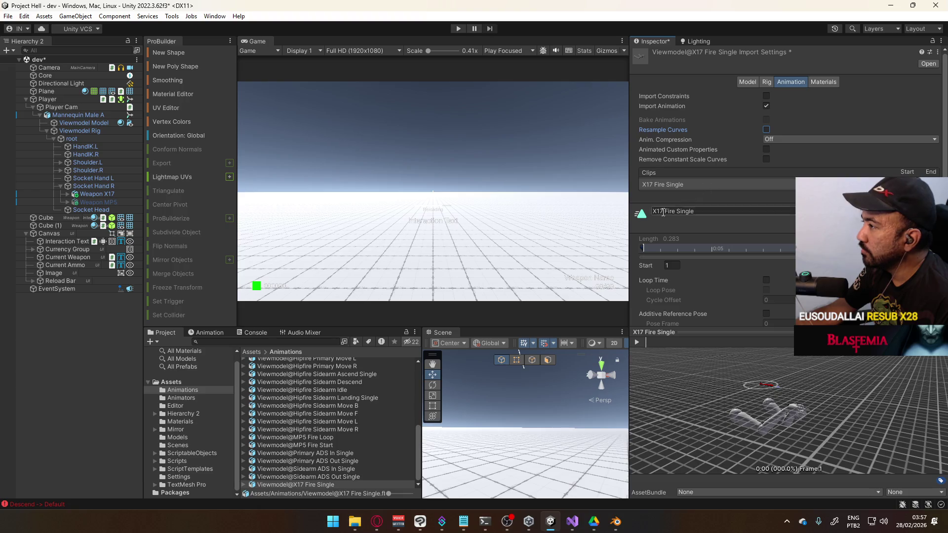
{"action": "left_click", "coordinate": [321, 484]}
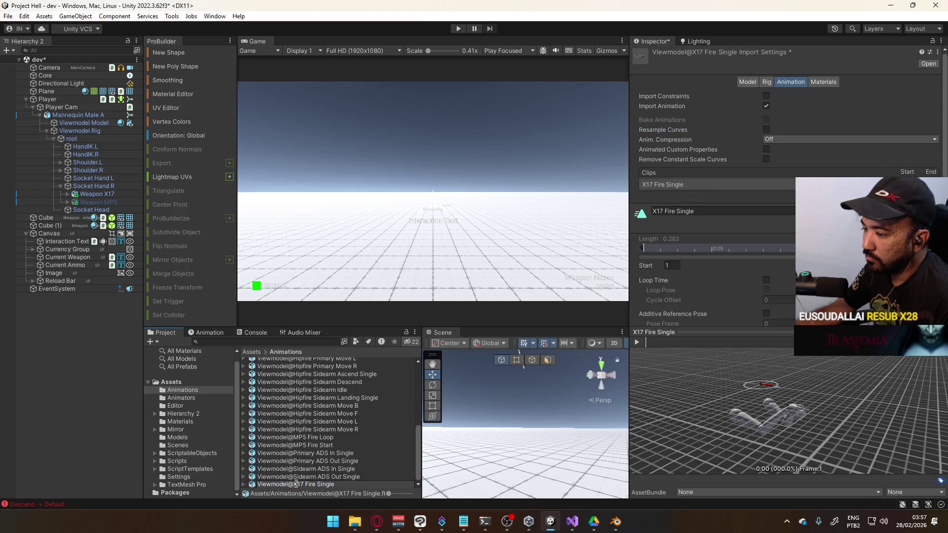
{"action": "left_click", "coordinate": [354, 478]}
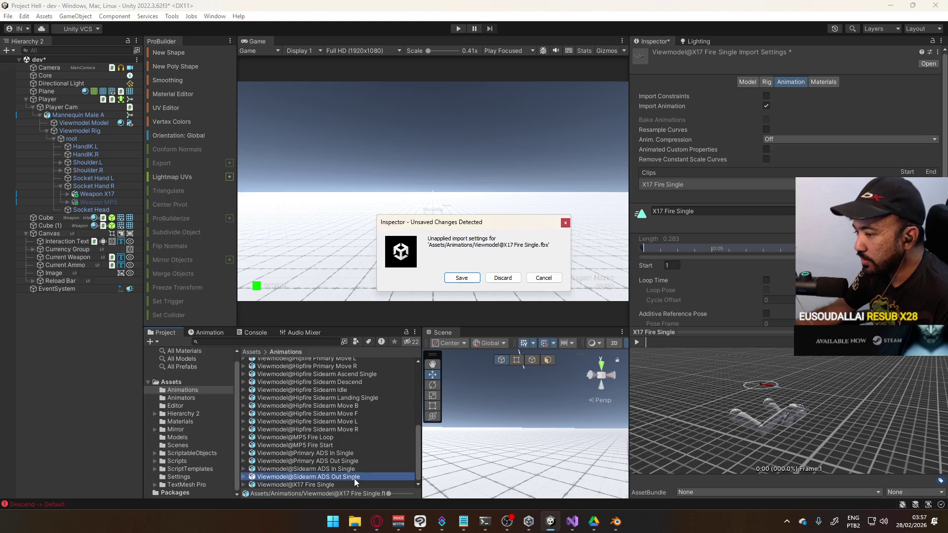
{"action": "left_click", "coordinate": [485, 276]}
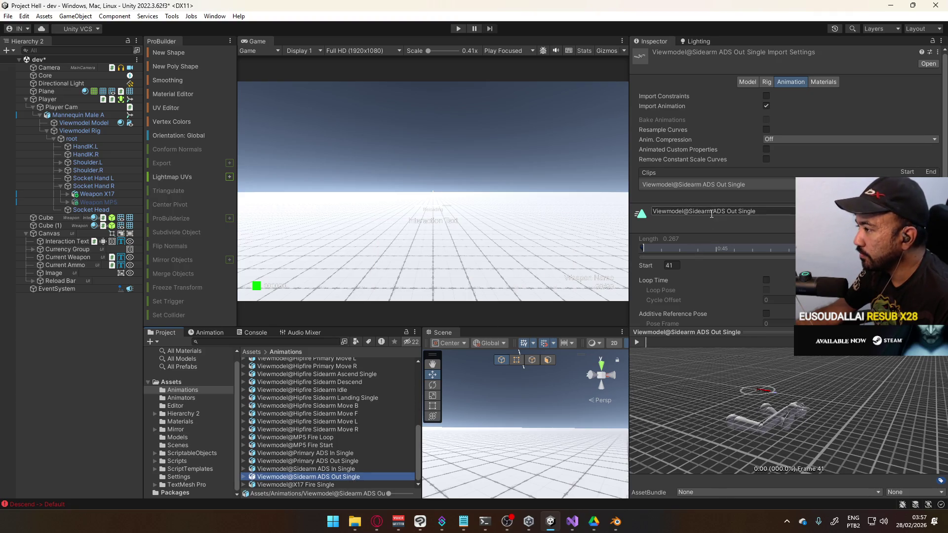
Rename the clip to Viewmodel@X17 Fire Single and apply the import settings
{"action": "left_click", "coordinate": [352, 484]}
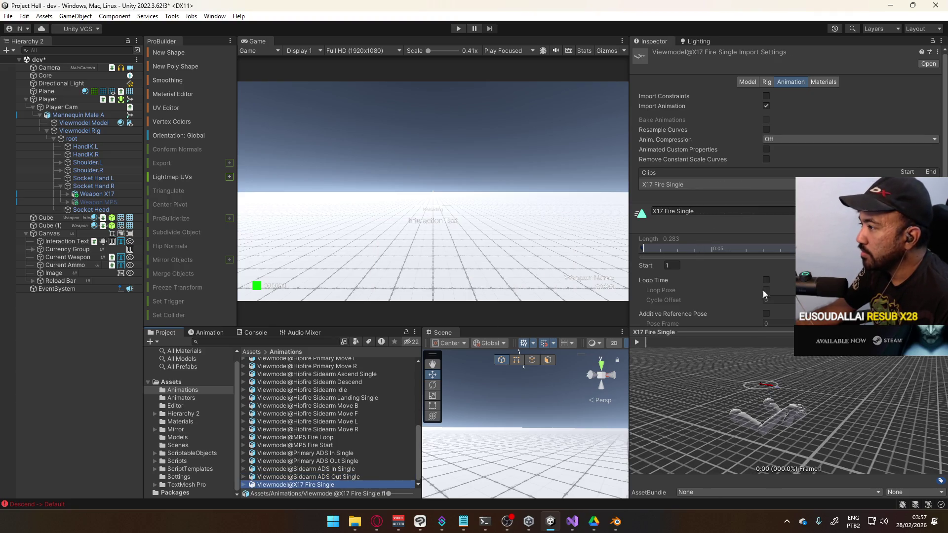
{"action": "left_click", "coordinate": [666, 210]}
{"action": "type", "text": "Viewmodel@"}
{"action": "key", "text": "Return"}
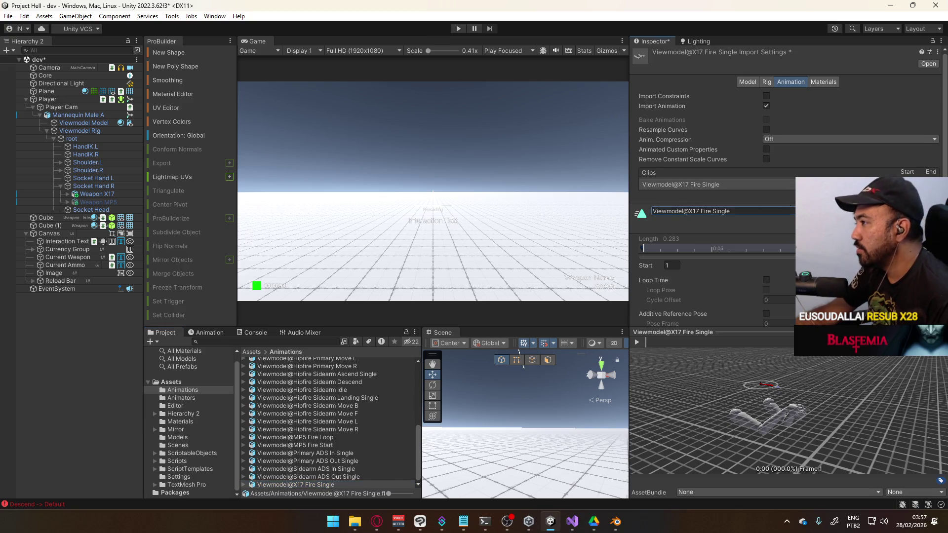
{"action": "scroll", "coordinate": [785, 200], "scroll_direction": "down", "scroll_amount": 3}
{"action": "left_click", "coordinate": [919, 340]}
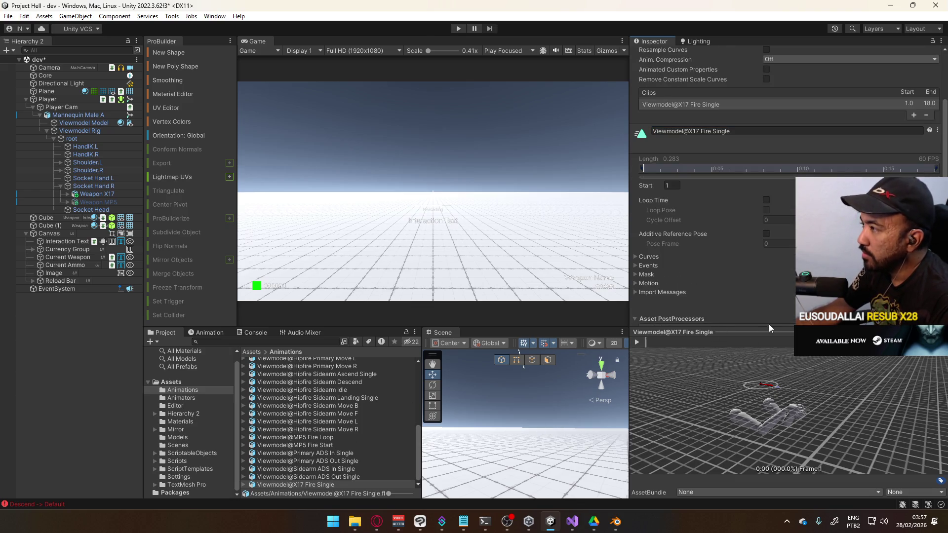
{"action": "scroll", "coordinate": [767, 326], "scroll_direction": "up", "scroll_amount": 3}
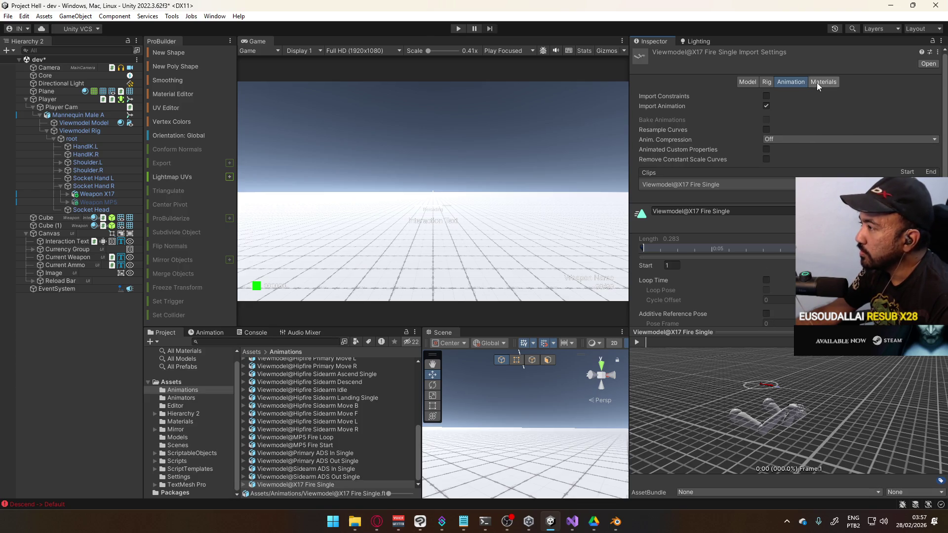
{"action": "left_click", "coordinate": [817, 82]}
{"action": "left_click", "coordinate": [800, 82]}
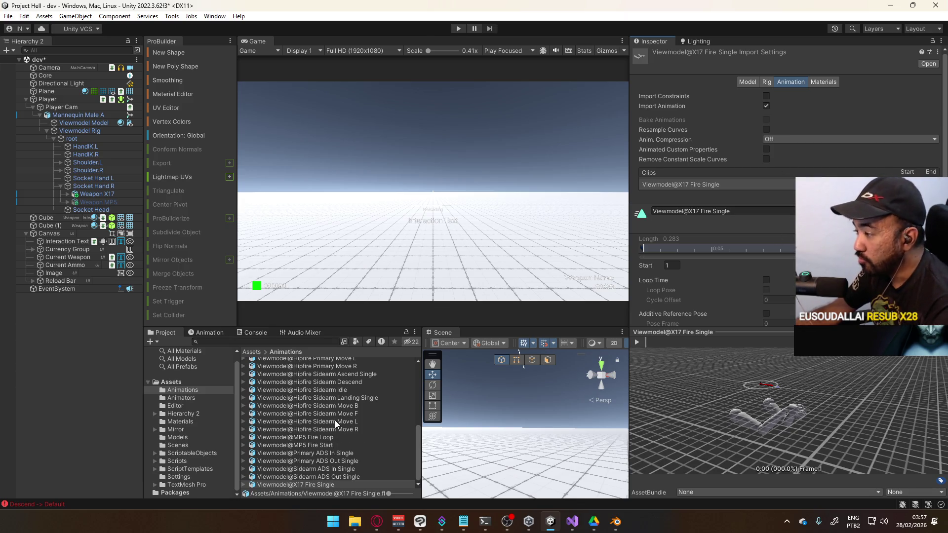
{"action": "left_click", "coordinate": [343, 477]}
{"action": "left_click", "coordinate": [338, 485]}
{"action": "mouse_move", "coordinate": [760, 435]}
{"action": "left_mouse_down"}
{"action": "mouse_move", "coordinate": [730, 441]}
{"action": "mouse_move", "coordinate": [763, 438]}
{"action": "left_mouse_up"}
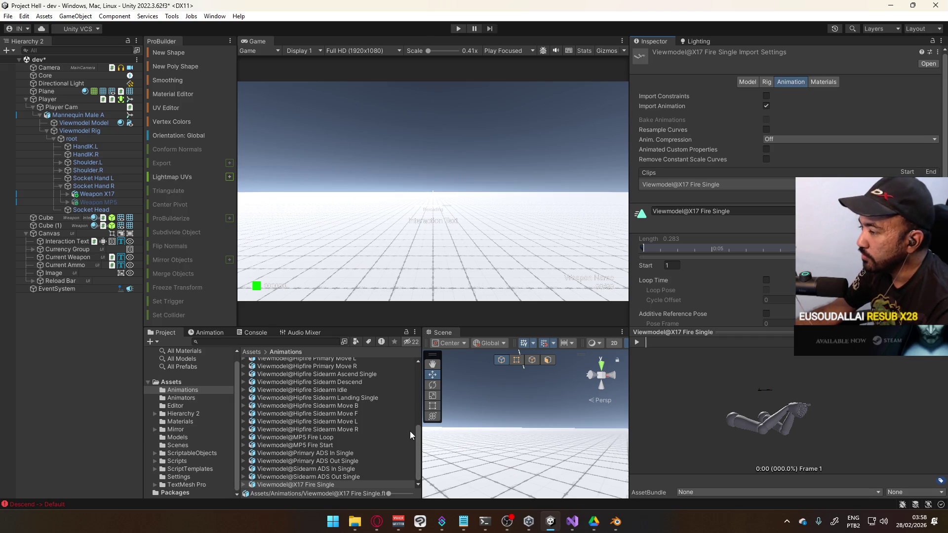
{"action": "left_click", "coordinate": [346, 476]}
{"action": "left_click", "coordinate": [340, 484]}
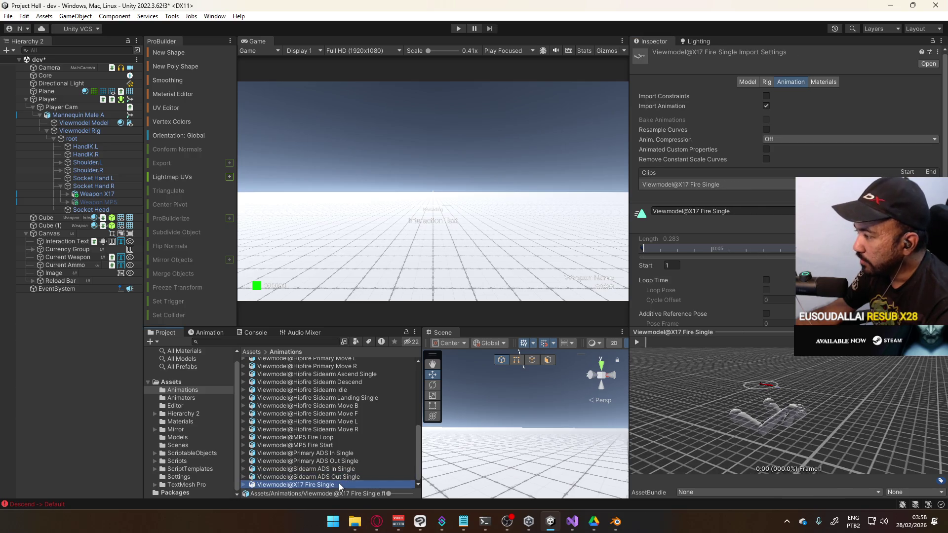
{"action": "left_click_drag", "start_coordinate": [418, 431], "coordinate": [416, 363]}
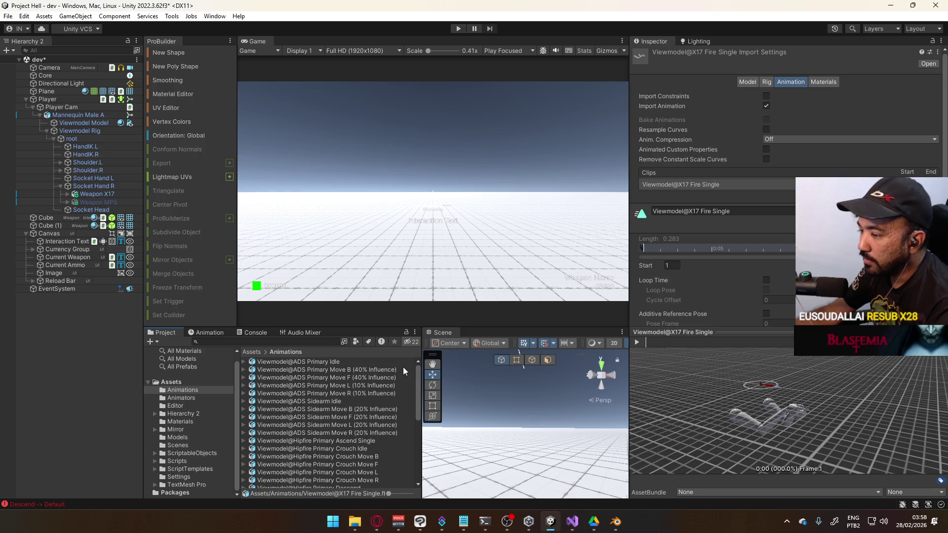
{"action": "scroll", "coordinate": [403, 366], "scroll_direction": "down", "scroll_amount": 4}
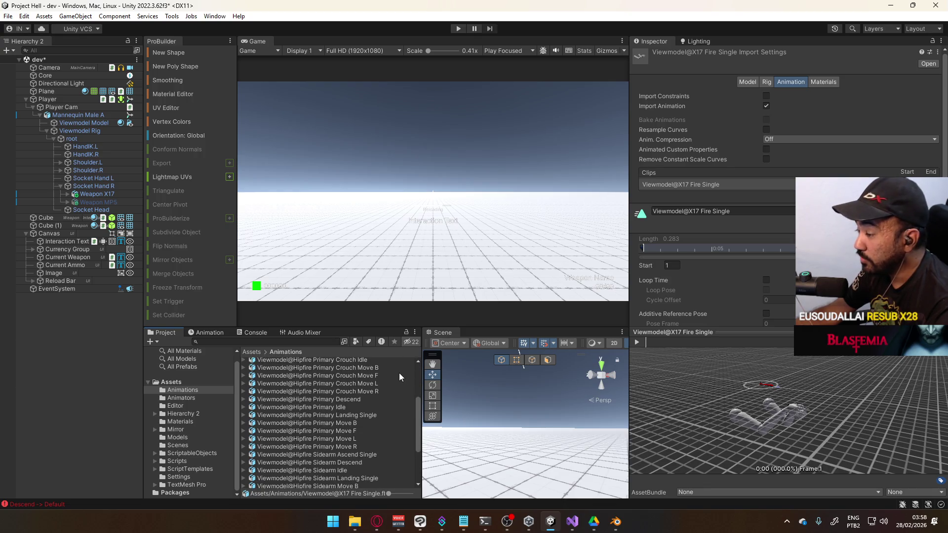
{"action": "scroll", "coordinate": [399, 373], "scroll_direction": "down", "scroll_amount": 4}
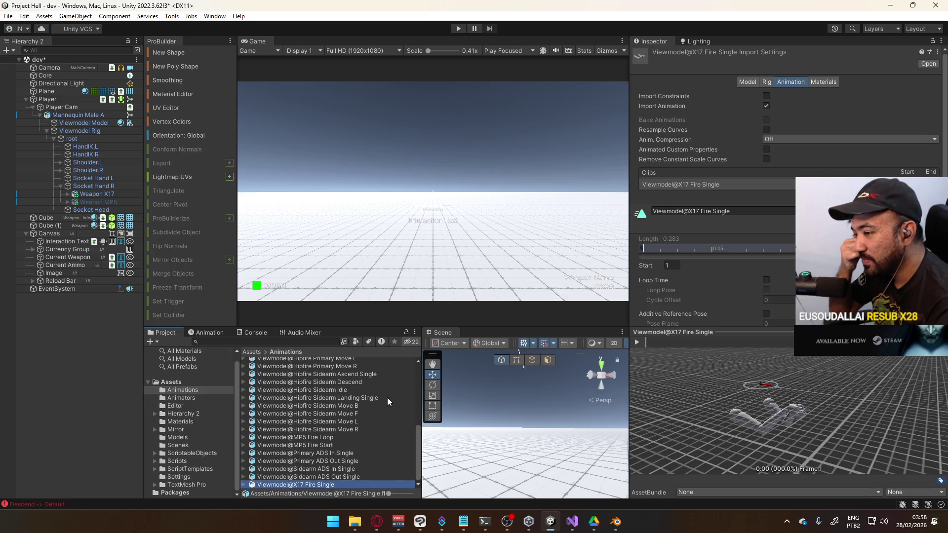
{"action": "left_click_drag", "start_coordinate": [814, 410], "coordinate": [854, 422]}
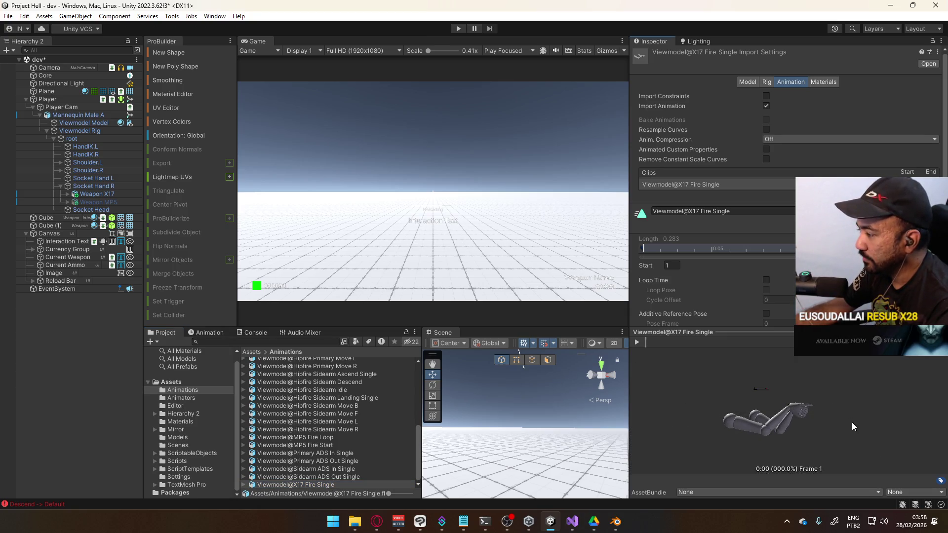
{"action": "left_click", "coordinate": [344, 485]}
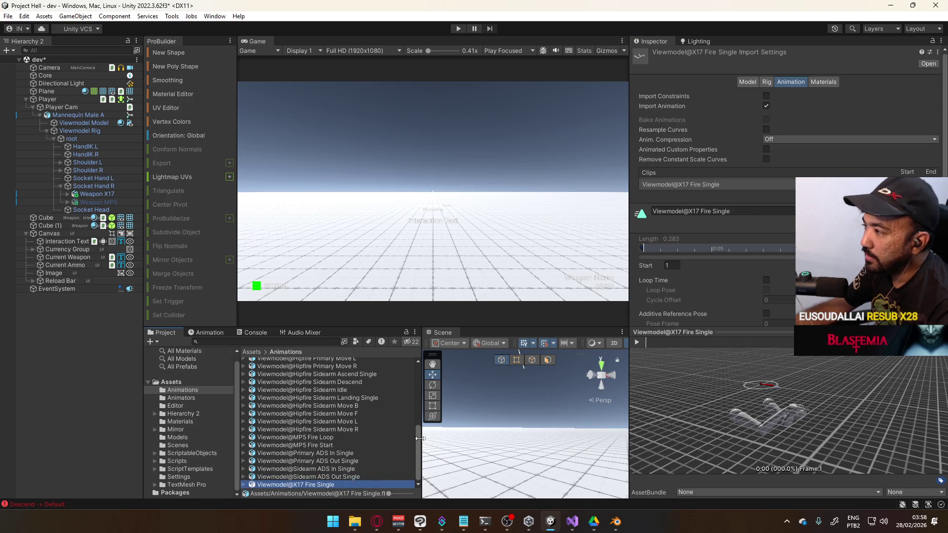
{"action": "left_click", "coordinate": [377, 522]}
Leave the paused Yu Yu Hakusho video for the YouTube home feed and scroll the recommendations
{"action": "left_click", "coordinate": [490, 262]}
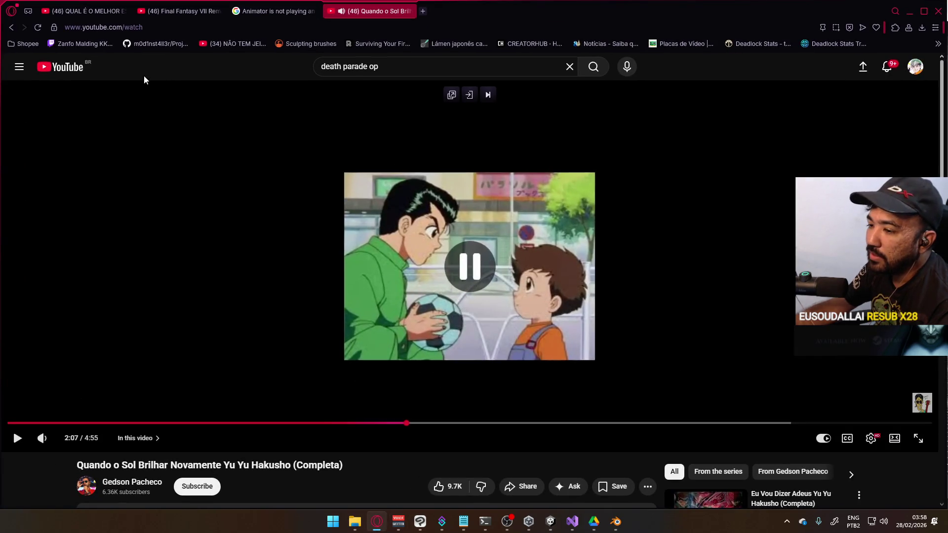
{"action": "left_click", "coordinate": [87, 71]}
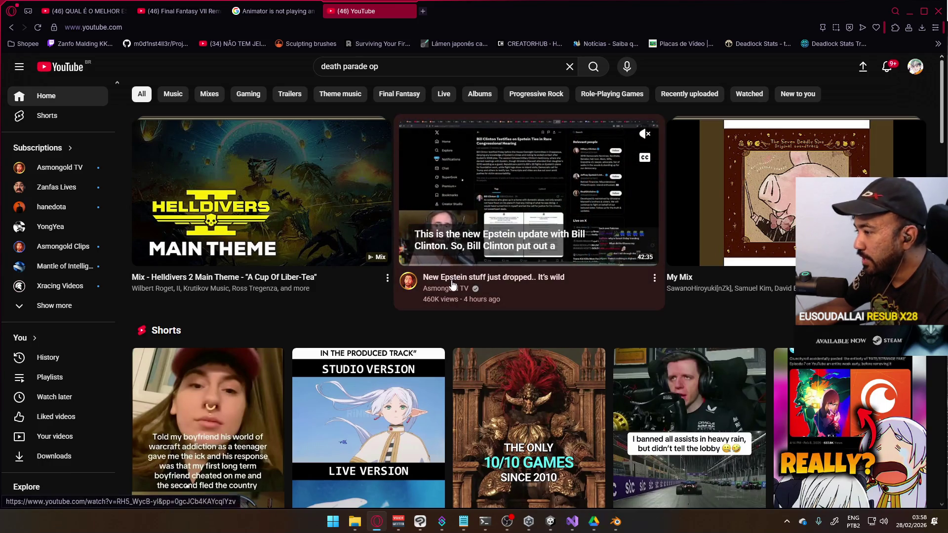
{"action": "scroll", "coordinate": [467, 283], "scroll_direction": "down", "scroll_amount": 5}
{"action": "scroll", "coordinate": [467, 283], "scroll_direction": "down", "scroll_amount": 5}
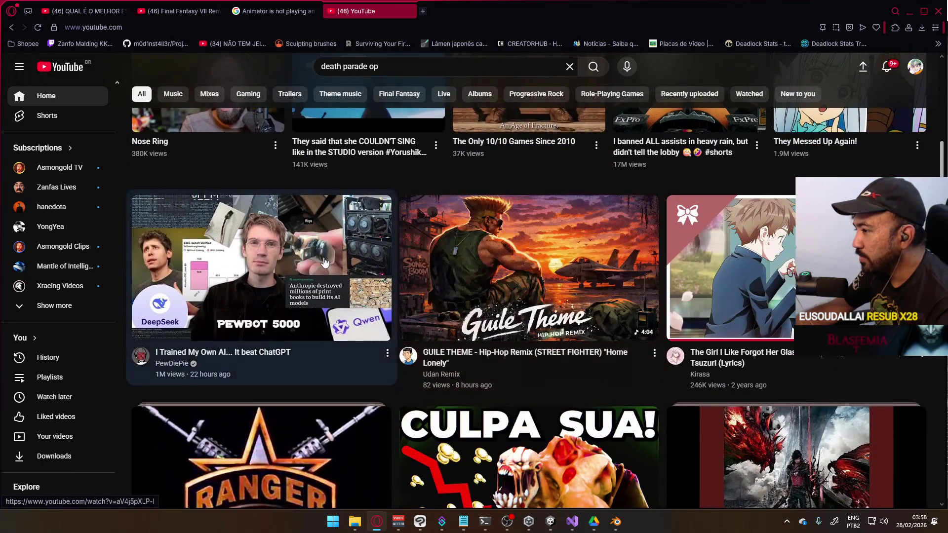
{"action": "scroll", "coordinate": [291, 274], "scroll_direction": "down", "scroll_amount": 10}
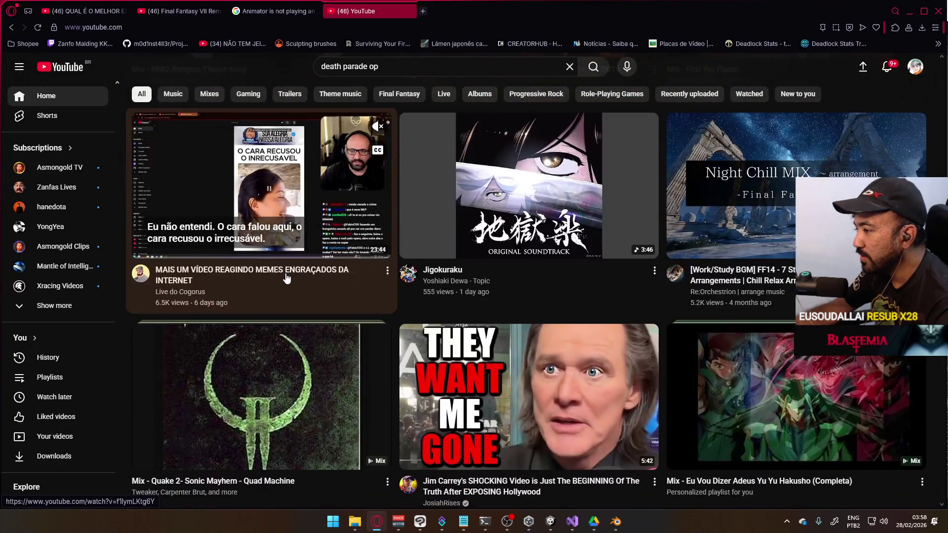
{"action": "scroll", "coordinate": [289, 261], "scroll_direction": "down", "scroll_amount": 8}
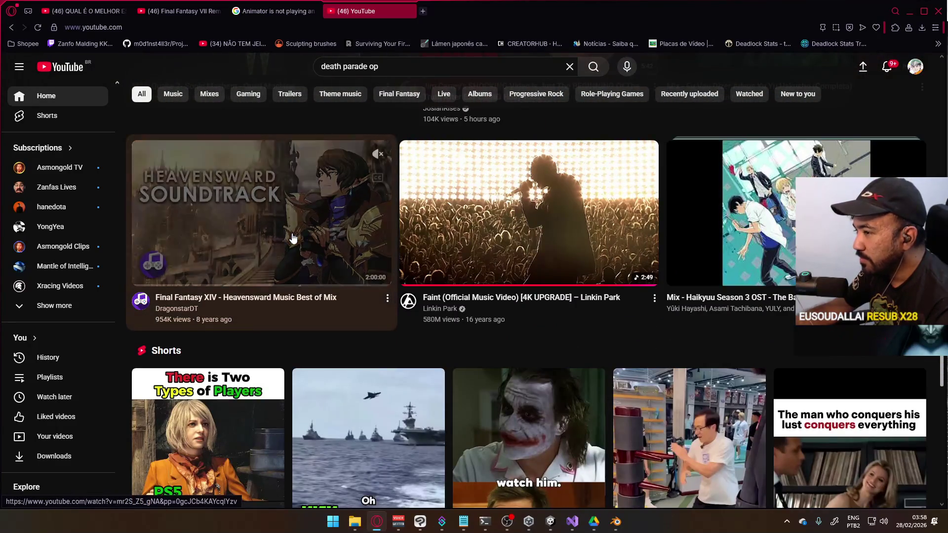
{"action": "scroll", "coordinate": [293, 238], "scroll_direction": "down", "scroll_amount": 12}
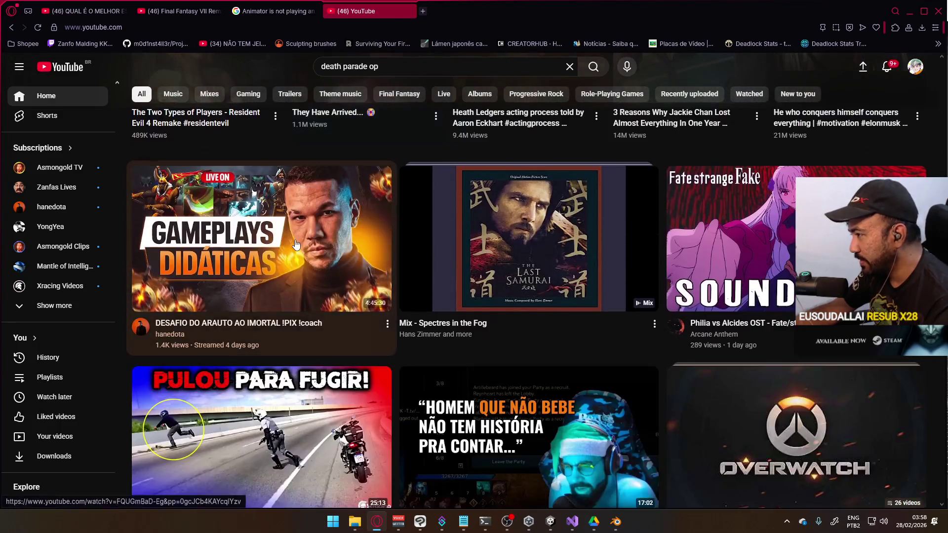
{"action": "scroll", "coordinate": [297, 244], "scroll_direction": "down", "scroll_amount": 10}
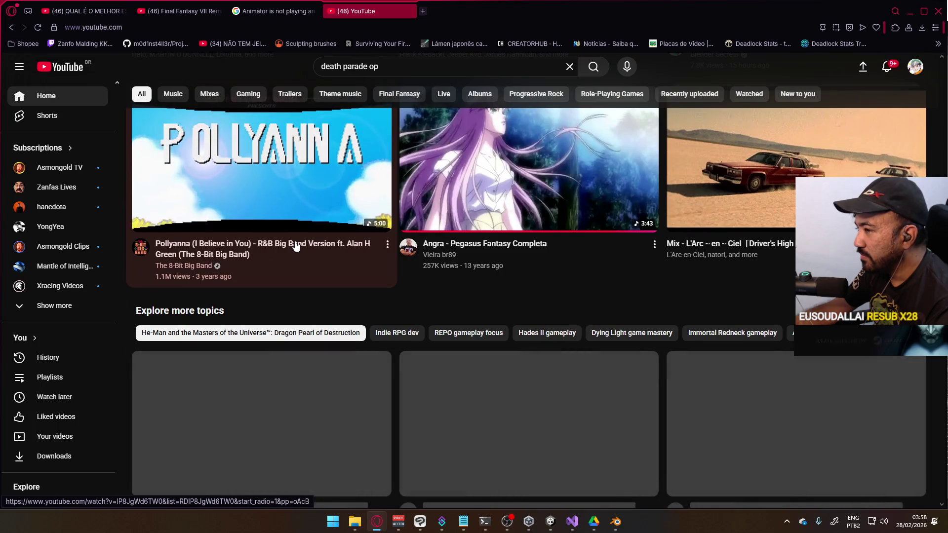
{"action": "scroll", "coordinate": [296, 246], "scroll_direction": "down", "scroll_amount": 2}
{"action": "scroll", "coordinate": [296, 246], "scroll_direction": "down", "scroll_amount": 9}
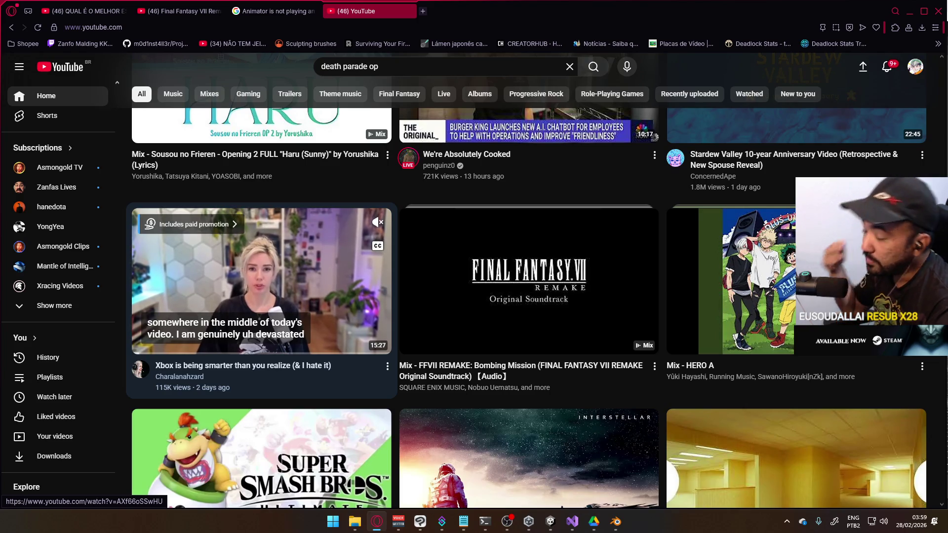
Keep scrolling further down the feed, then open a new Speed Dial tab
{"action": "scroll", "coordinate": [415, 357], "scroll_direction": "down", "scroll_amount": 8}
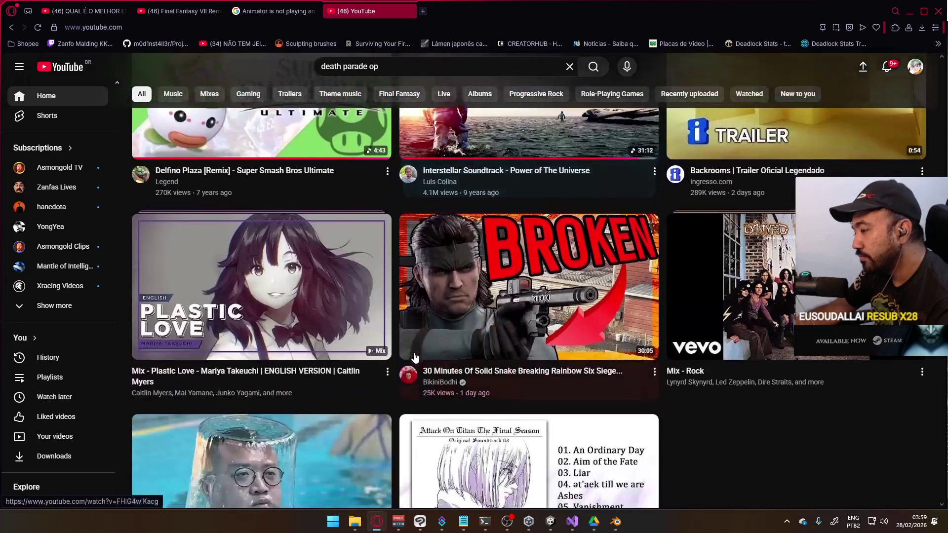
{"action": "scroll", "coordinate": [405, 361], "scroll_direction": "down", "scroll_amount": 5}
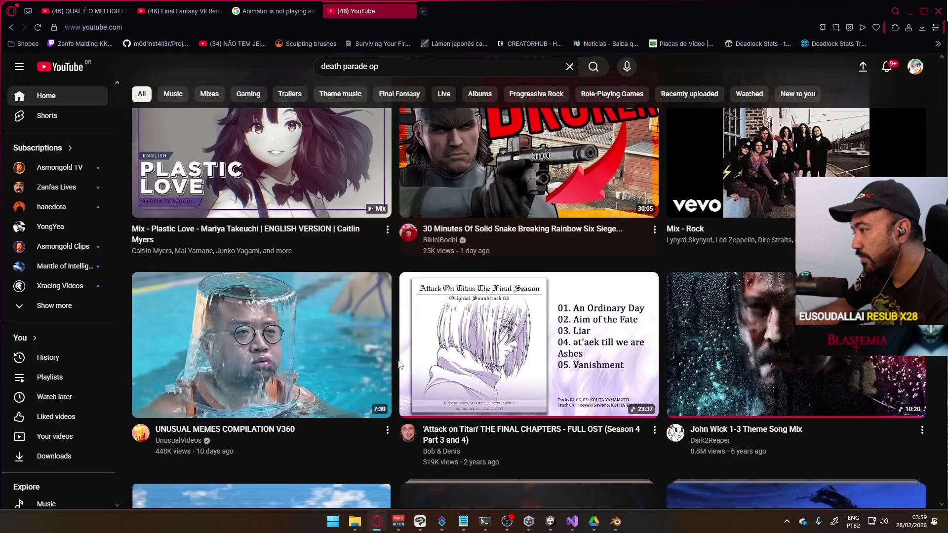
{"action": "scroll", "coordinate": [398, 365], "scroll_direction": "down", "scroll_amount": 7}
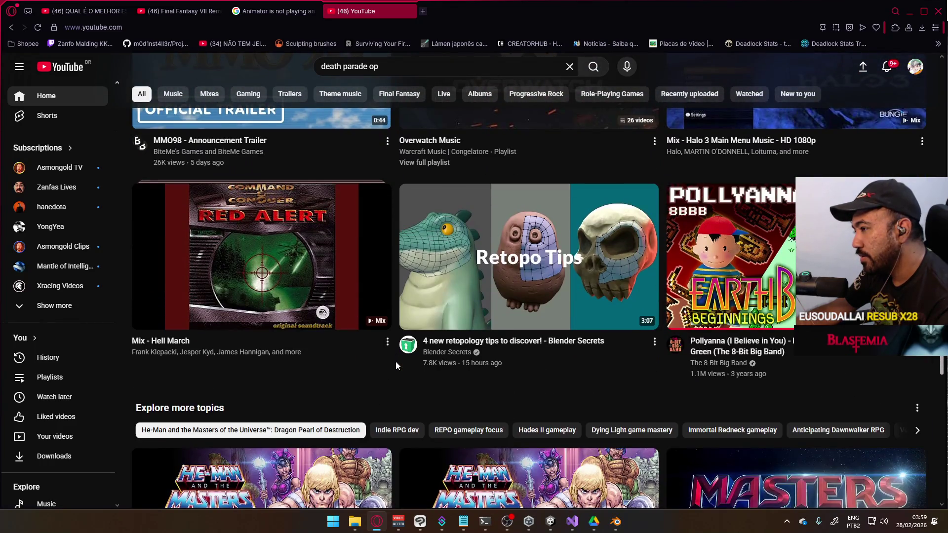
{"action": "scroll", "coordinate": [396, 362], "scroll_direction": "down", "scroll_amount": 9}
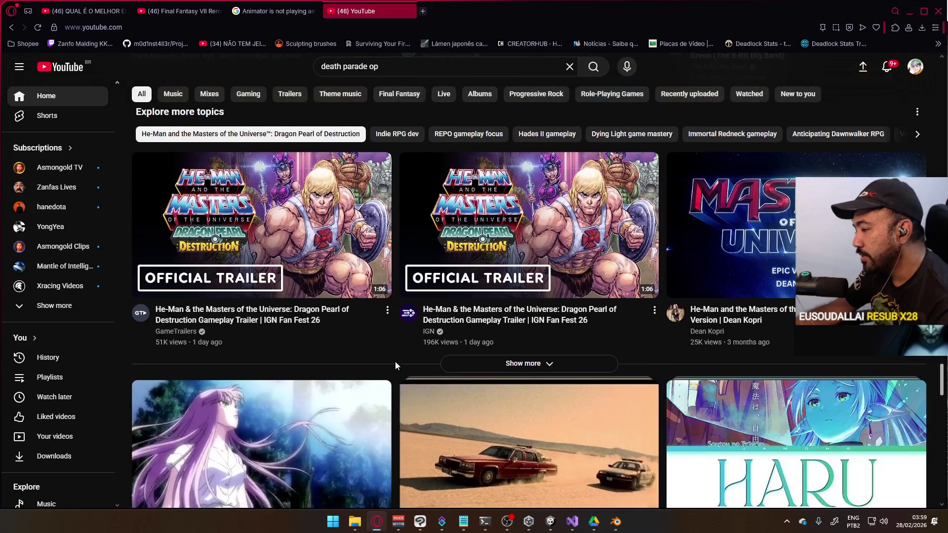
{"action": "scroll", "coordinate": [395, 361], "scroll_direction": "down", "scroll_amount": 14}
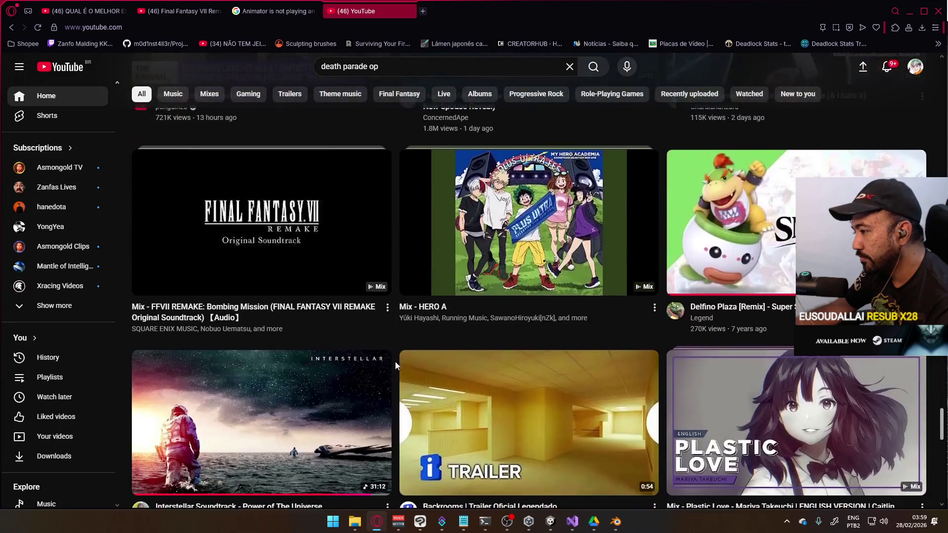
{"action": "scroll", "coordinate": [568, 322], "scroll_direction": "down", "scroll_amount": 8}
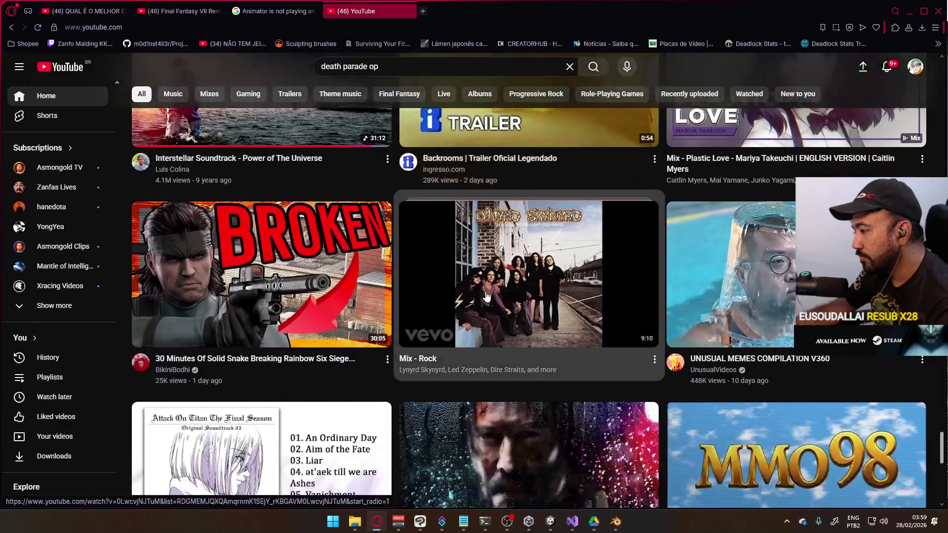
{"action": "scroll", "coordinate": [567, 322], "scroll_direction": "down", "scroll_amount": 8}
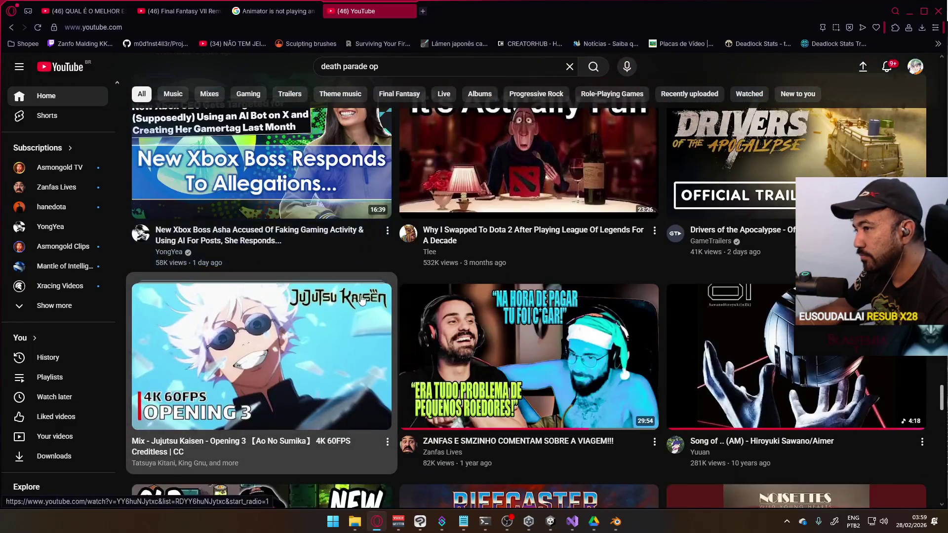
{"action": "left_click", "coordinate": [423, 11]}
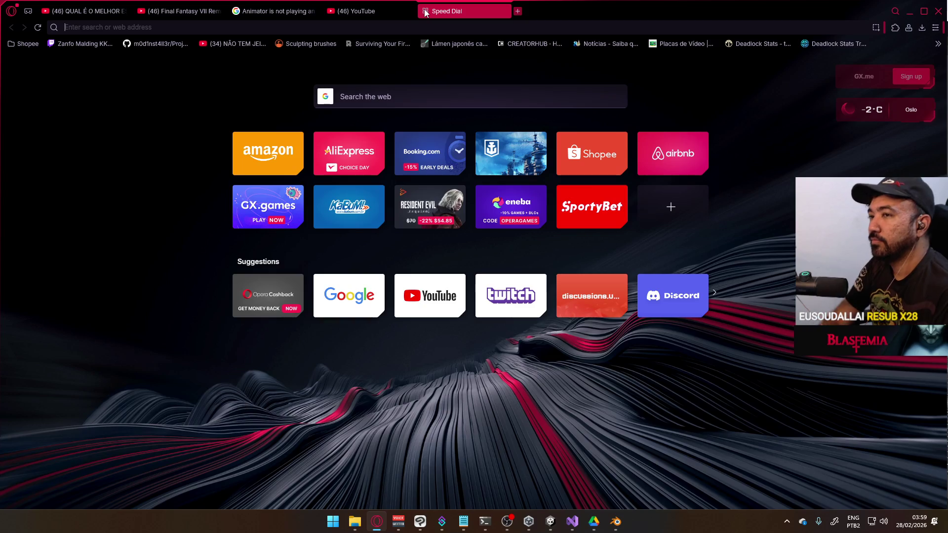
Search 'kenshin female characters', open the wiki's Category:Females page, then close it to return to YouTube
{"action": "type", "text": "kenshin fem"}
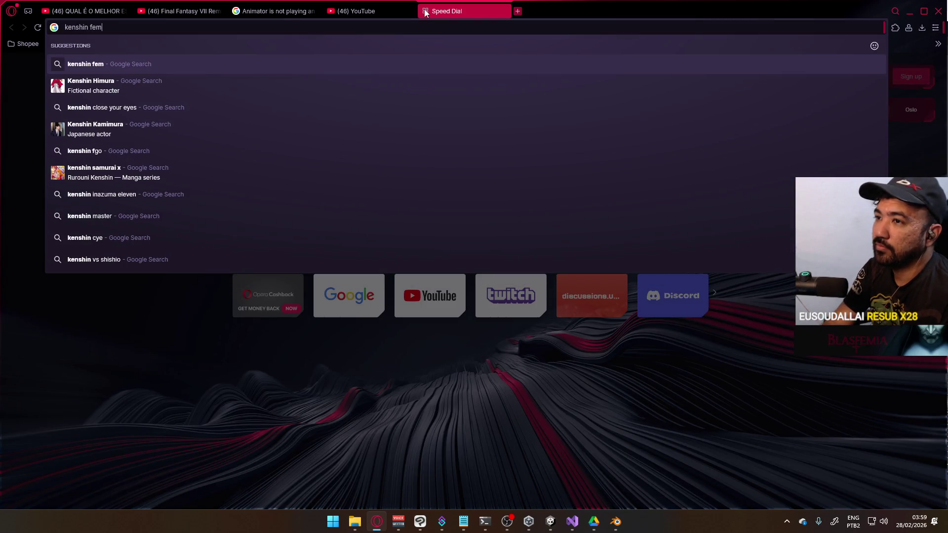
{"action": "type", "text": "ale characters"}
{"action": "key", "text": "Return"}
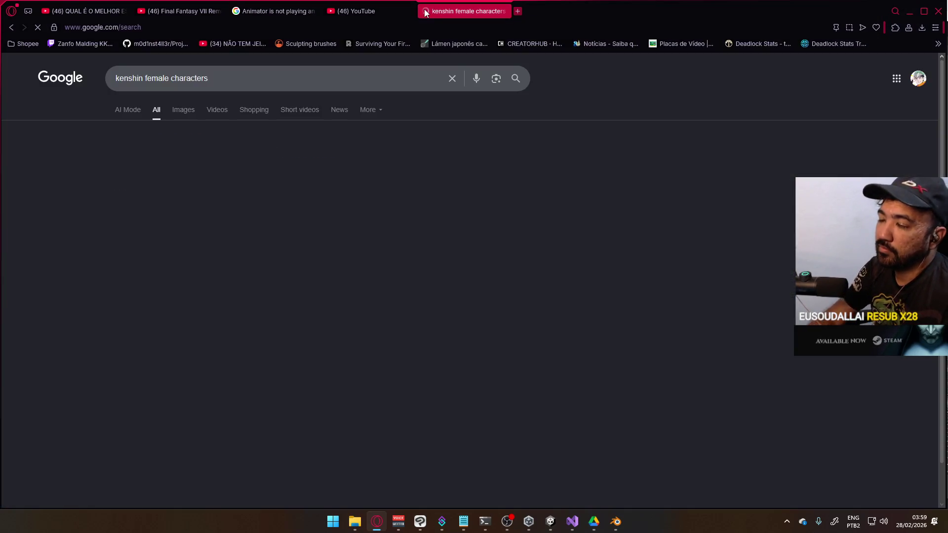
{"action": "left_click", "coordinate": [271, 164]}
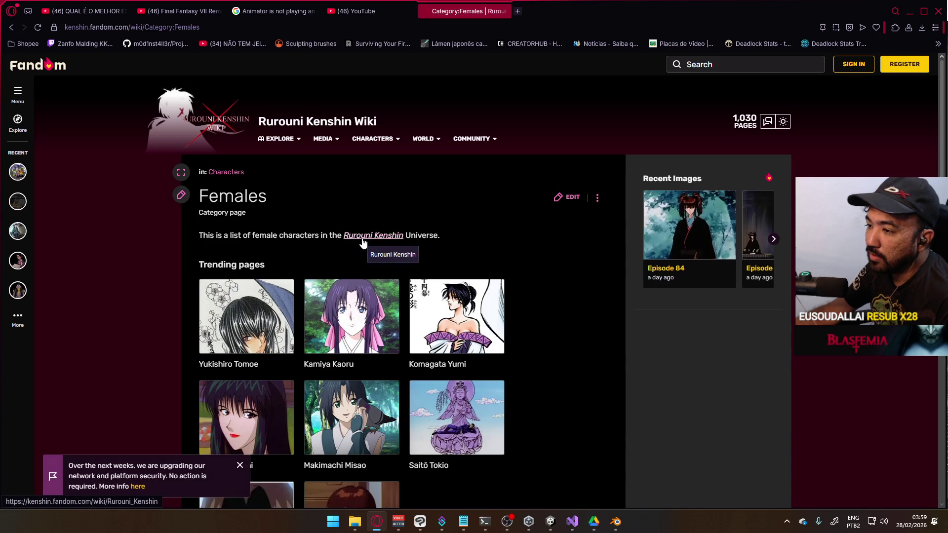
{"action": "left_click", "coordinate": [502, 11]}
{"action": "scroll", "coordinate": [607, 318], "scroll_direction": "up", "scroll_amount": 10}
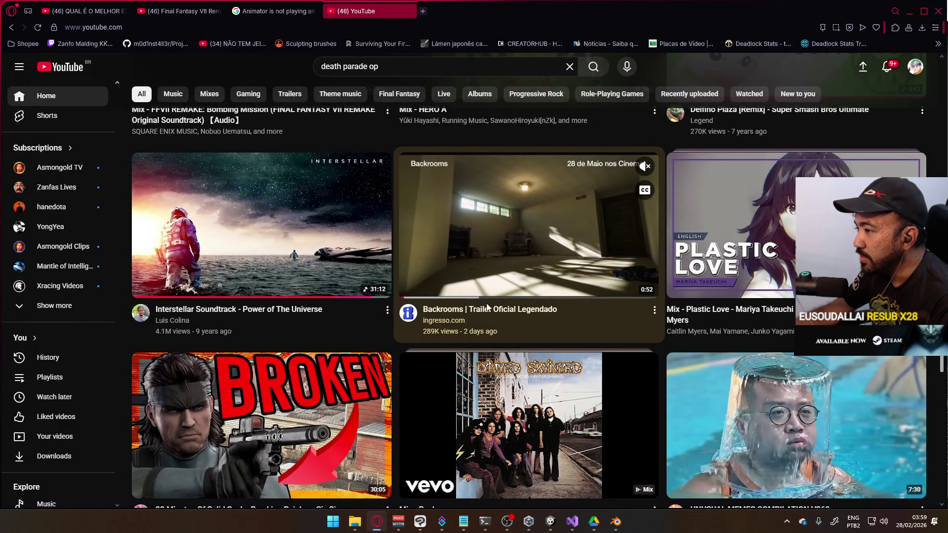
Scroll back up to the top of the YouTube home feed
{"action": "scroll", "coordinate": [493, 308], "scroll_direction": "up", "scroll_amount": 4}
{"action": "scroll", "coordinate": [492, 305], "scroll_direction": "up", "scroll_amount": 15}
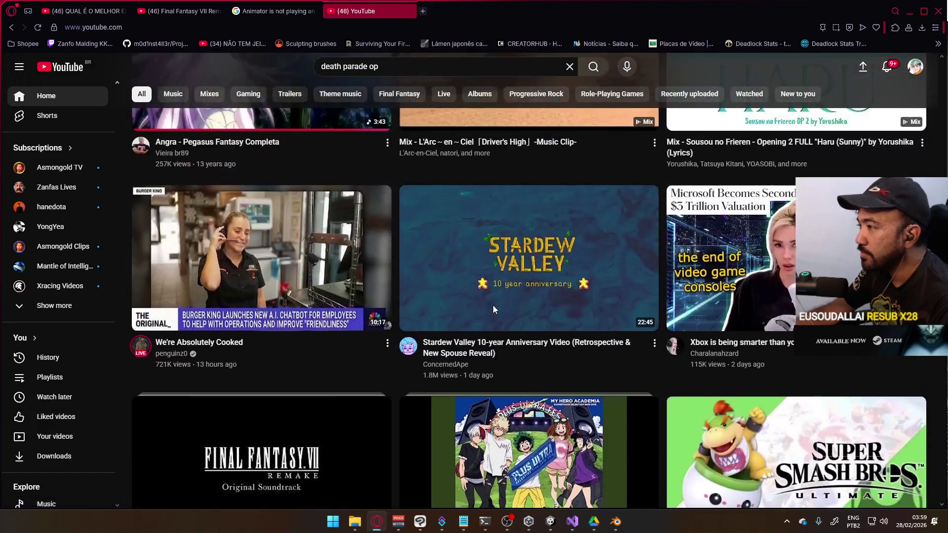
{"action": "scroll", "coordinate": [503, 294], "scroll_direction": "up", "scroll_amount": 20}
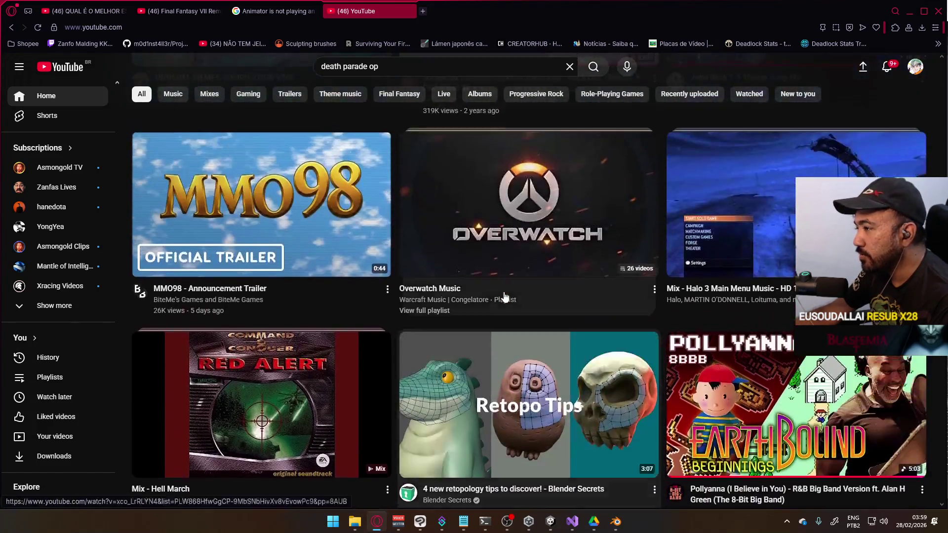
{"action": "scroll", "coordinate": [509, 291], "scroll_direction": "up", "scroll_amount": 9}
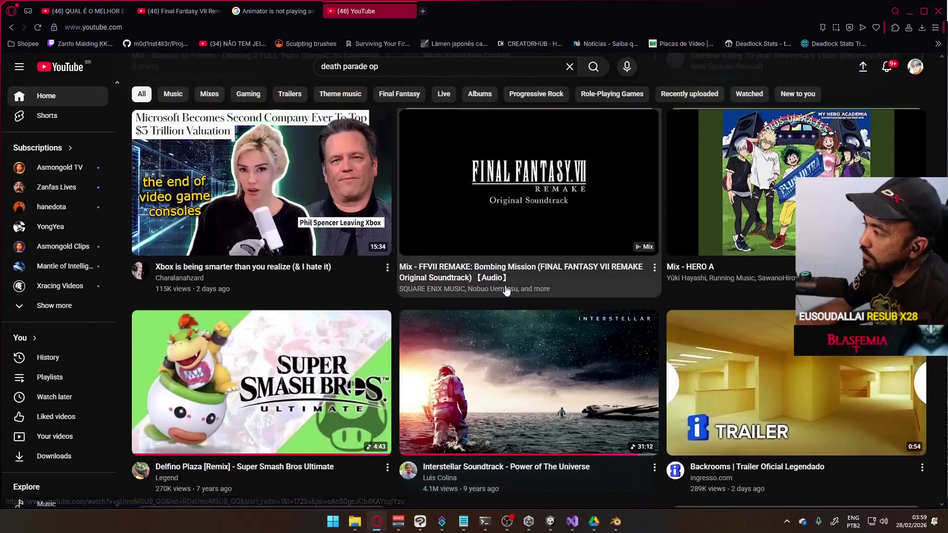
{"action": "scroll", "coordinate": [504, 289], "scroll_direction": "up", "scroll_amount": 20}
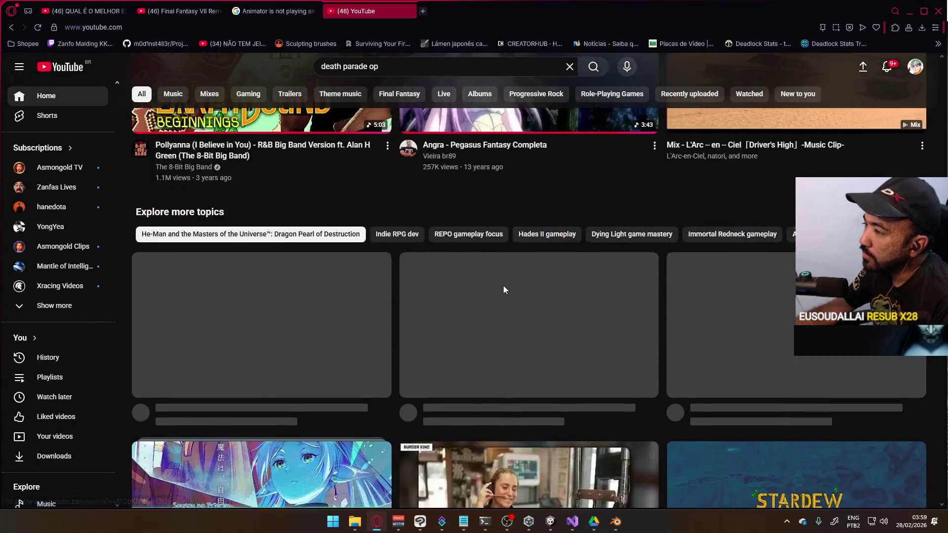
{"action": "scroll", "coordinate": [395, 245], "scroll_direction": "up", "scroll_amount": 20}
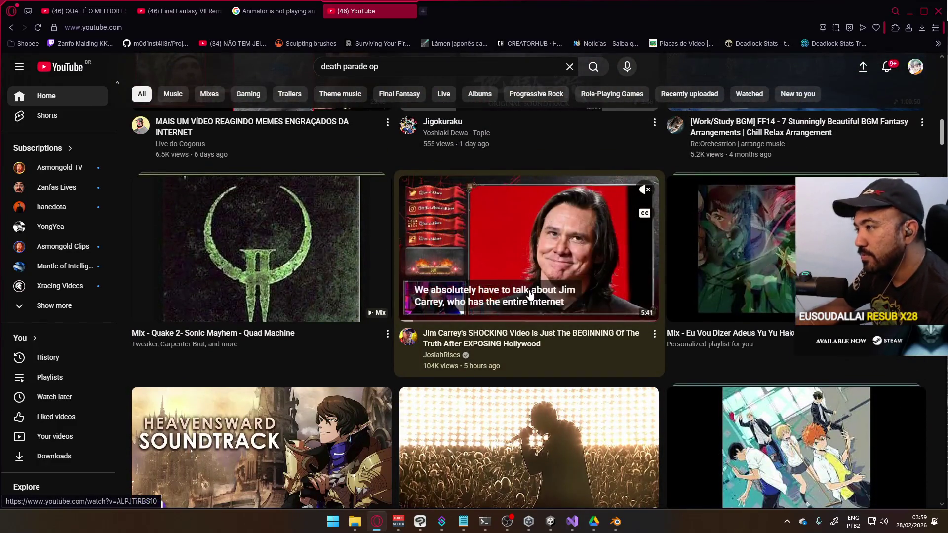
{"action": "scroll", "coordinate": [531, 298], "scroll_direction": "up", "scroll_amount": 10}
{"action": "scroll", "coordinate": [533, 298], "scroll_direction": "up", "scroll_amount": 6}
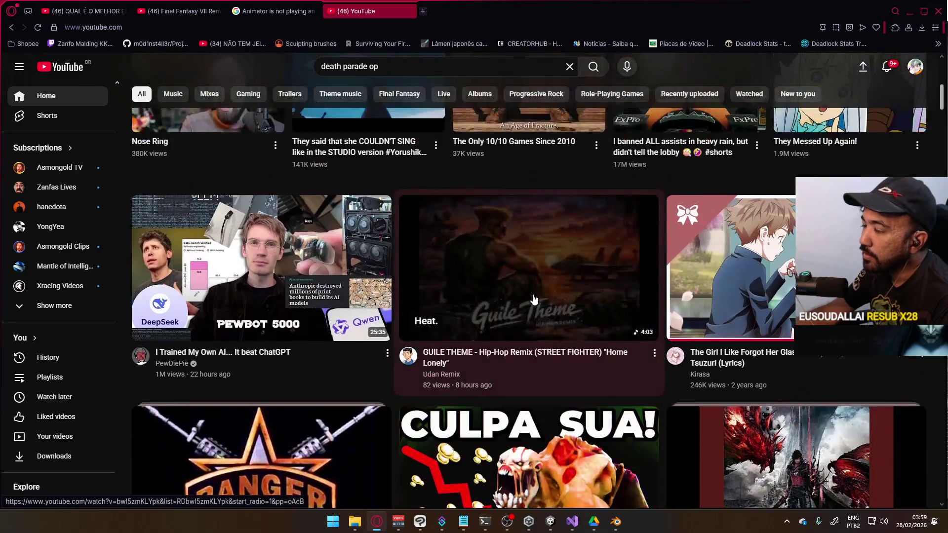
{"action": "scroll", "coordinate": [533, 298], "scroll_direction": "up", "scroll_amount": 4}
{"action": "scroll", "coordinate": [534, 299], "scroll_direction": "up", "scroll_amount": 2}
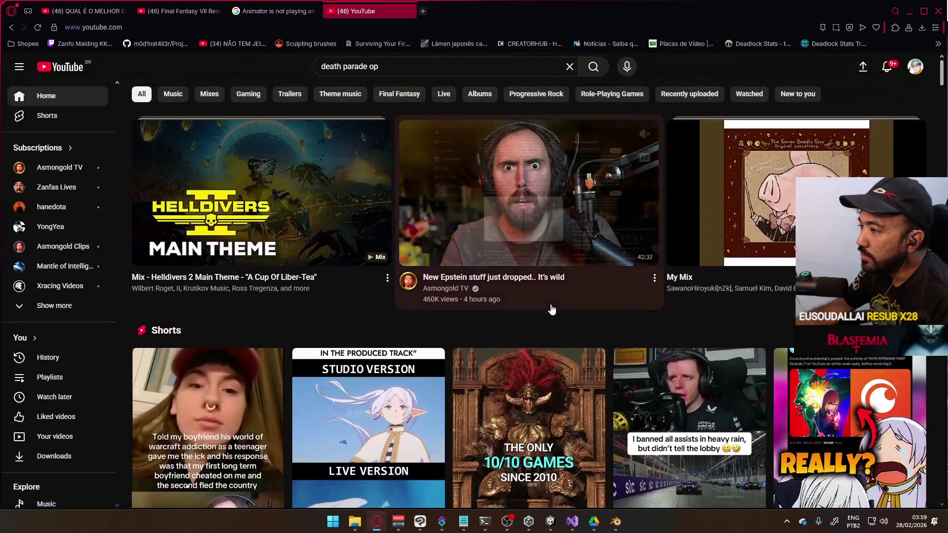
Play the Interstellar Soundtrack - Power of The Universe video, then minimise the browser back to Unity
{"action": "scroll", "coordinate": [523, 292], "scroll_direction": "down", "scroll_amount": 4}
{"action": "scroll", "coordinate": [521, 286], "scroll_direction": "down", "scroll_amount": 15}
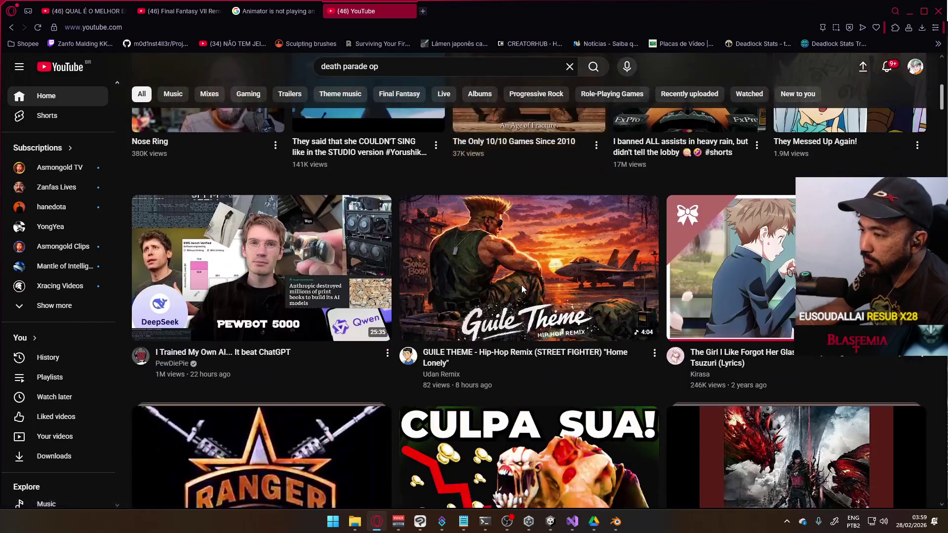
{"action": "scroll", "coordinate": [519, 292], "scroll_direction": "down", "scroll_amount": 5}
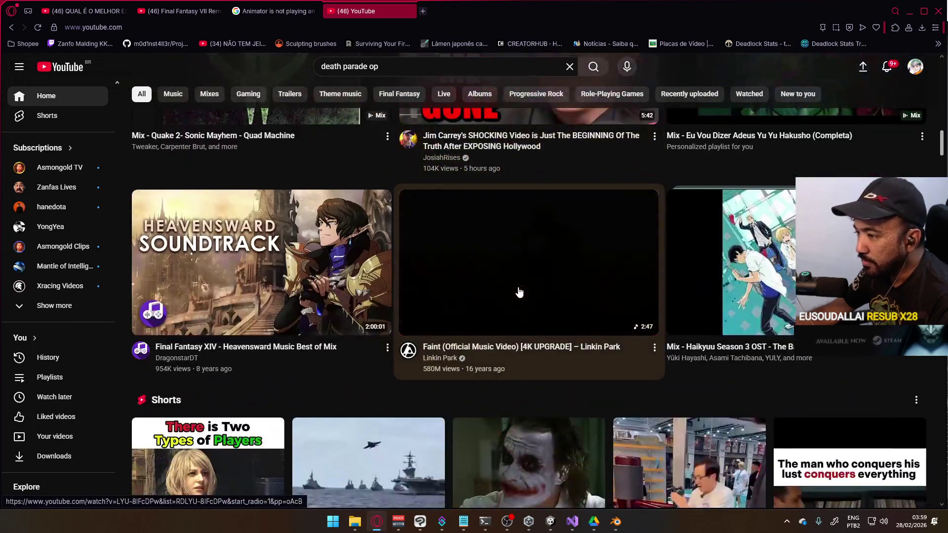
{"action": "scroll", "coordinate": [520, 293], "scroll_direction": "down", "scroll_amount": 8}
{"action": "scroll", "coordinate": [520, 292], "scroll_direction": "down", "scroll_amount": 14}
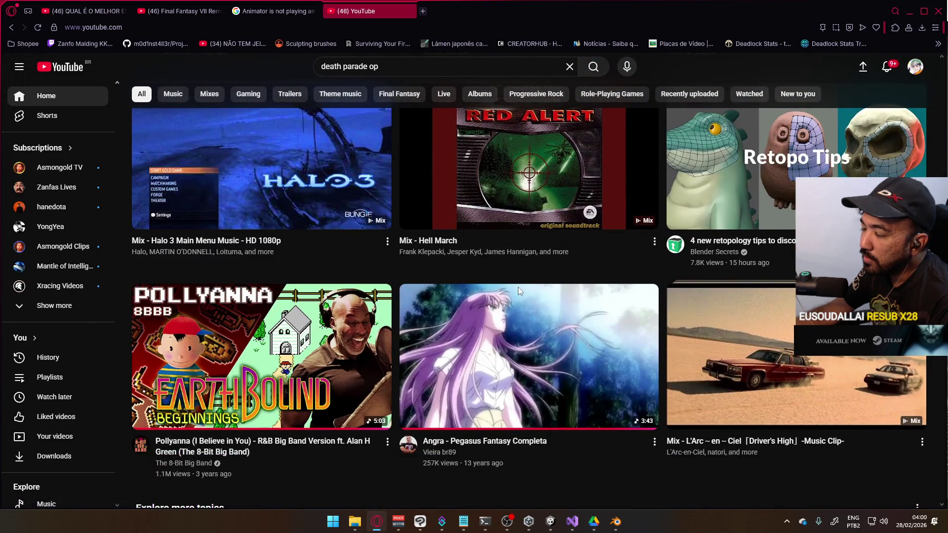
{"action": "scroll", "coordinate": [518, 288], "scroll_direction": "down", "scroll_amount": 4}
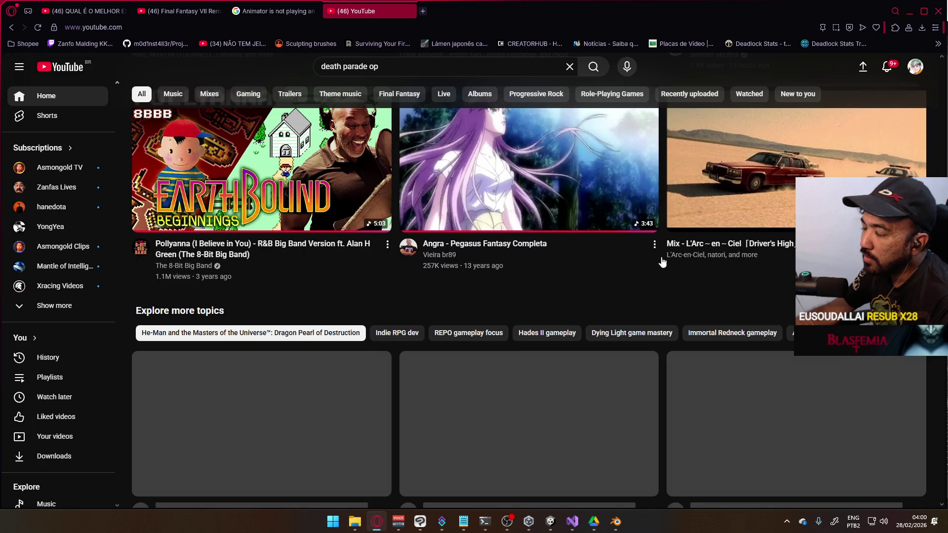
{"action": "scroll", "coordinate": [518, 252], "scroll_direction": "down", "scroll_amount": 8}
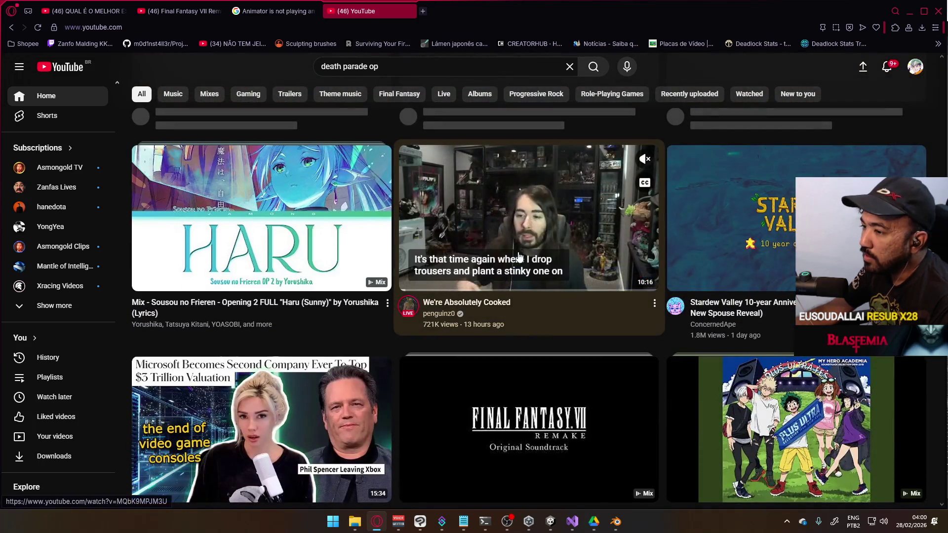
{"action": "scroll", "coordinate": [518, 256], "scroll_direction": "down", "scroll_amount": 4}
{"action": "scroll", "coordinate": [519, 256], "scroll_direction": "down", "scroll_amount": 4}
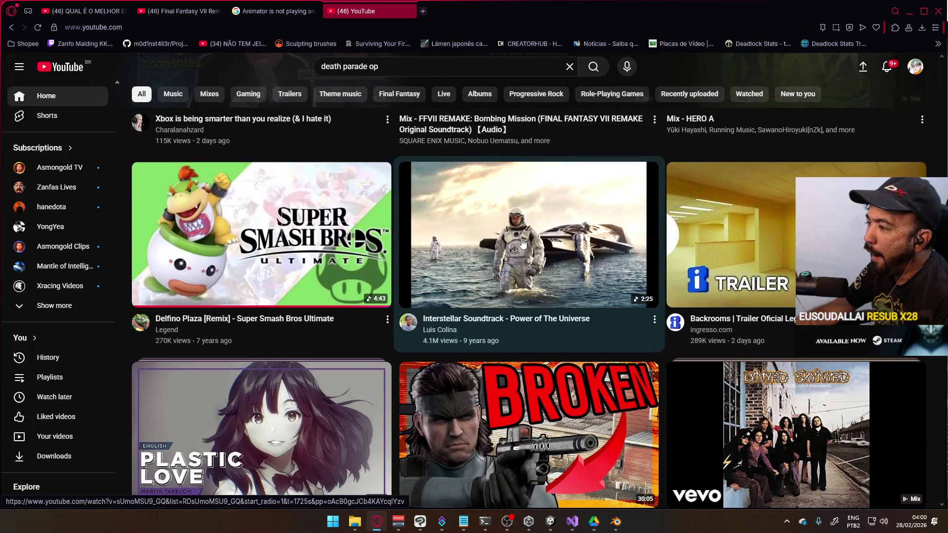
{"action": "left_click", "coordinate": [523, 243]}
{"action": "left_click", "coordinate": [910, 11]}
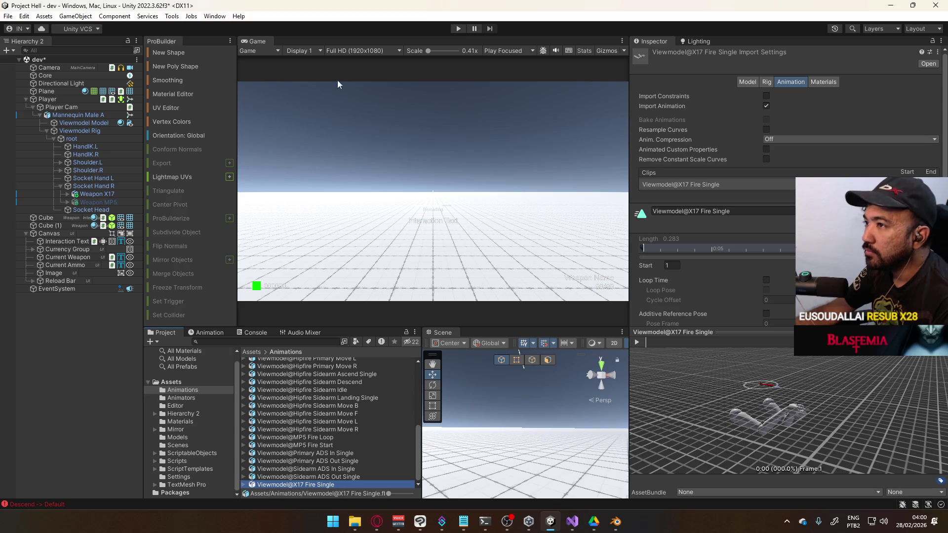
Select Player, check its Animation tab, then open the Animator window from the Window menu
{"action": "left_click", "coordinate": [58, 99]}
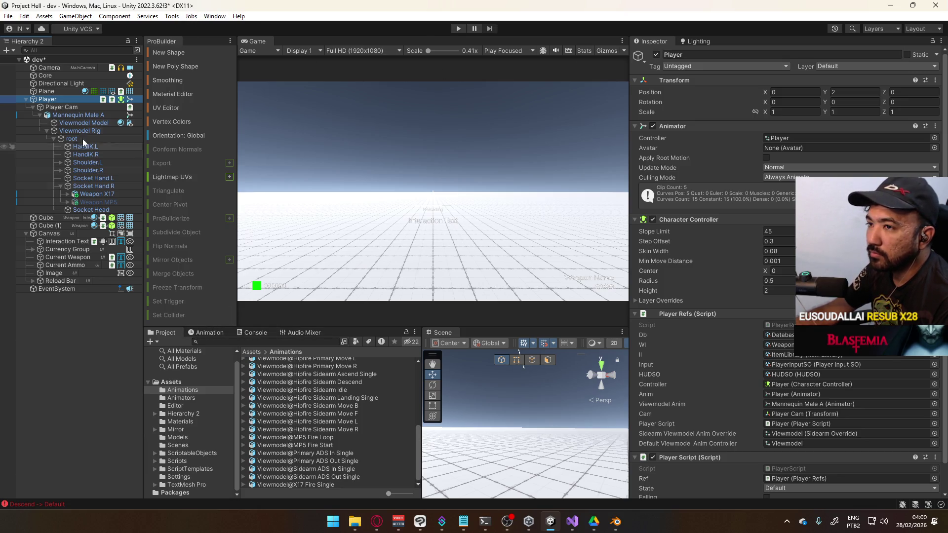
{"action": "left_click", "coordinate": [220, 333]}
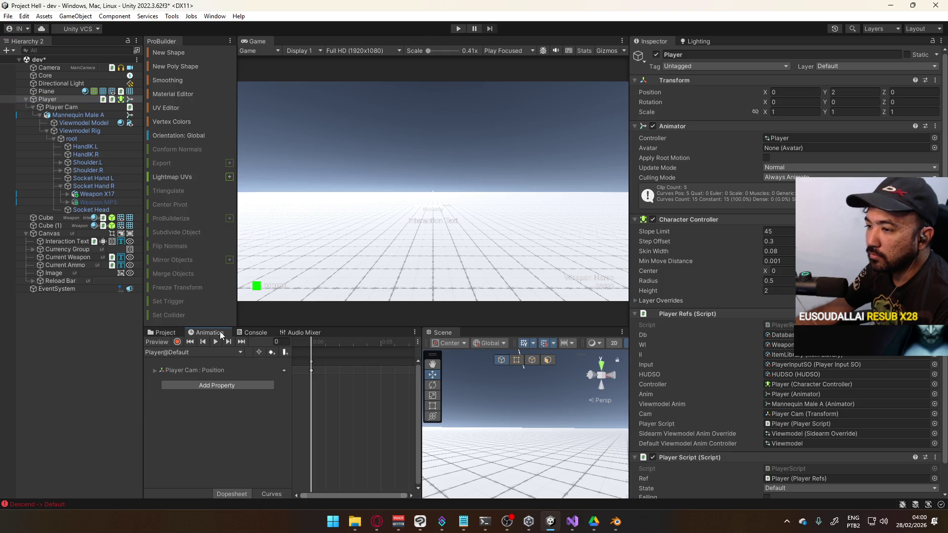
{"action": "left_click", "coordinate": [173, 333]}
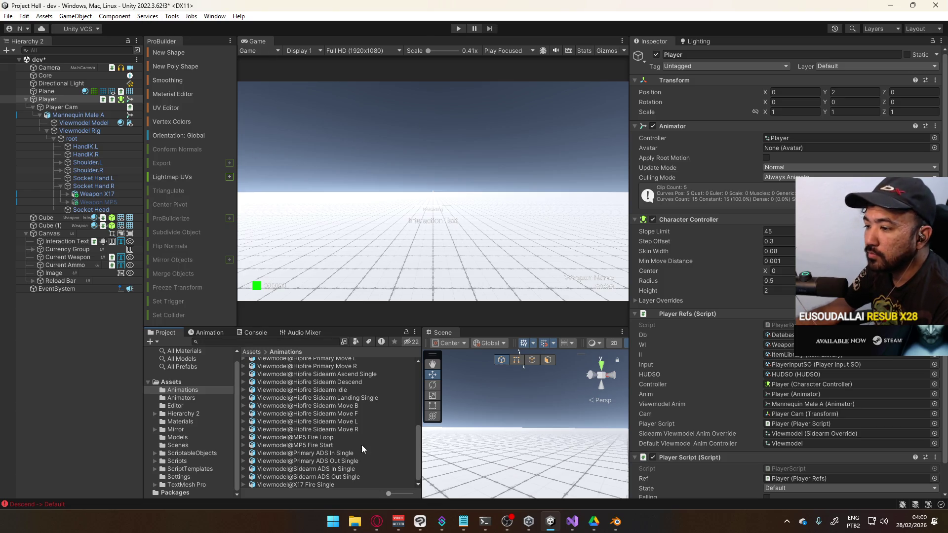
{"action": "left_click", "coordinate": [353, 520]}
{"action": "left_click", "coordinate": [353, 519]}
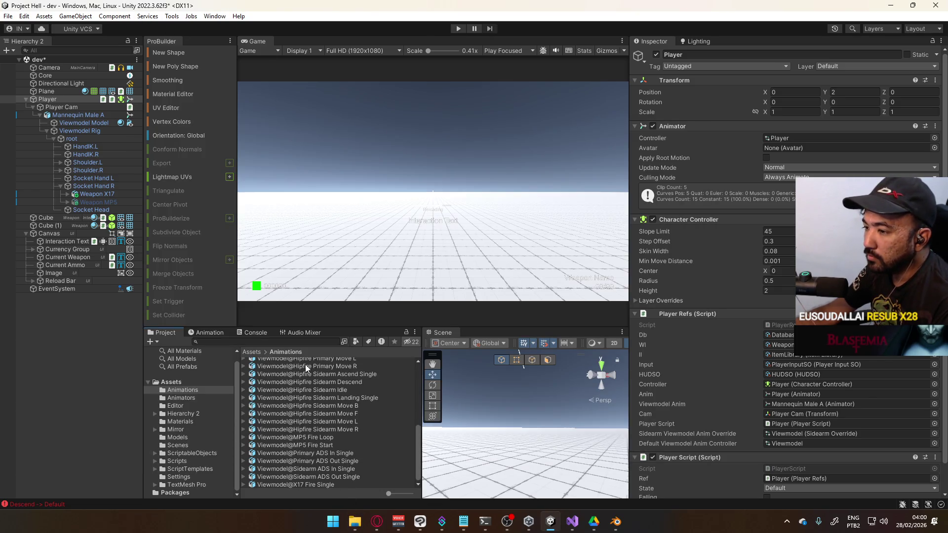
{"action": "scroll", "coordinate": [403, 420], "scroll_direction": "up", "scroll_amount": 5}
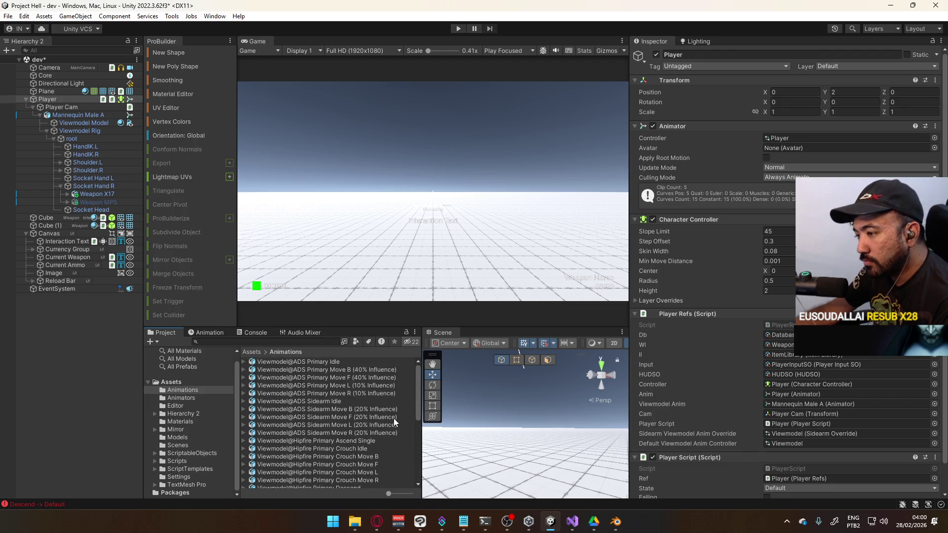
{"action": "scroll", "coordinate": [394, 420], "scroll_direction": "down", "scroll_amount": 8}
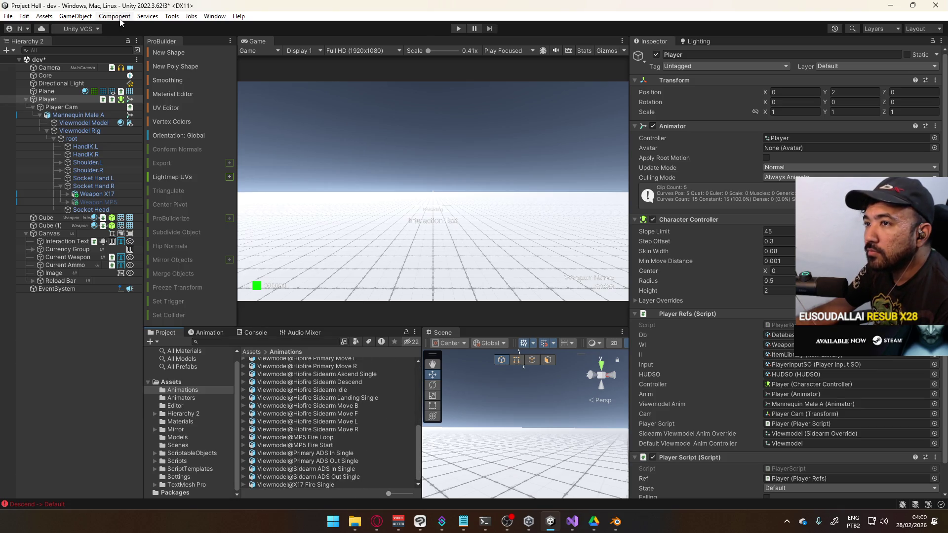
{"action": "left_click", "coordinate": [214, 18]}
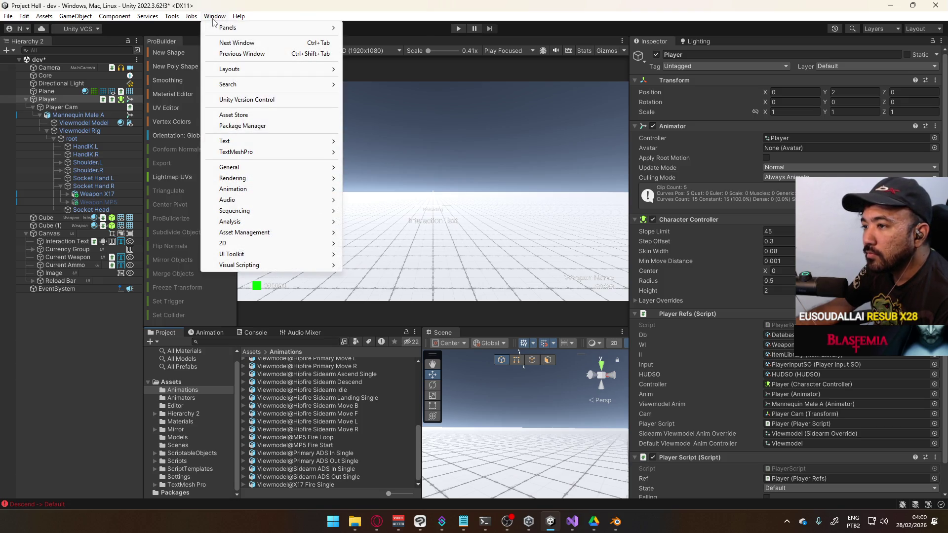
{"action": "left_click", "coordinate": [395, 314]}
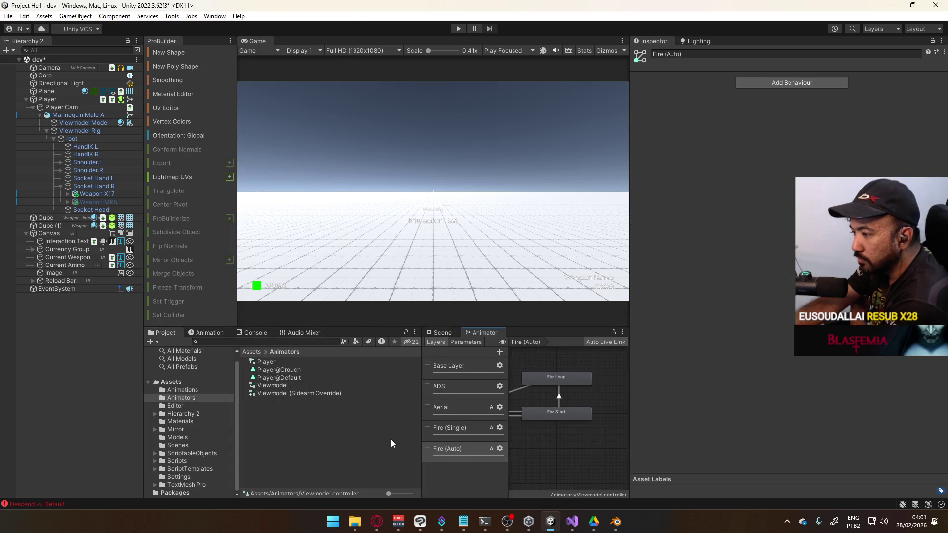
Select the Fire (Single) layer and create a new empty state in its graph
{"action": "mouse_move", "coordinate": [509, 400]}
{"action": "left_mouse_down"}
{"action": "mouse_move", "coordinate": [429, 426]}
{"action": "mouse_move", "coordinate": [504, 411]}
{"action": "left_mouse_up"}
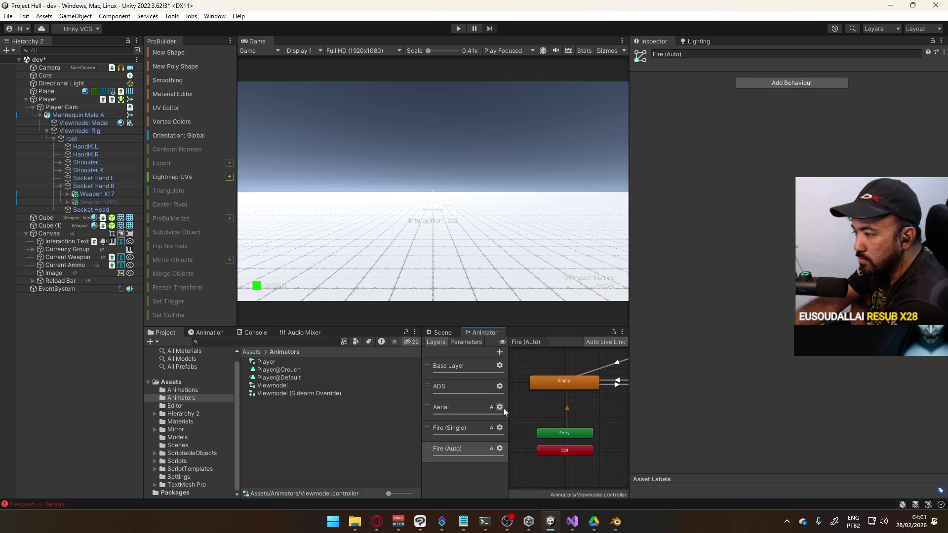
{"action": "left_click", "coordinate": [475, 423]}
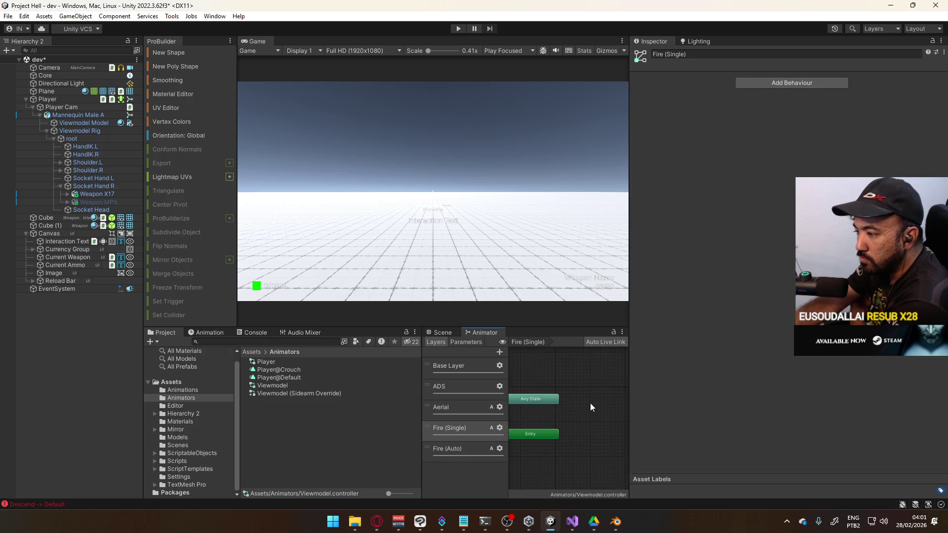
{"action": "right_click", "coordinate": [575, 405]}
{"action": "mouse_move", "coordinate": [676, 412]}
{"action": "left_click", "coordinate": [718, 412]}
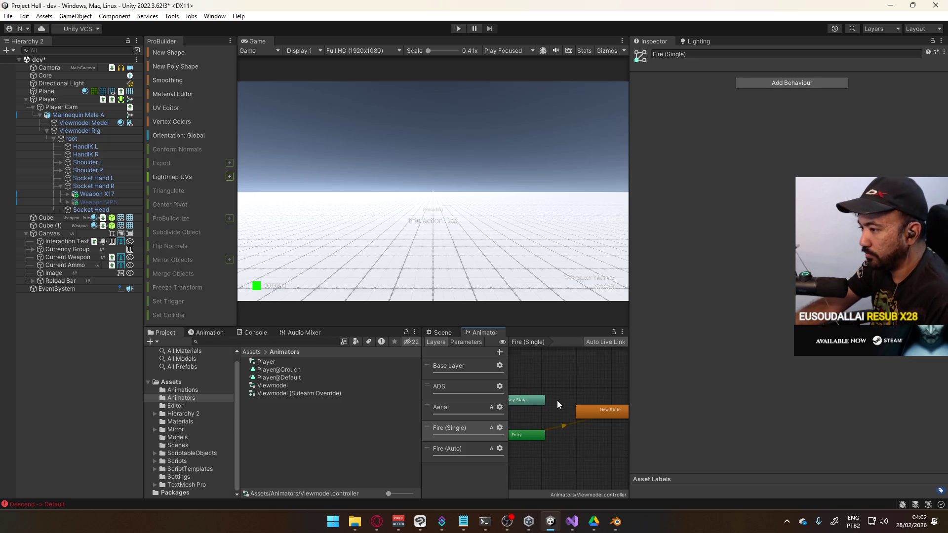
Dock the Animator beside the Game view in the large top panel and nudge the new state left
{"action": "mouse_move", "coordinate": [474, 330]}
{"action": "left_mouse_down"}
{"action": "mouse_move", "coordinate": [440, 301]}
{"action": "mouse_move", "coordinate": [365, 48]}
{"action": "left_mouse_up"}
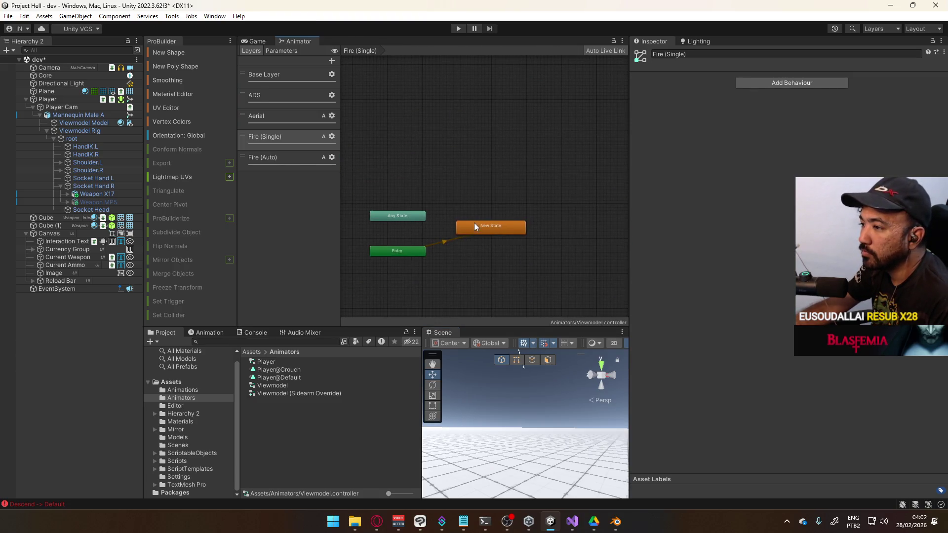
{"action": "left_click", "coordinate": [479, 248]}
{"action": "left_click", "coordinate": [442, 239]}
{"action": "left_click", "coordinate": [475, 247]}
{"action": "left_click_drag", "start_coordinate": [490, 254], "coordinate": [487, 254]}
Rename the new state to Empty in the Inspector
{"action": "left_click", "coordinate": [741, 54]}
{"action": "type", "text": "Empty"}
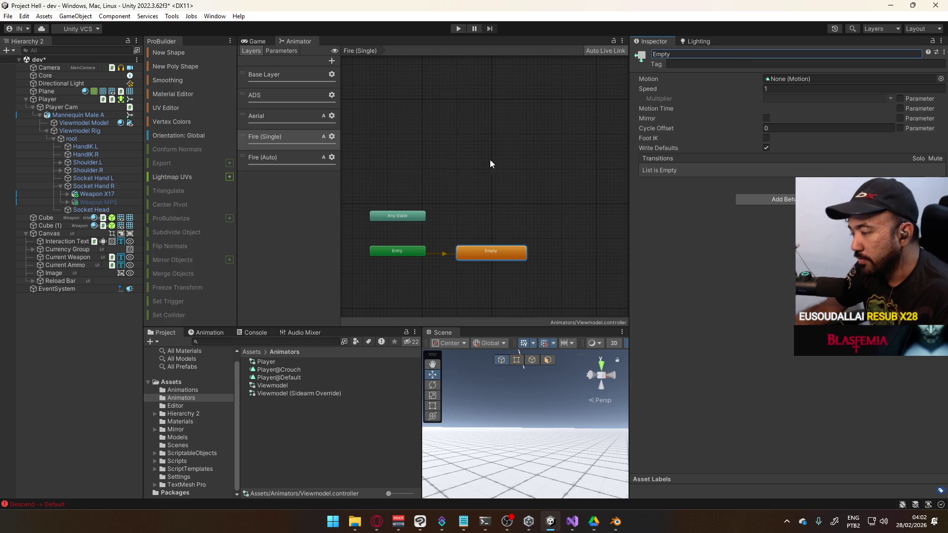
{"action": "left_click", "coordinate": [490, 163]}
{"action": "scroll", "coordinate": [491, 257], "scroll_direction": "up", "scroll_amount": 2}
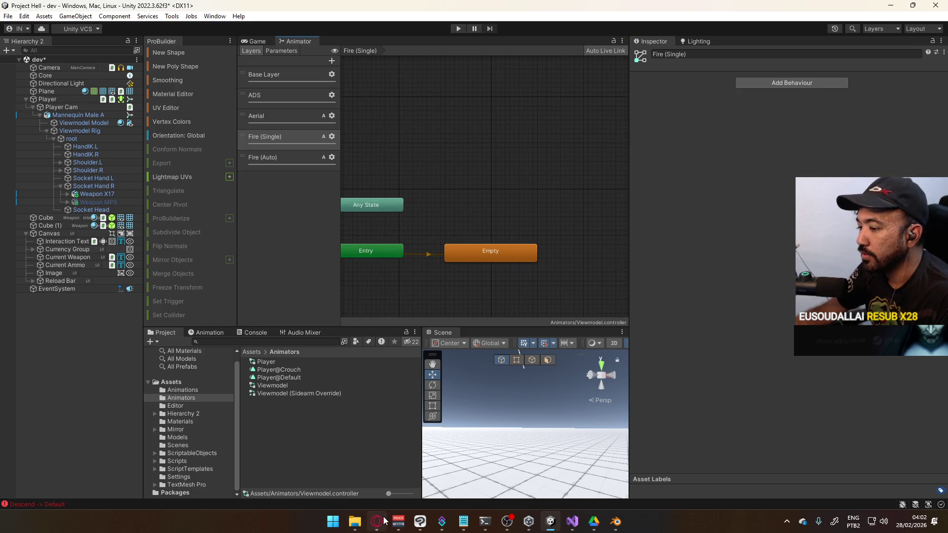
Look over the Fire (Auto) layer's Fire Start and Fire Loop states, then return to Fire (Single)
{"action": "right_click", "coordinate": [476, 210]}
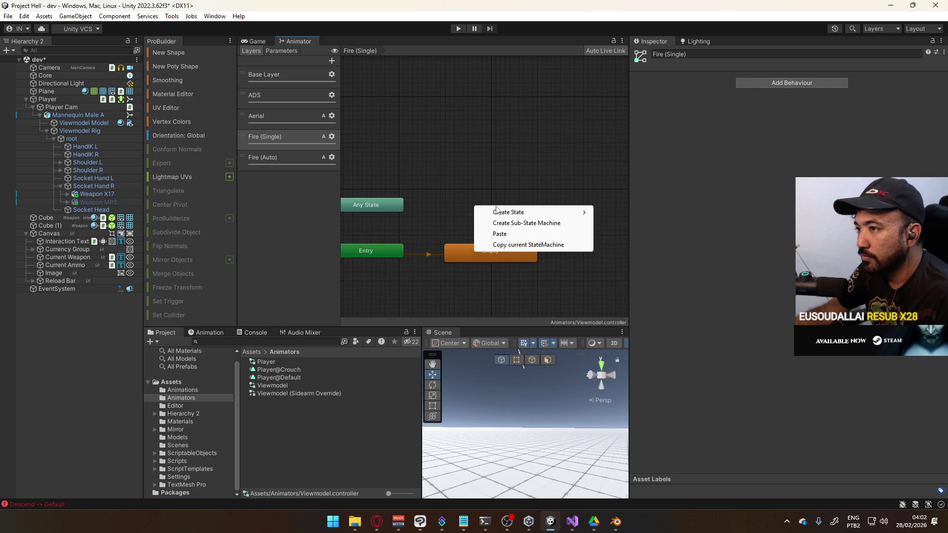
{"action": "left_click", "coordinate": [505, 182]}
{"action": "left_click", "coordinate": [293, 156]}
{"action": "mouse_move", "coordinate": [500, 164]}
{"action": "left_mouse_down"}
{"action": "mouse_move", "coordinate": [419, 170]}
{"action": "mouse_move", "coordinate": [437, 151]}
{"action": "mouse_move", "coordinate": [425, 179]}
{"action": "left_mouse_up"}
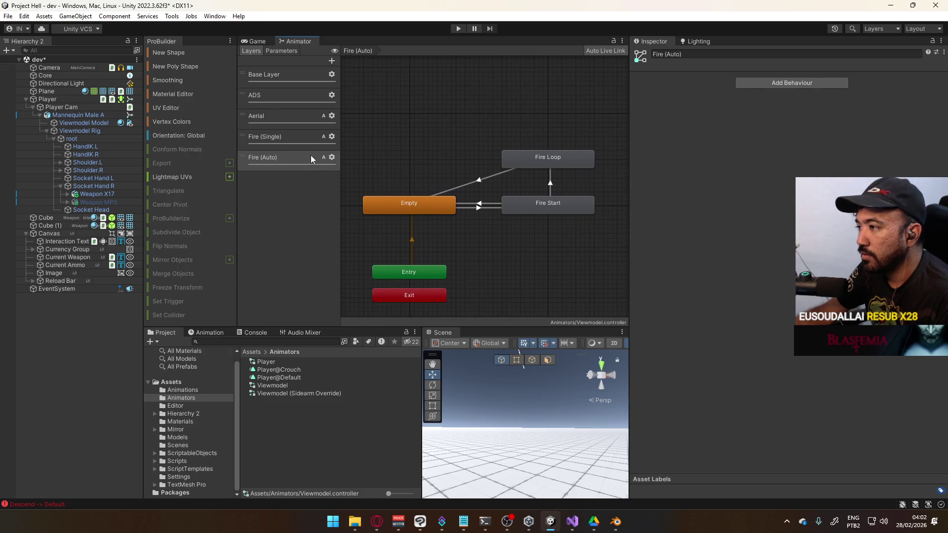
{"action": "left_click", "coordinate": [299, 144]}
Create another empty state on the Fire (Single) layer and name it Fire
{"action": "right_click", "coordinate": [505, 198]}
{"action": "mouse_move", "coordinate": [606, 206]}
{"action": "left_click", "coordinate": [637, 205]}
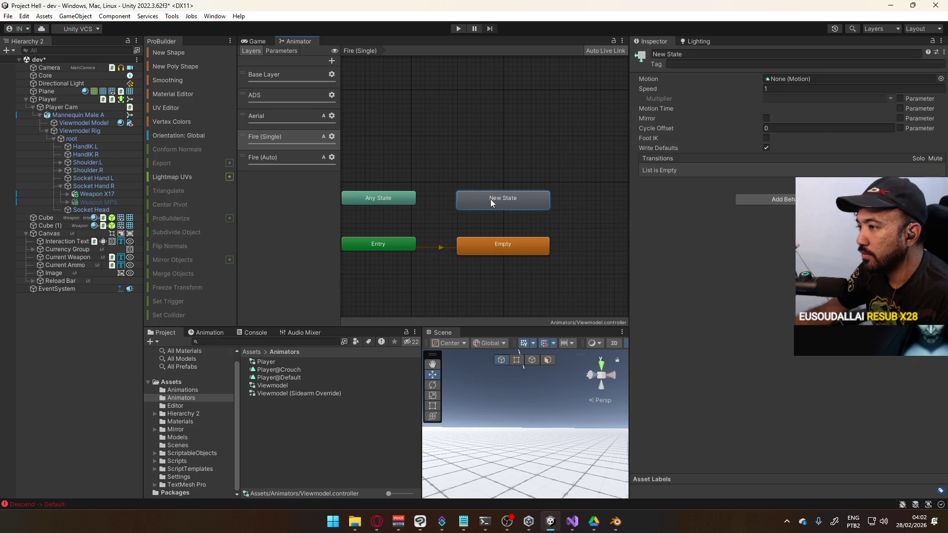
{"action": "left_click", "coordinate": [725, 54]}
{"action": "type", "text": "Fire"}
{"action": "key", "text": "Return"}
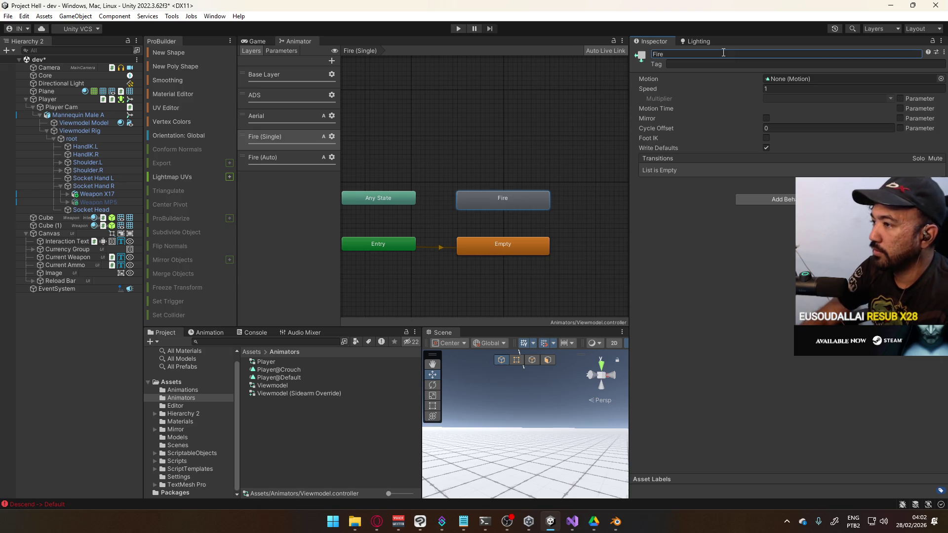
Open the Fire state's Motion clip picker and search for 'fire'
{"action": "left_click", "coordinate": [941, 79]}
{"action": "type", "text": "f"}
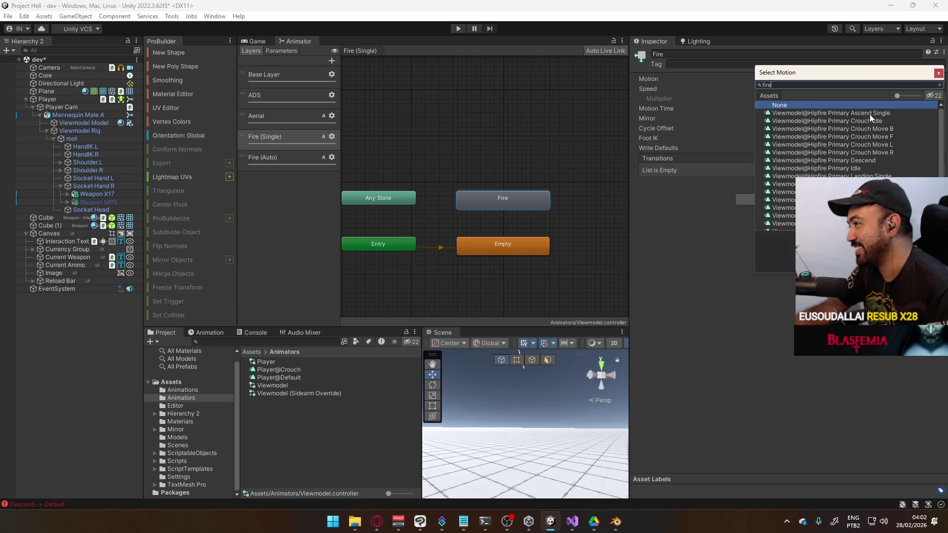
{"action": "type", "text": "ire"}
{"action": "scroll", "coordinate": [864, 111], "scroll_direction": "down", "scroll_amount": 3}
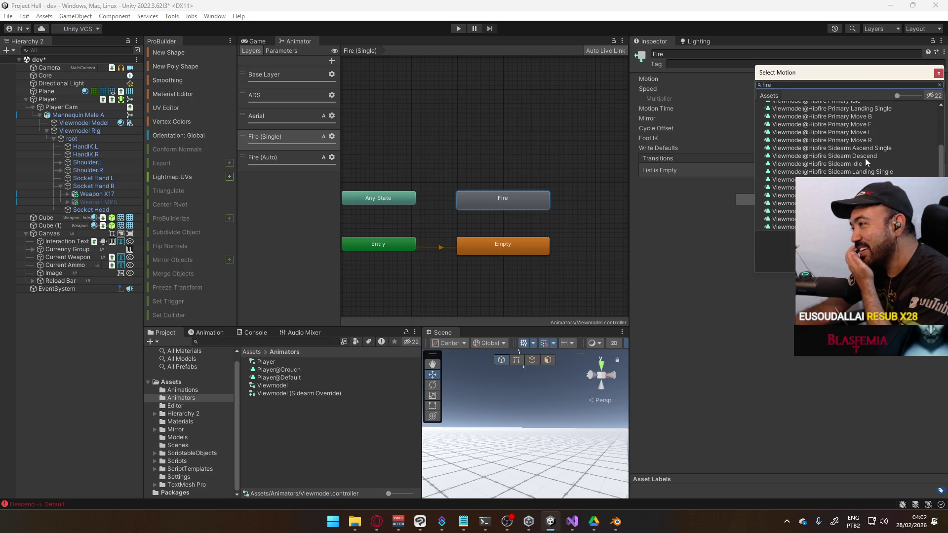
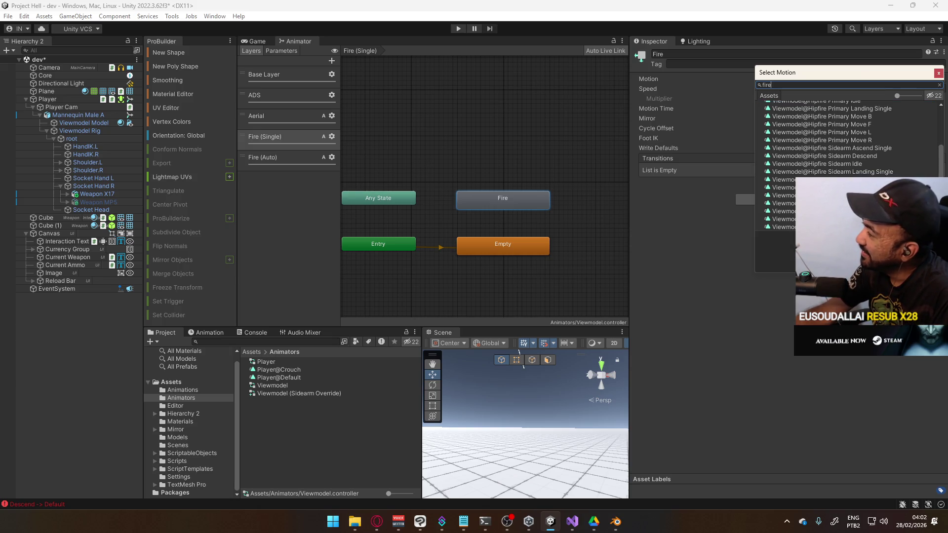
Assign the Viewmodel@X17 Fire Single clip to the Fire state and add a Fire→Empty transition
{"action": "double_click", "coordinate": [839, 218]}
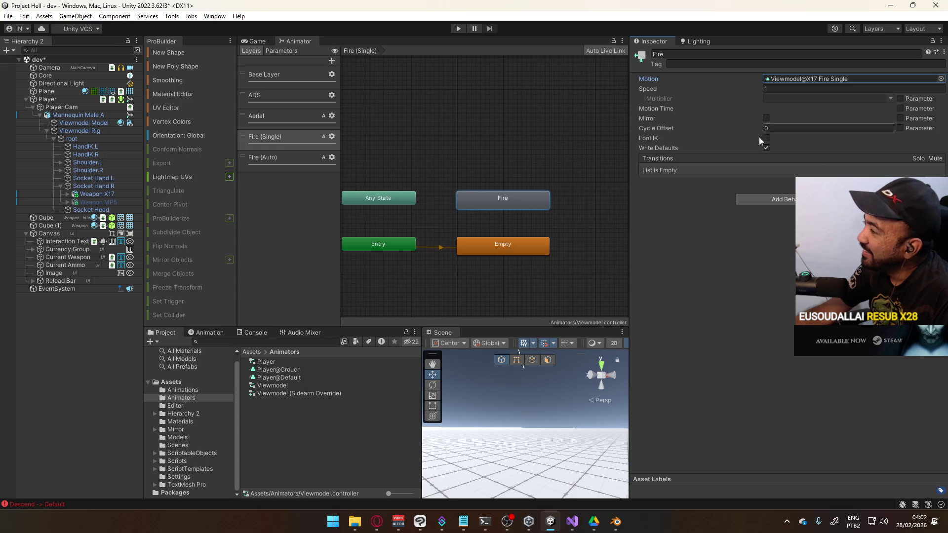
{"action": "right_click", "coordinate": [511, 197]}
{"action": "left_click", "coordinate": [542, 205]}
{"action": "left_click", "coordinate": [502, 244]}
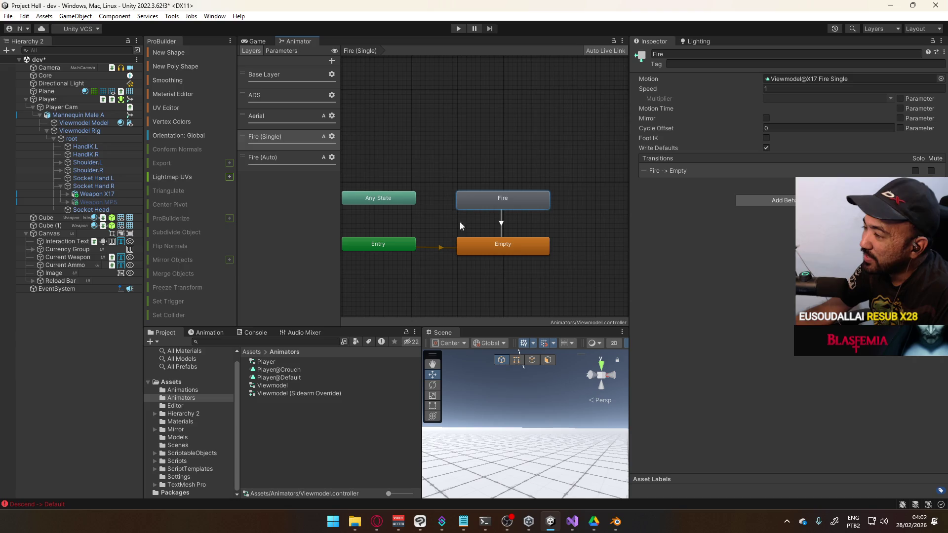
Add an Any State→Fire transition conditioned on the fire parameter
{"action": "right_click", "coordinate": [406, 203]}
{"action": "left_click", "coordinate": [434, 210]}
{"action": "left_click", "coordinate": [494, 200]}
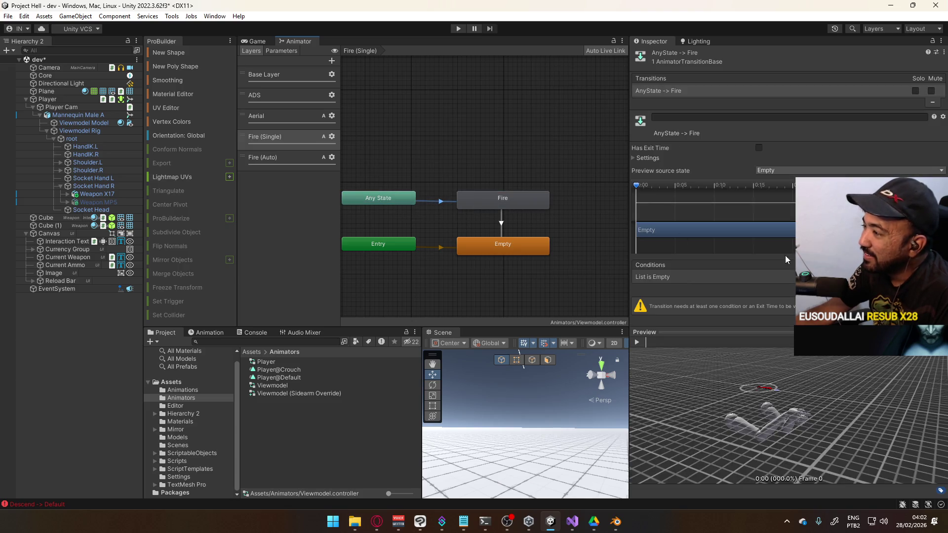
{"action": "left_click", "coordinate": [922, 288]}
{"action": "left_click", "coordinate": [720, 277]}
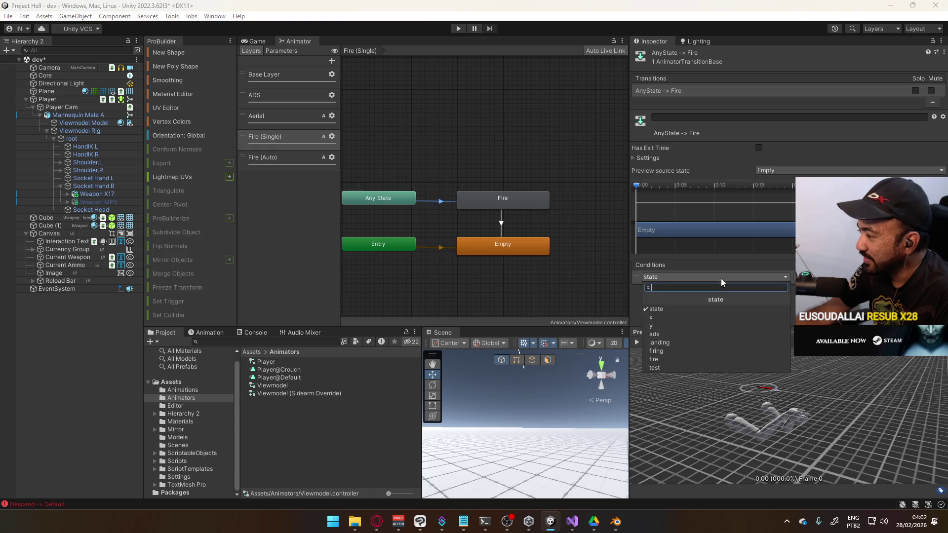
{"action": "left_click", "coordinate": [694, 359]}
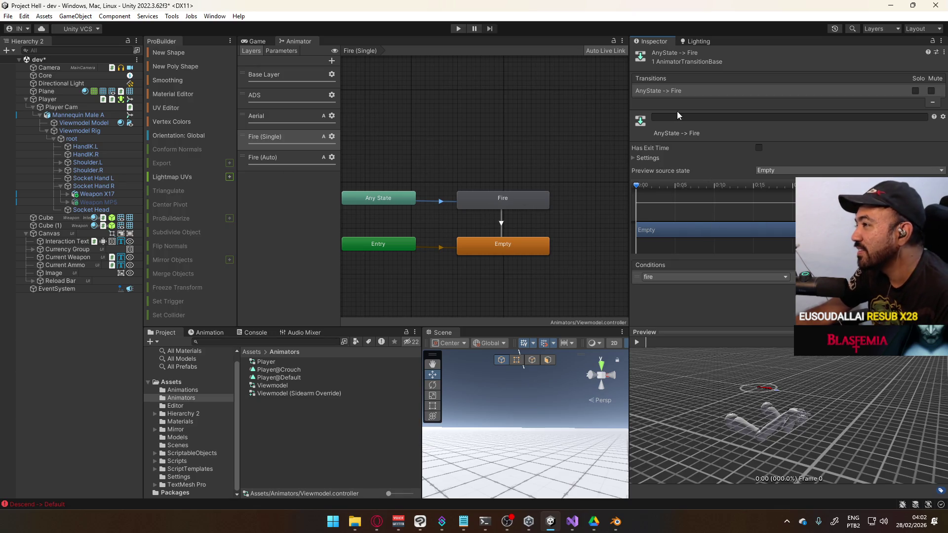
Give the Any State→Fire transition no exit time, 0.05 duration and Current State interruption
{"action": "left_click", "coordinate": [648, 157]}
{"action": "left_click", "coordinate": [759, 147]}
{"action": "left_click", "coordinate": [777, 168]}
{"action": "type", "text": "0"}
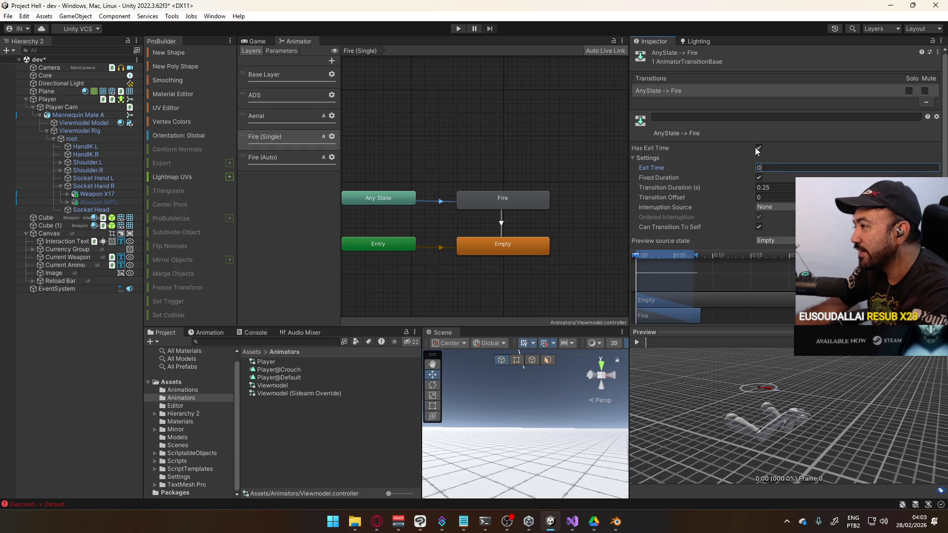
{"action": "left_click", "coordinate": [758, 148]}
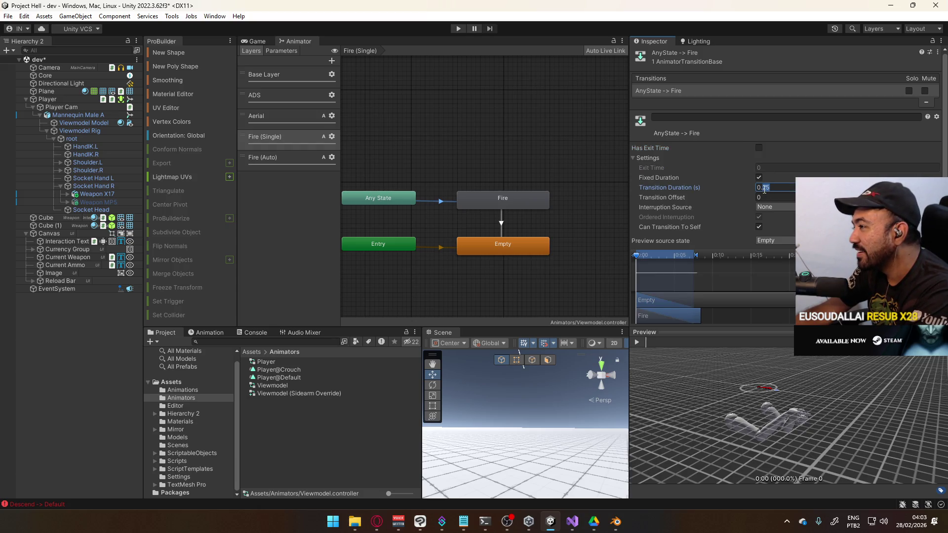
{"action": "type", "text": "1"}
{"action": "left_click", "coordinate": [775, 207]}
{"action": "left_click", "coordinate": [773, 225]}
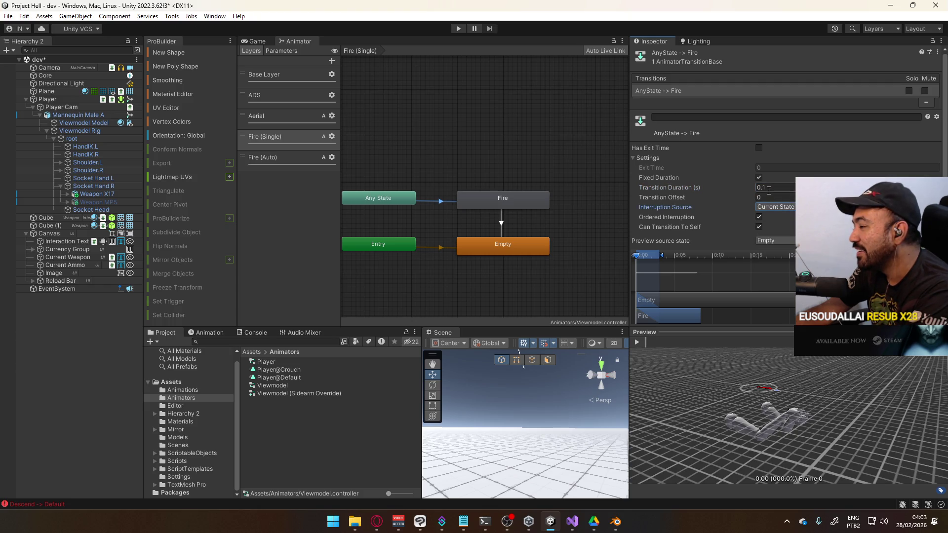
{"action": "type", "text": "05"}
{"action": "key", "text": "Return"}
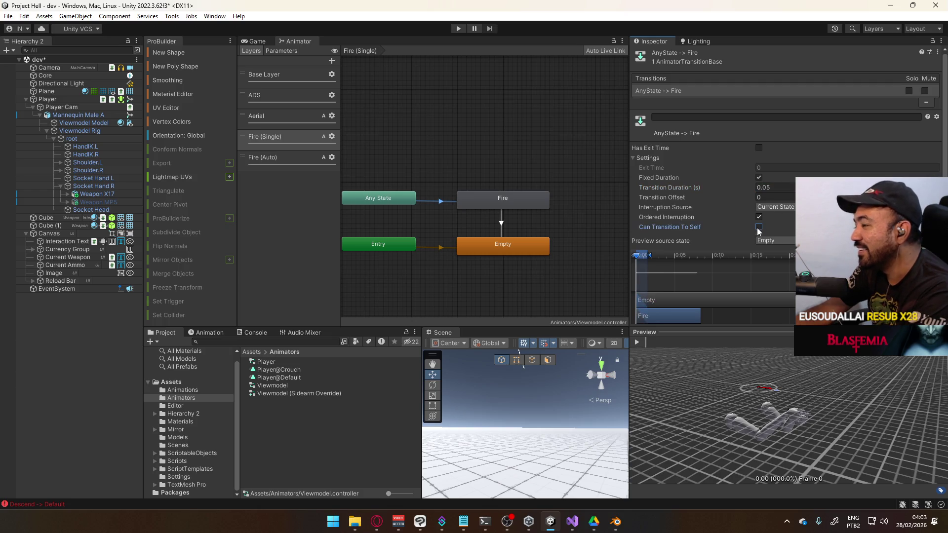
{"action": "left_click", "coordinate": [500, 202]}
{"action": "left_click", "coordinate": [501, 219]}
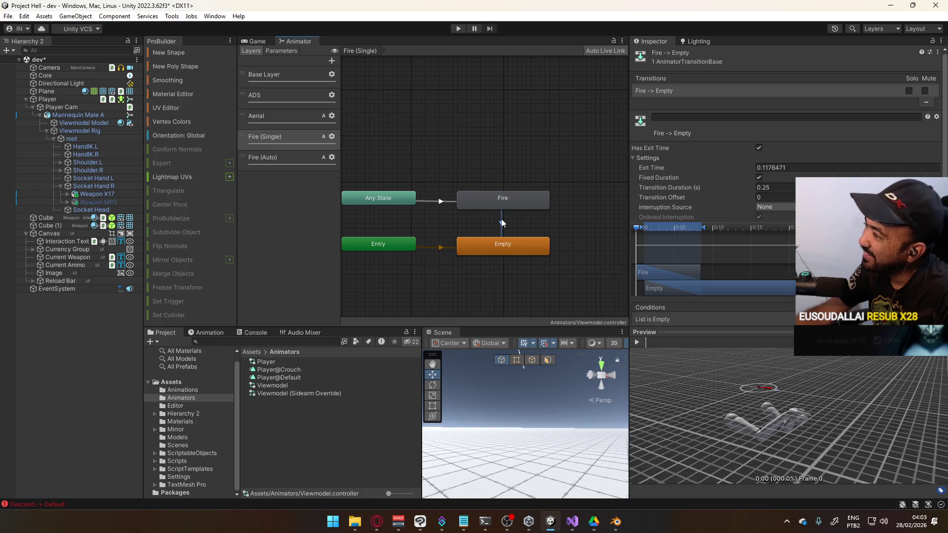
Set the Fire→Empty transition's exit time to 1 and duration to 0, then show the Game view
{"action": "double_click", "coordinate": [774, 168]}
{"action": "type", "text": "1"}
{"action": "key", "text": "Tab"}
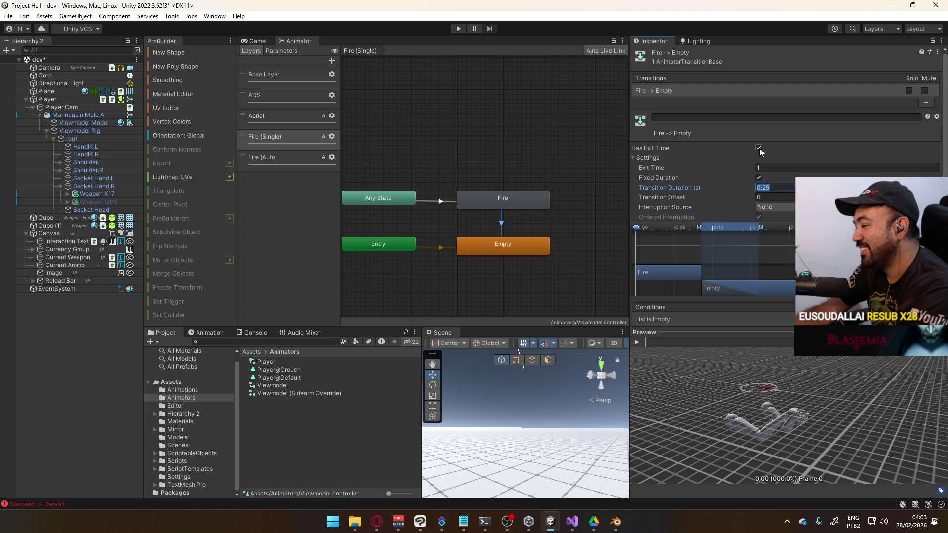
{"action": "type", "text": "0"}
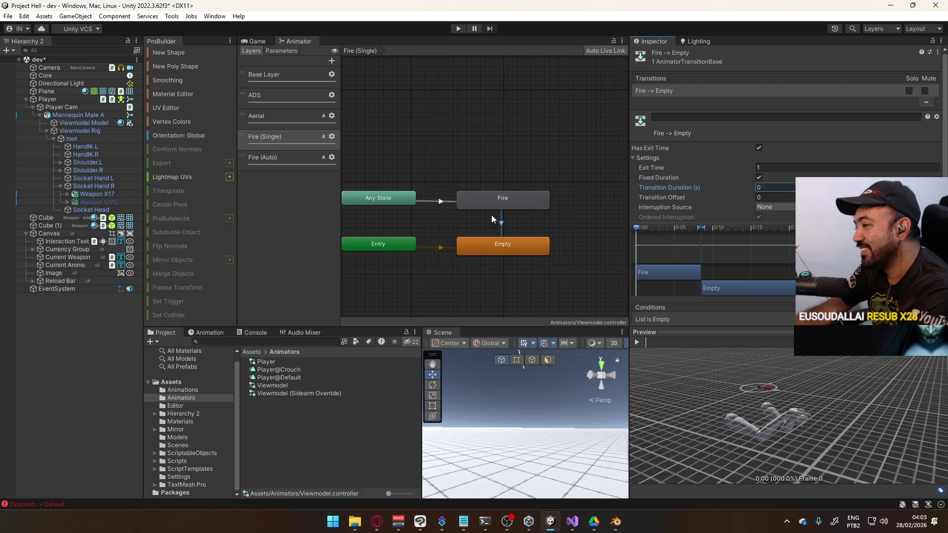
{"action": "left_click", "coordinate": [783, 214]}
{"action": "left_click", "coordinate": [772, 228]}
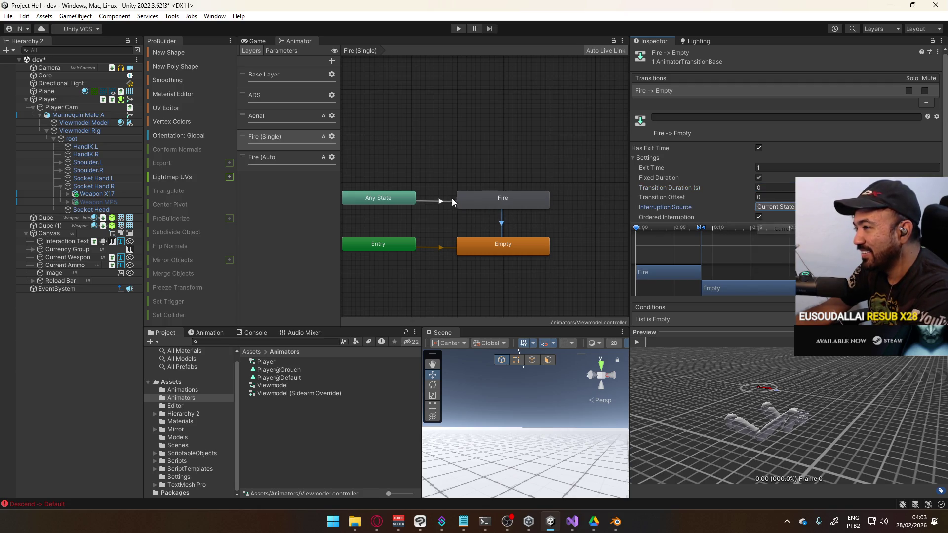
{"action": "left_click", "coordinate": [440, 201]}
{"action": "left_click", "coordinate": [507, 200]}
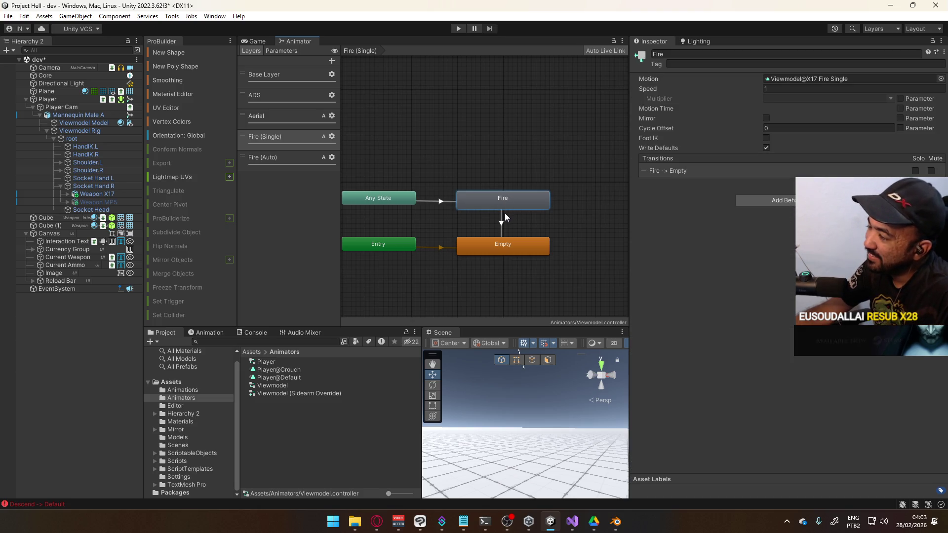
{"action": "left_click", "coordinate": [271, 42]}
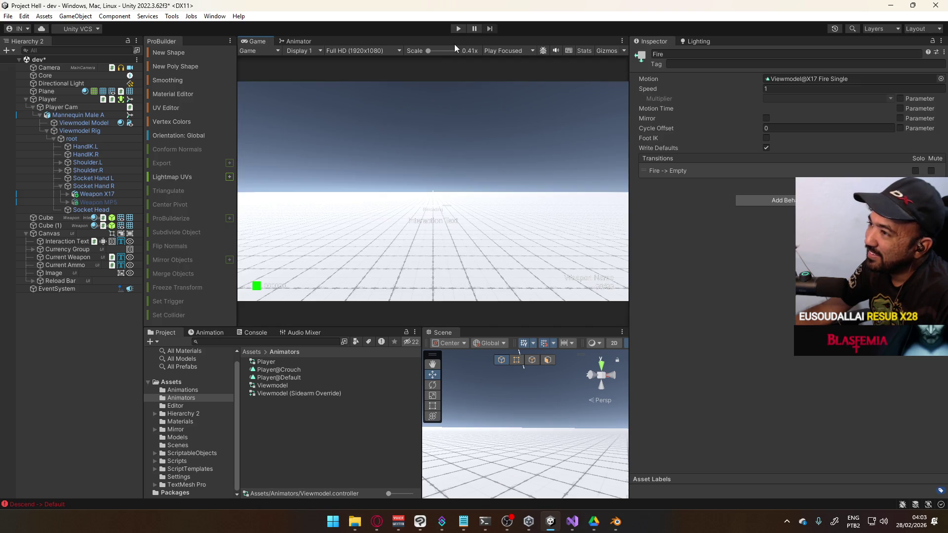
Start play mode and look around the running game toward the cubes
{"action": "left_click", "coordinate": [454, 29]}
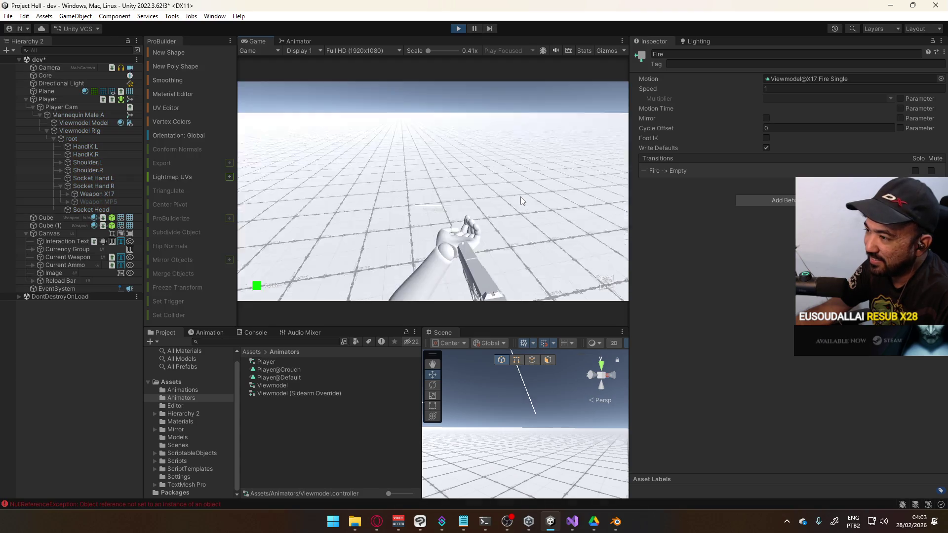
{"action": "key", "text": "super"}
{"action": "left_click", "coordinate": [463, 154]}
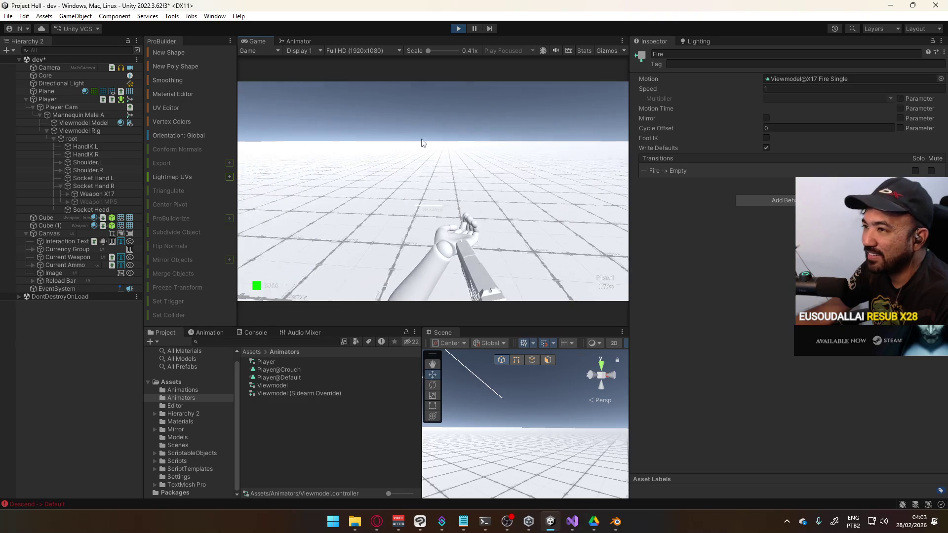
{"action": "key", "text": "super"}
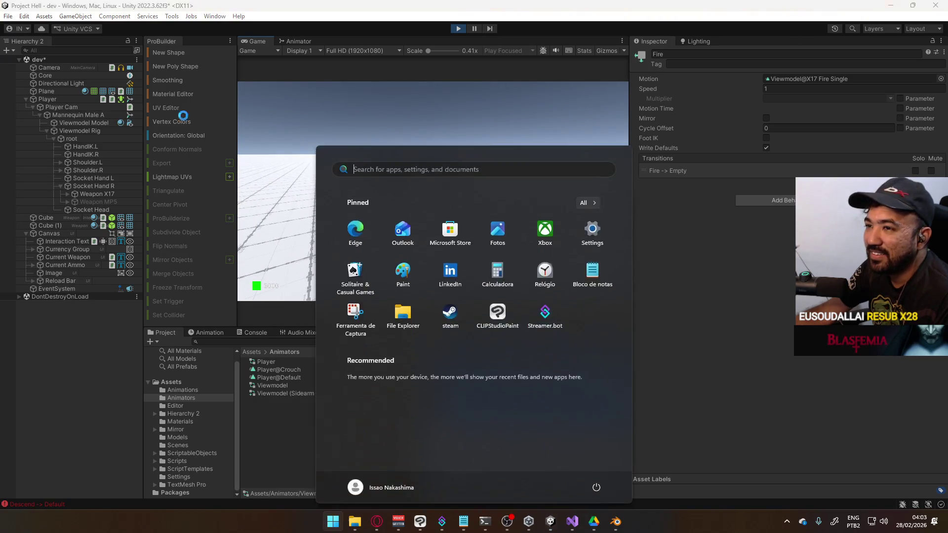
{"action": "left_click", "coordinate": [345, 138]}
{"action": "key", "text": "super"}
{"action": "left_click", "coordinate": [71, 108]}
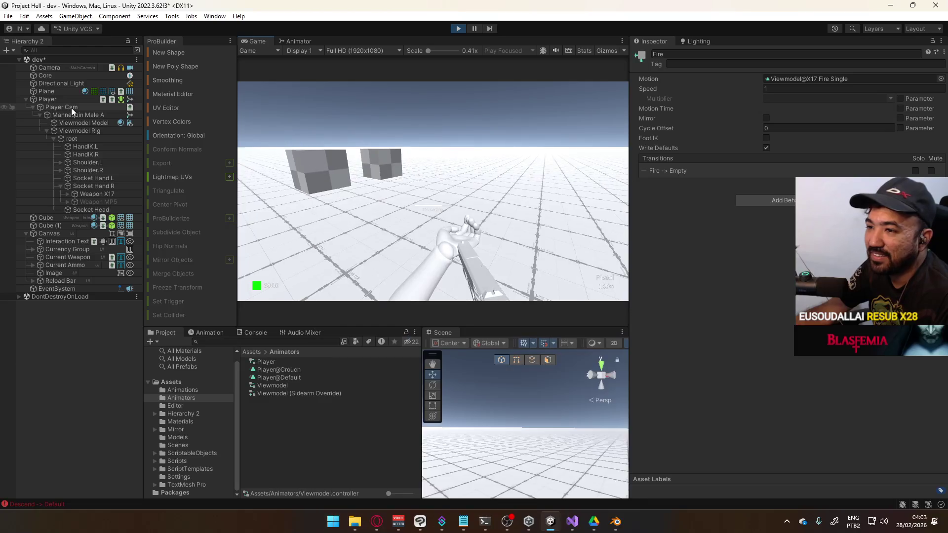
Assign the Viewmodel (Sidearm Override) controller to Mannequin Male A's Animator instead of Player
{"action": "left_click", "coordinate": [72, 101]}
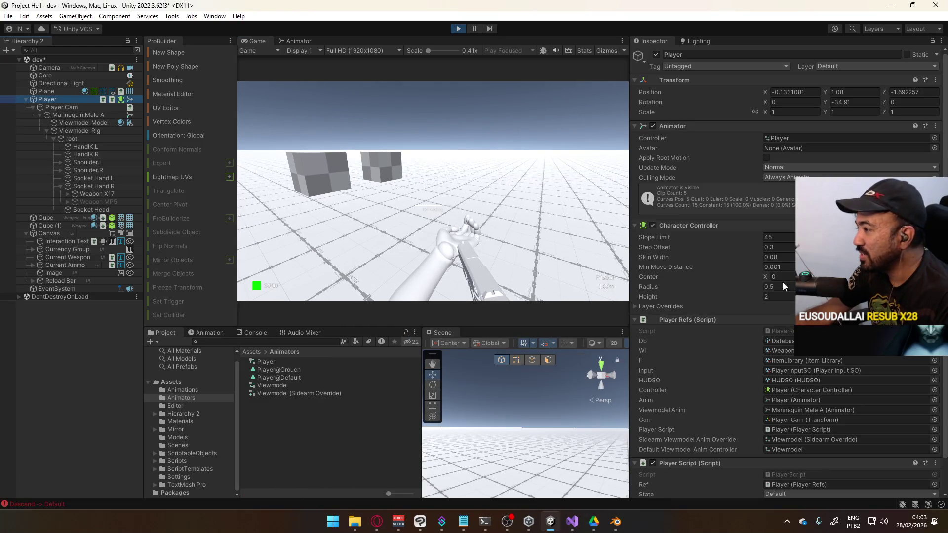
{"action": "scroll", "coordinate": [784, 283], "scroll_direction": "down", "scroll_amount": 2}
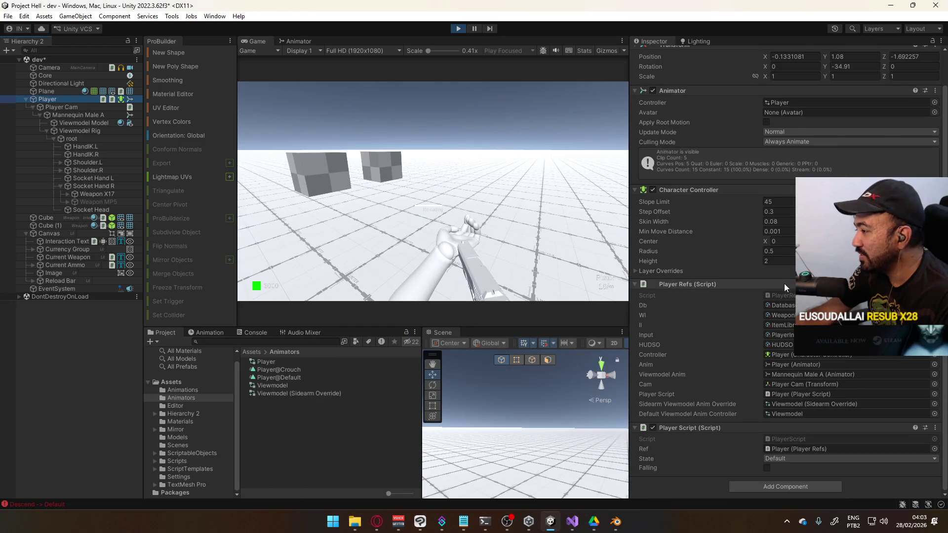
{"action": "left_click", "coordinate": [934, 103]}
{"action": "double_click", "coordinate": [816, 152]}
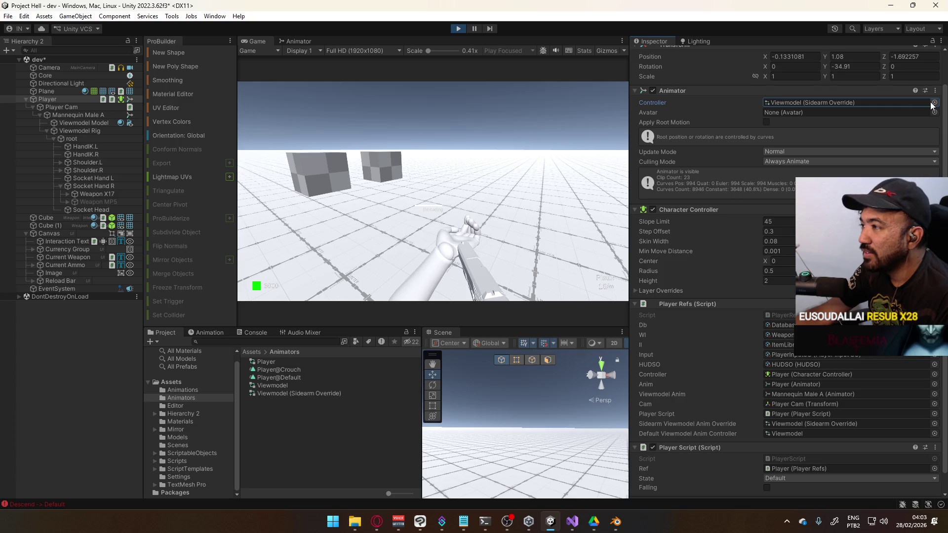
{"action": "key", "text": "ctrl+z"}
{"action": "left_click", "coordinate": [59, 113]}
{"action": "left_click", "coordinate": [940, 138]}
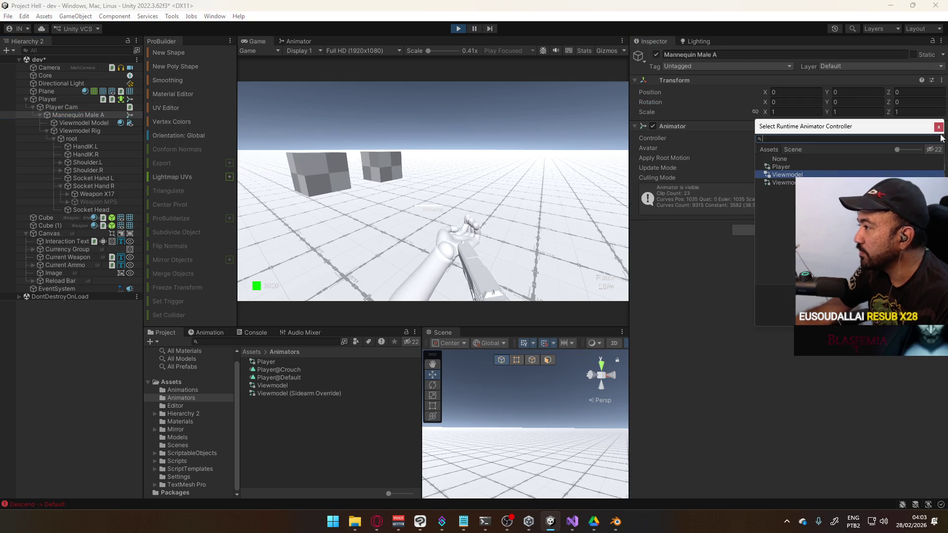
{"action": "double_click", "coordinate": [785, 182]}
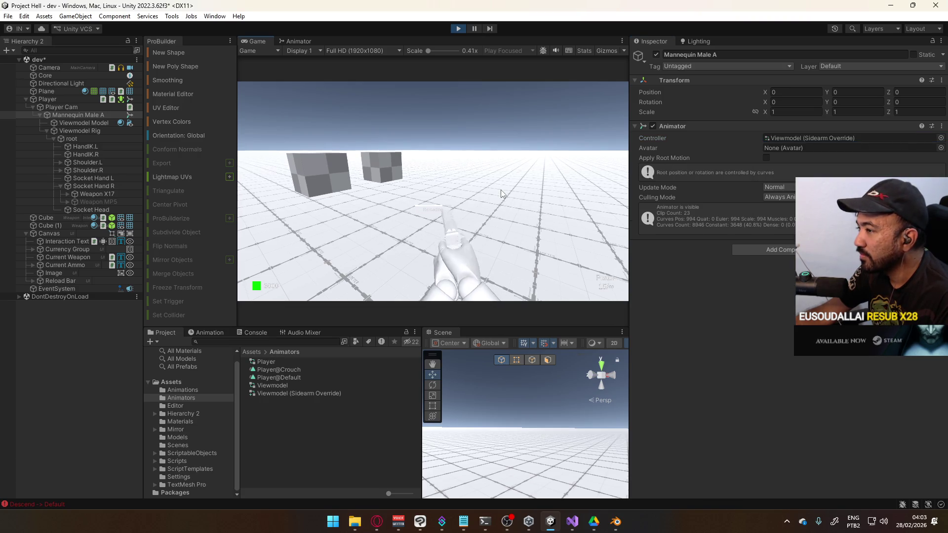
Maximize the Game view, fire the pistol repeatedly to test the animation, then stop play mode
{"action": "key", "text": "super"}
{"action": "left_click", "coordinate": [453, 99]}
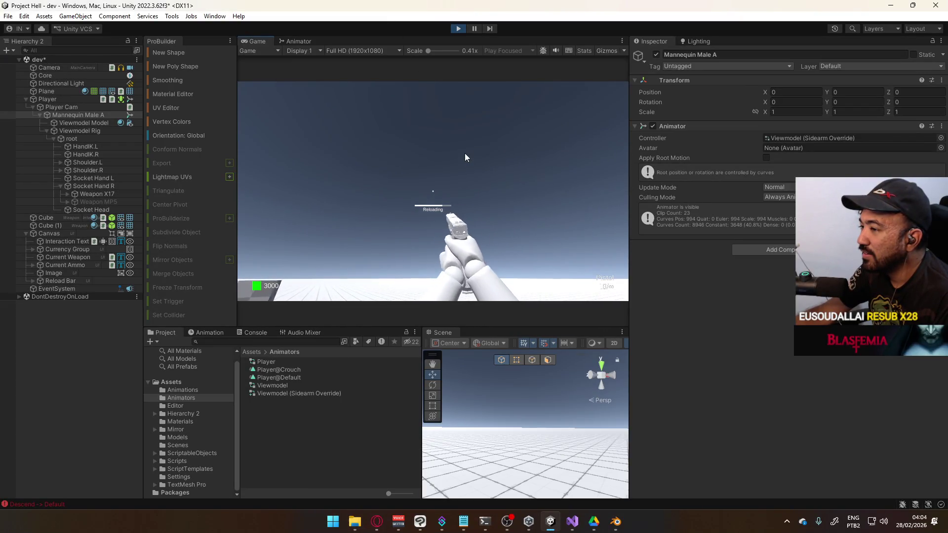
{"action": "right_click", "coordinate": [291, 41]}
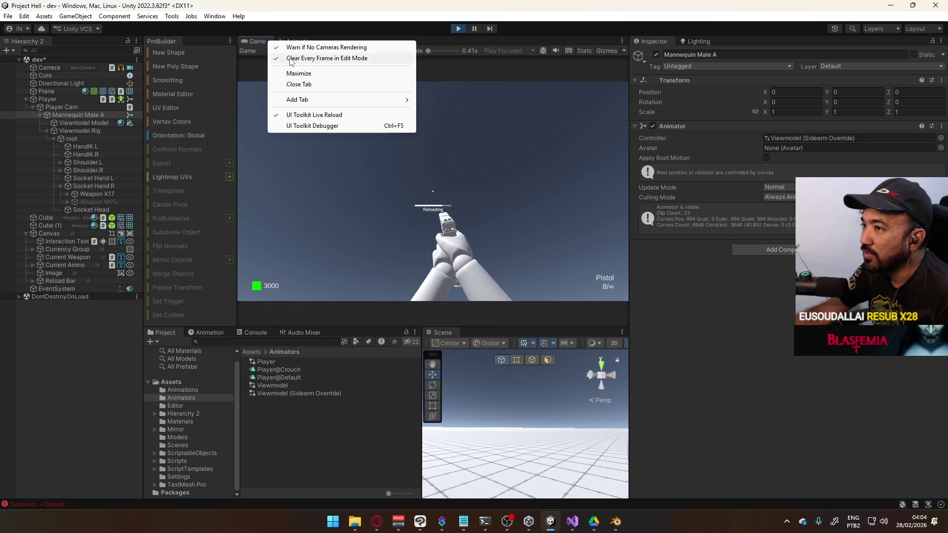
{"action": "left_click", "coordinate": [308, 73]}
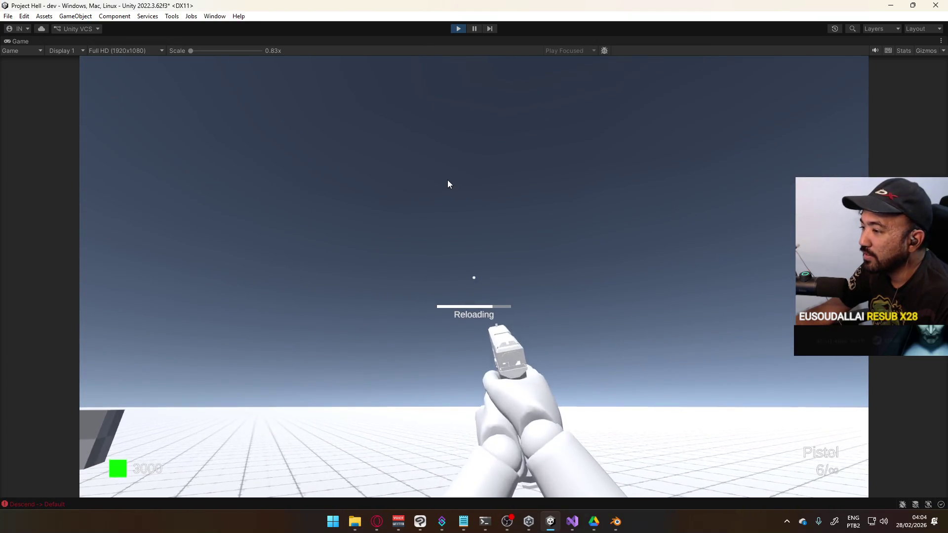
{"action": "left_click", "coordinate": [448, 181]}
{"action": "left_click", "coordinate": [448, 180]}
{"action": "left_click", "coordinate": [447, 184]}
{"action": "left_click", "coordinate": [448, 184]}
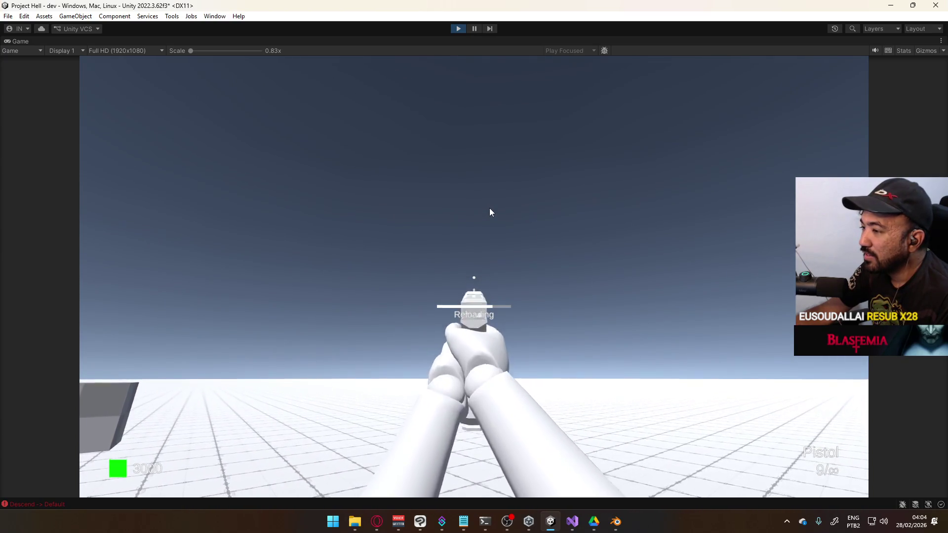
{"action": "key", "text": "super"}
{"action": "key", "text": "super"}
{"action": "left_click", "coordinate": [458, 28]}
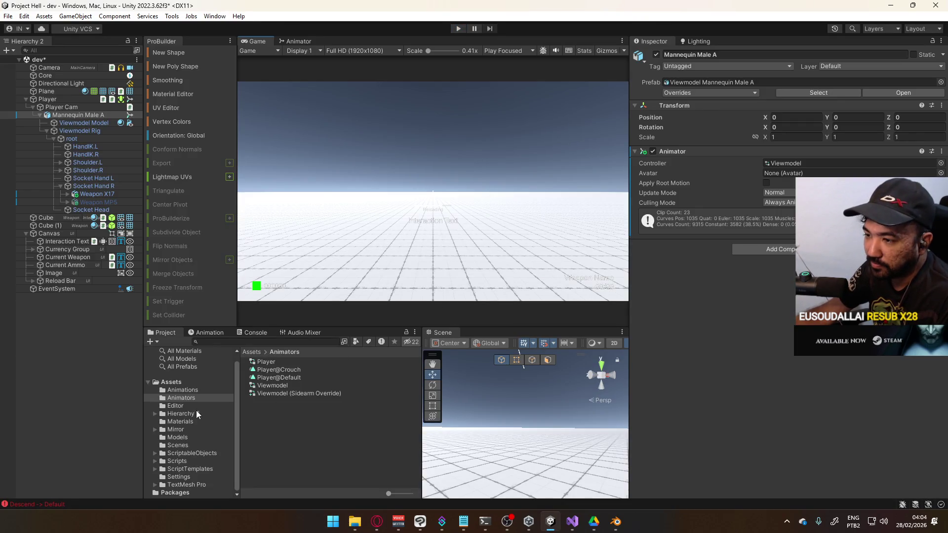
Inspect the Weapon X17 model's Rig import settings in Assets/Models, then return to Blender
{"action": "left_click", "coordinate": [178, 438]}
{"action": "left_click", "coordinate": [290, 377]}
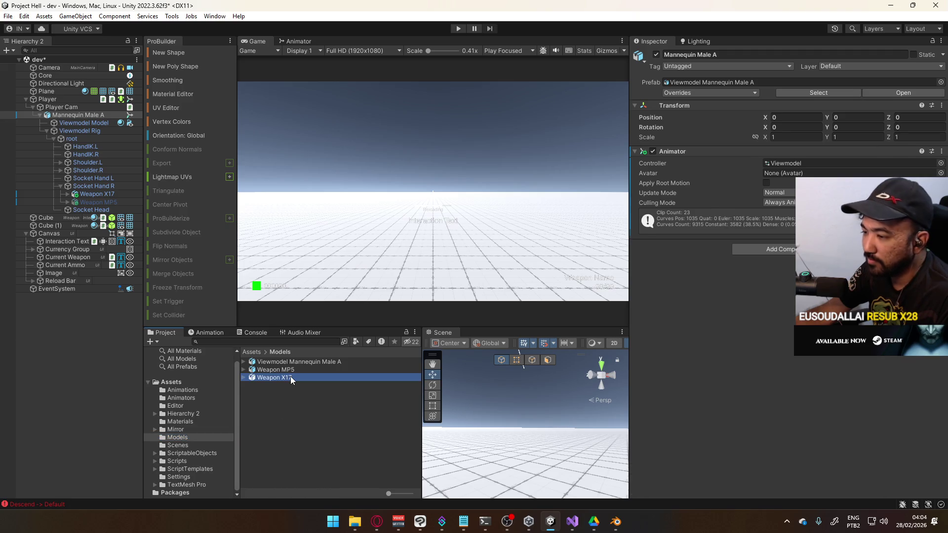
{"action": "left_click", "coordinate": [770, 82]}
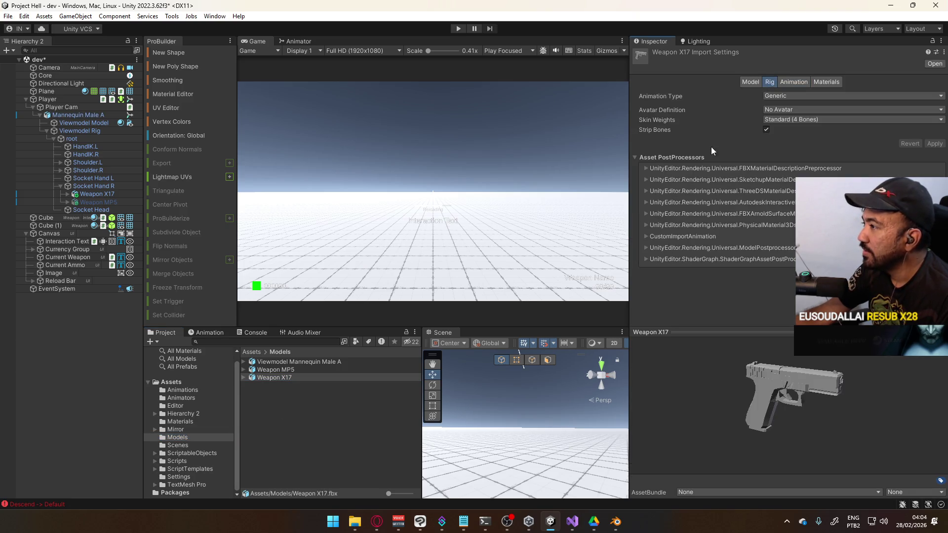
{"action": "left_click", "coordinate": [615, 522]}
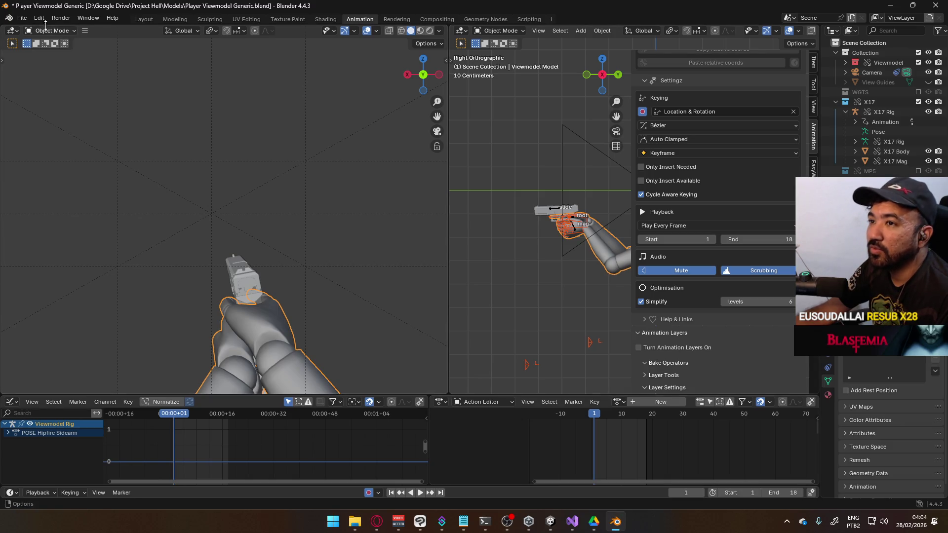
Save the viewmodel file, open X17 Export.blend from recent files, and put the rig in Pose Mode
{"action": "key", "text": "ctrl+s"}
{"action": "left_click", "coordinate": [22, 18]}
{"action": "mouse_move", "coordinate": [57, 49]}
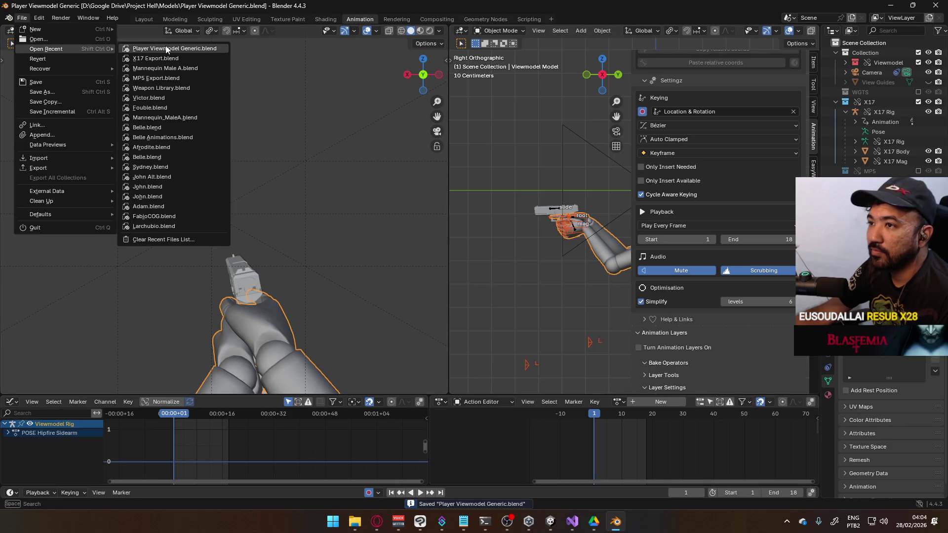
{"action": "left_click", "coordinate": [166, 59]}
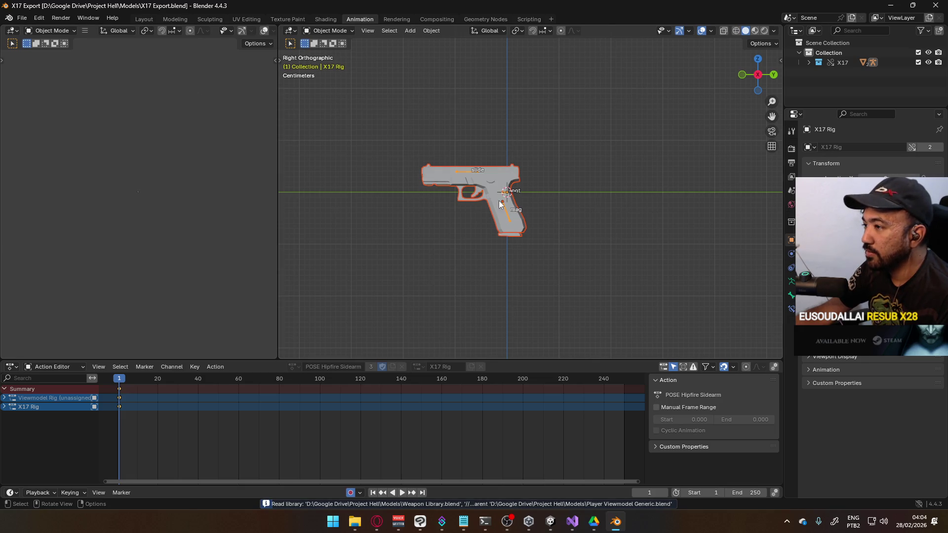
{"action": "left_click", "coordinate": [426, 242]}
{"action": "scroll", "coordinate": [426, 241], "scroll_direction": "up", "scroll_amount": 1}
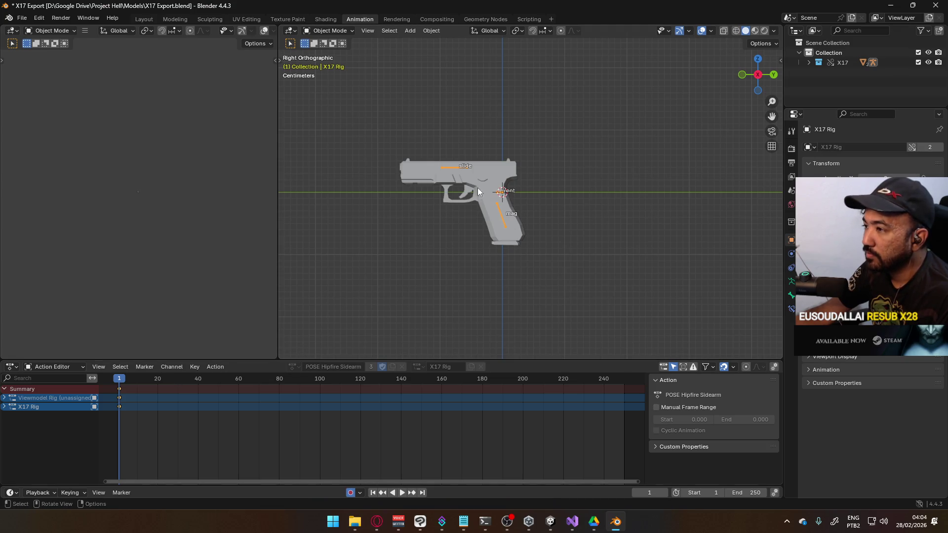
{"action": "left_click", "coordinate": [328, 31]}
{"action": "left_click", "coordinate": [337, 63]}
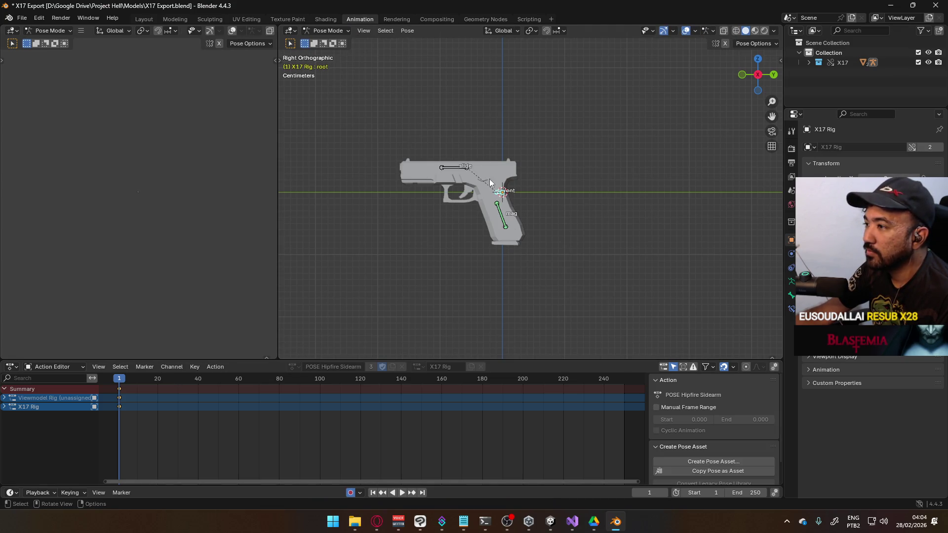
{"action": "key", "text": "ctrl+s"}
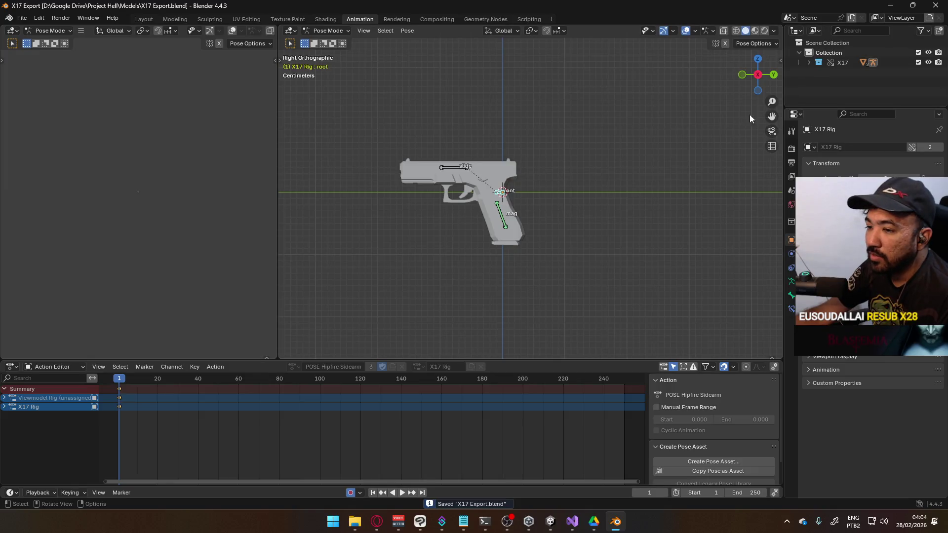
Select the gun's root bone and turn animation layers off in the sidebar Animation tab
{"action": "left_click", "coordinate": [841, 62]}
{"action": "right_click", "coordinate": [841, 60]}
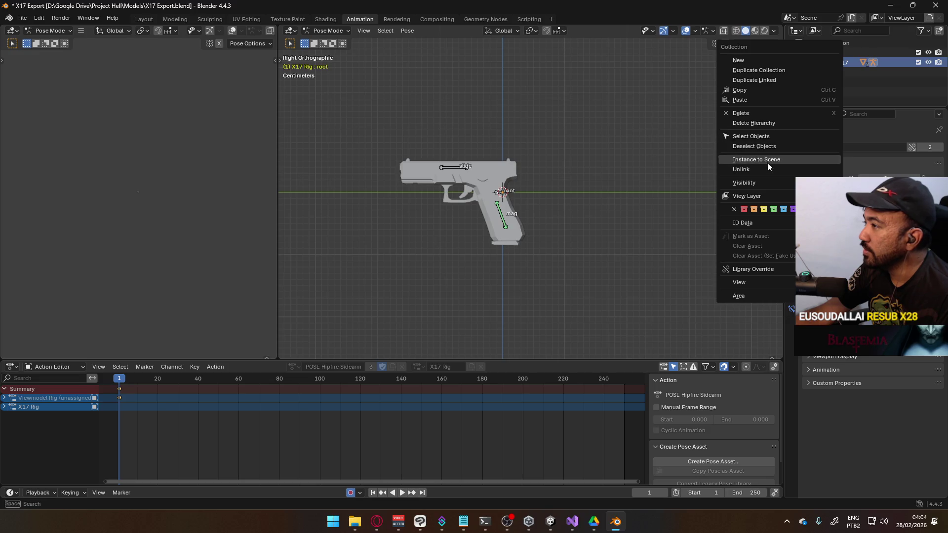
{"action": "mouse_move", "coordinate": [750, 269]}
{"action": "mouse_move", "coordinate": [706, 269]}
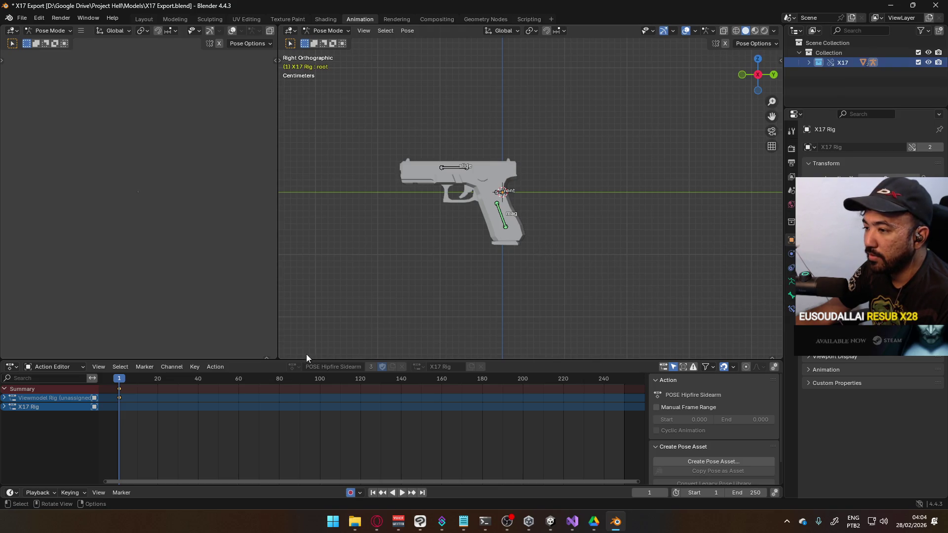
{"action": "left_click", "coordinate": [498, 196]}
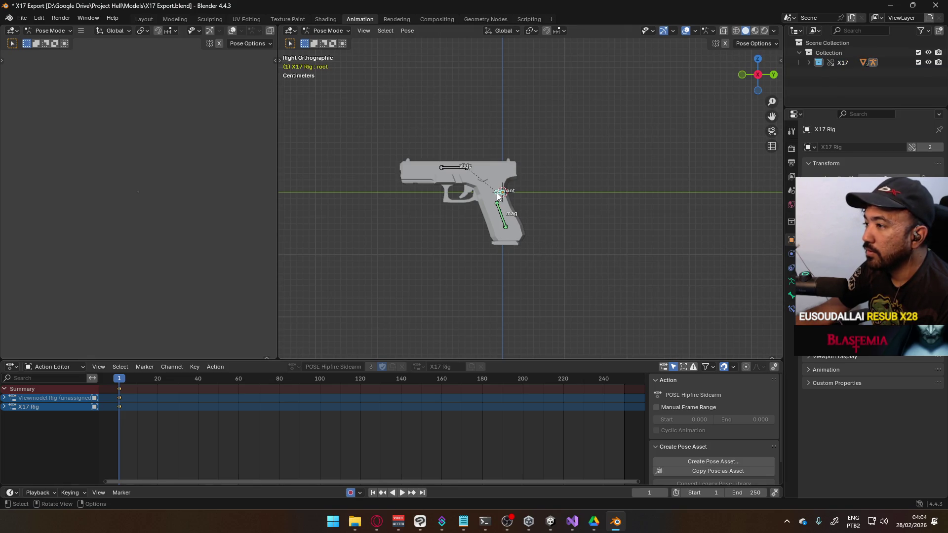
{"action": "left_click", "coordinate": [779, 60]}
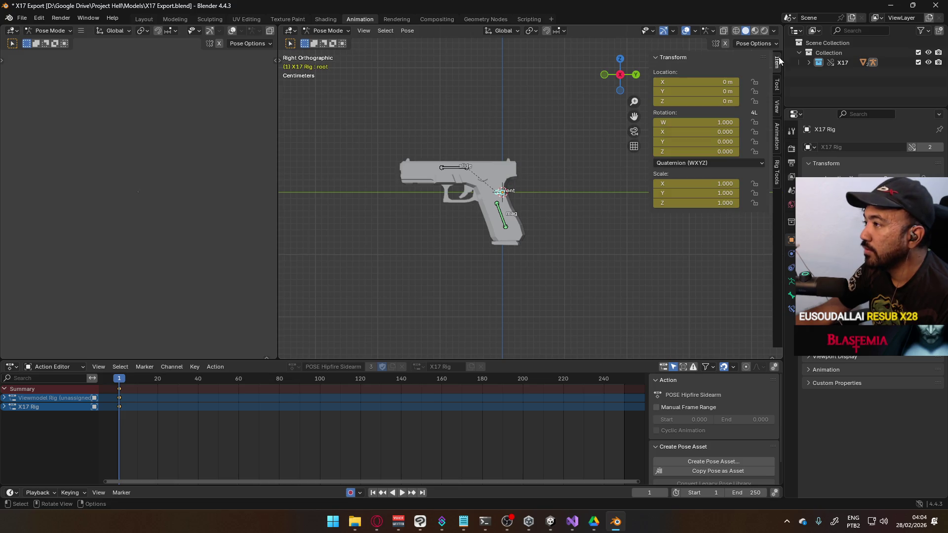
{"action": "left_click", "coordinate": [778, 147]}
{"action": "scroll", "coordinate": [711, 219], "scroll_direction": "down", "scroll_amount": 10}
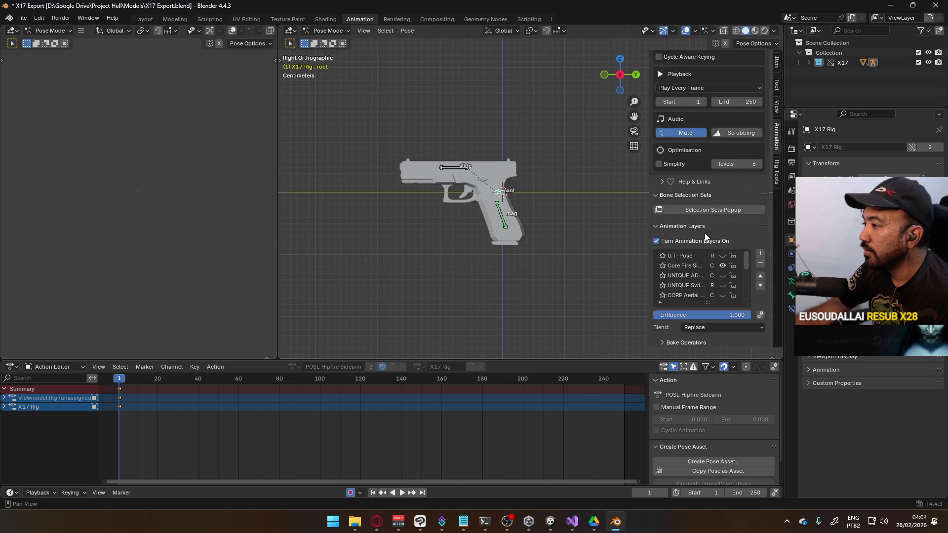
{"action": "left_click", "coordinate": [682, 223]}
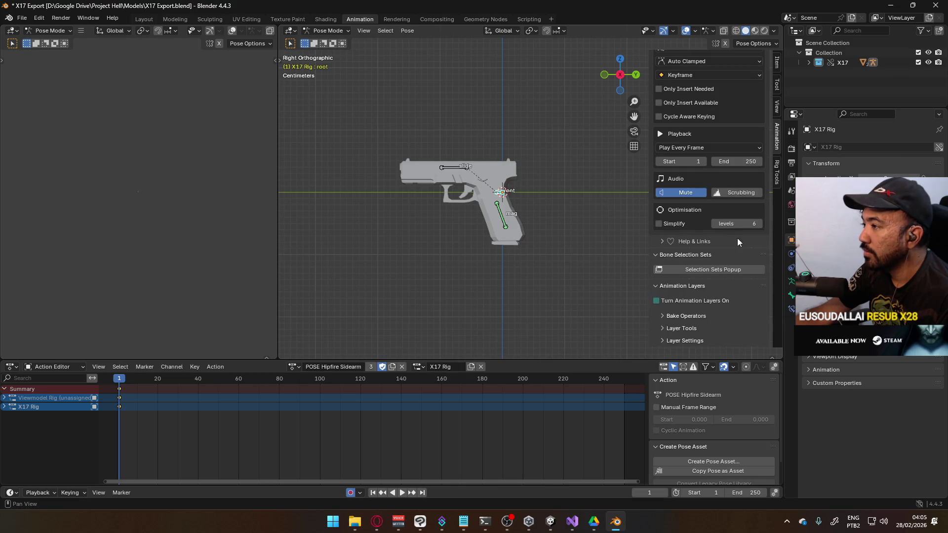
{"action": "left_click", "coordinate": [294, 366]}
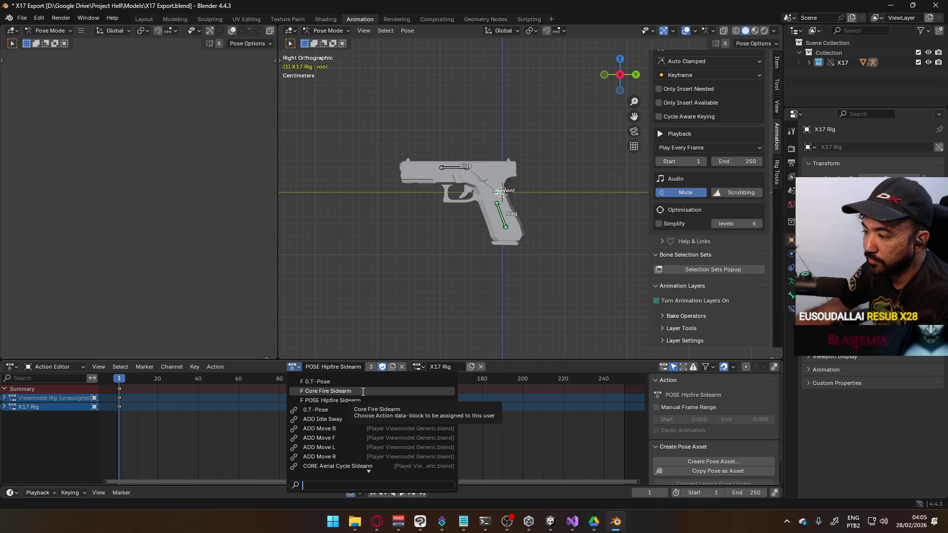
Assign the Core Fire Sidearm action to the X17 rig and preview it
{"action": "left_click", "coordinate": [363, 391]}
{"action": "key", "text": "space"}
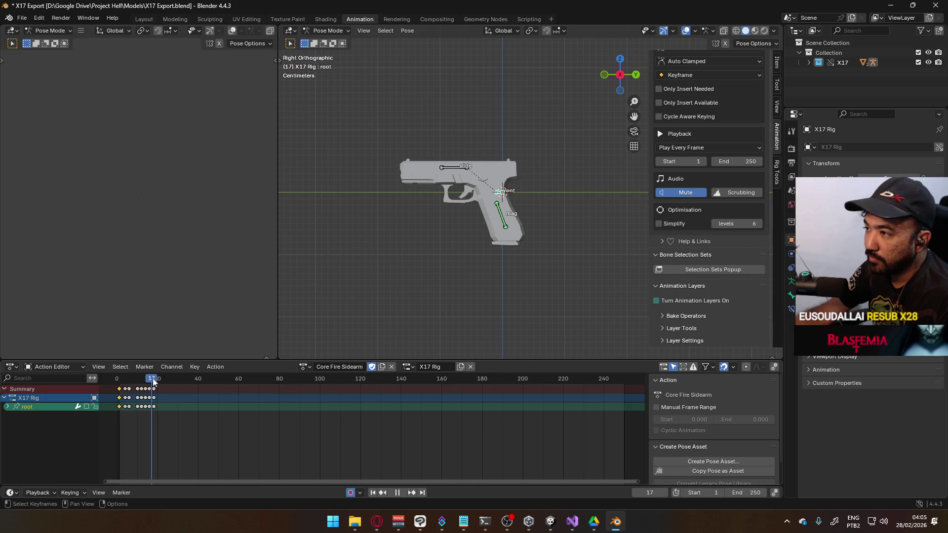
{"action": "left_click_drag", "start_coordinate": [122, 385], "coordinate": [137, 385]}
{"action": "key", "text": "space"}
Set the end frame to 18, preview the 1–18 loop, save, and switch to Object Mode
{"action": "left_click", "coordinate": [746, 493]}
{"action": "type", "text": "18"}
{"action": "key", "text": "Return"}
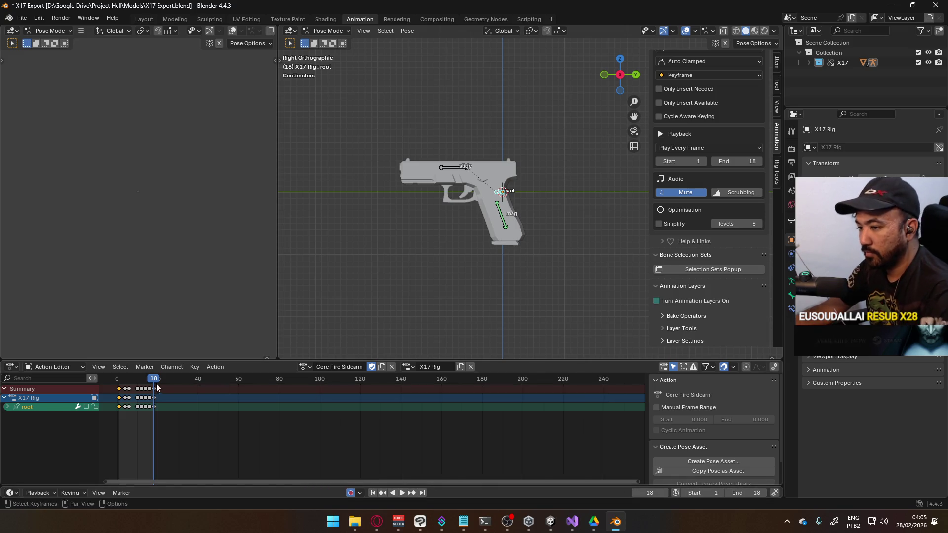
{"action": "key", "text": "space"}
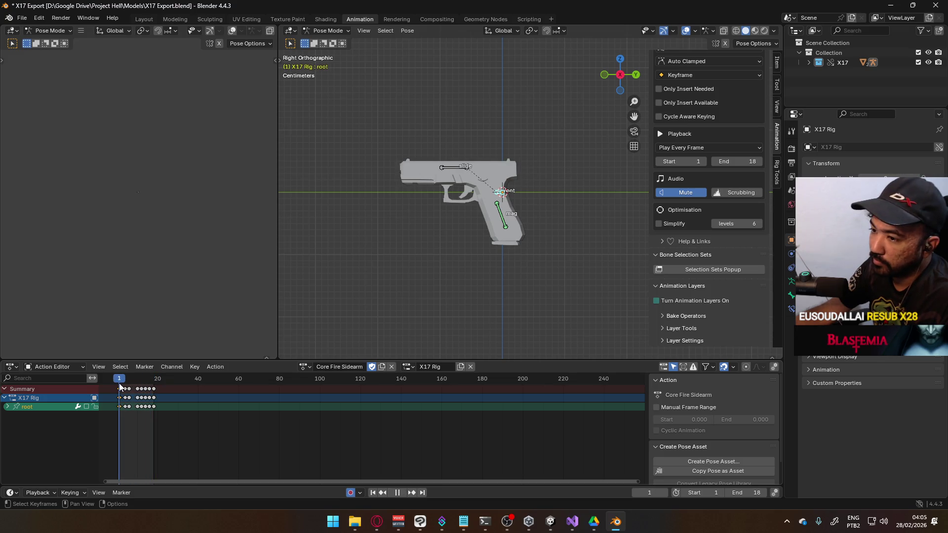
{"action": "left_click_drag", "start_coordinate": [128, 386], "coordinate": [154, 387]}
{"action": "key", "text": "space"}
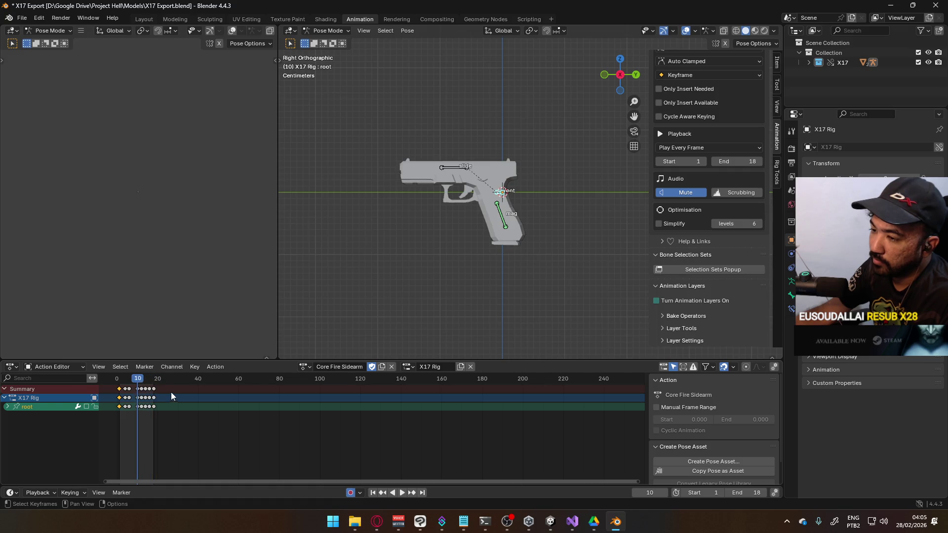
{"action": "scroll", "coordinate": [190, 404], "scroll_direction": "up", "scroll_amount": 2}
{"action": "scroll", "coordinate": [275, 407], "scroll_direction": "up", "scroll_amount": 3}
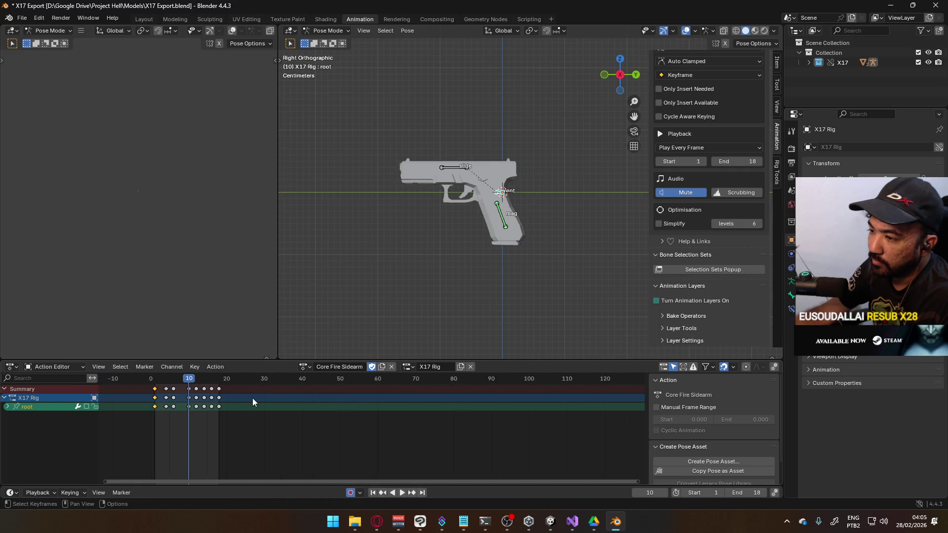
{"action": "key", "text": "space"}
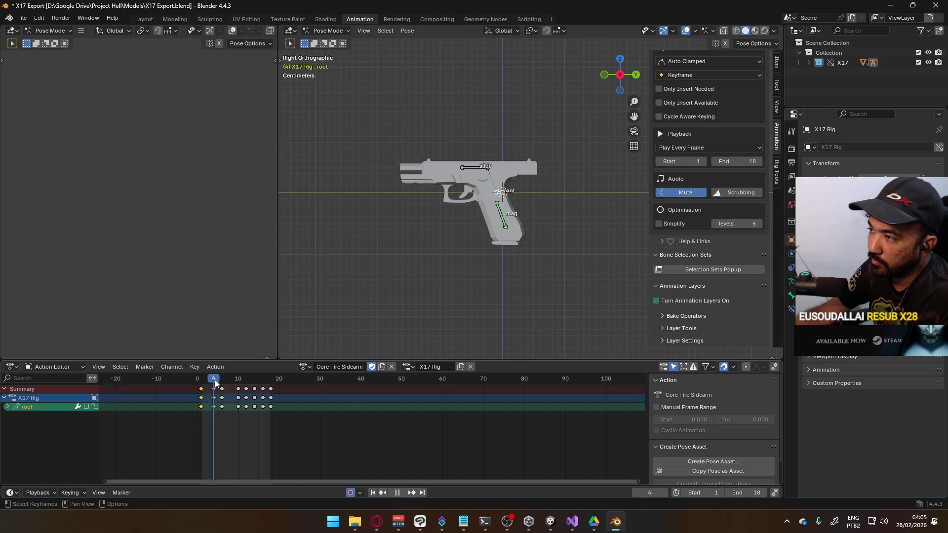
{"action": "key", "text": "space"}
{"action": "key", "text": "ctrl+s"}
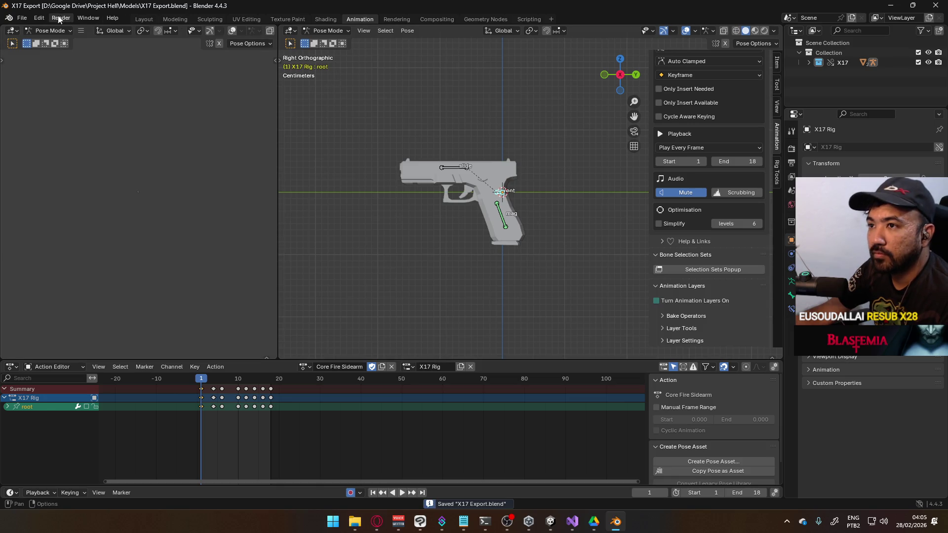
{"action": "key", "text": "ctrl+Tab"}
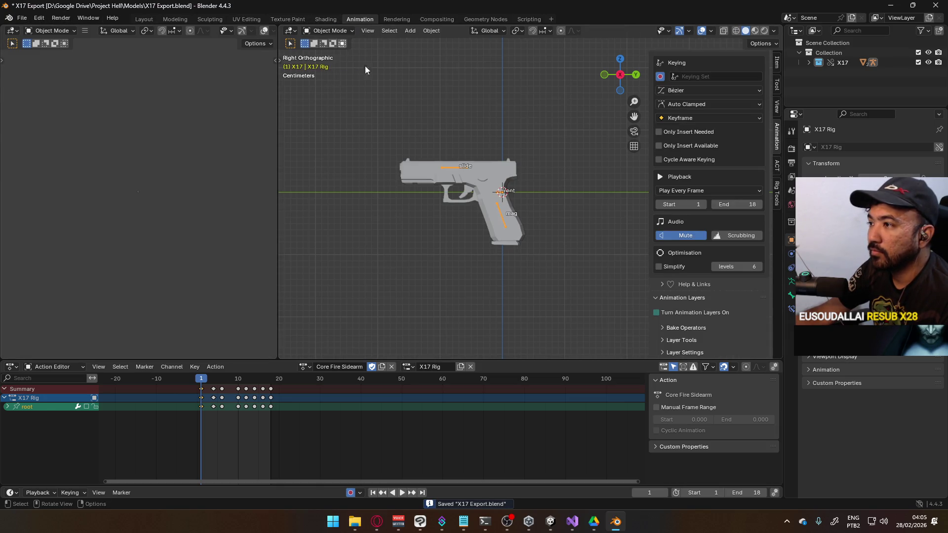
Select the gun body and begin an FBX export limited to meshes with the Unity preset
{"action": "left_click", "coordinate": [487, 185]}
{"action": "left_click", "coordinate": [21, 18]}
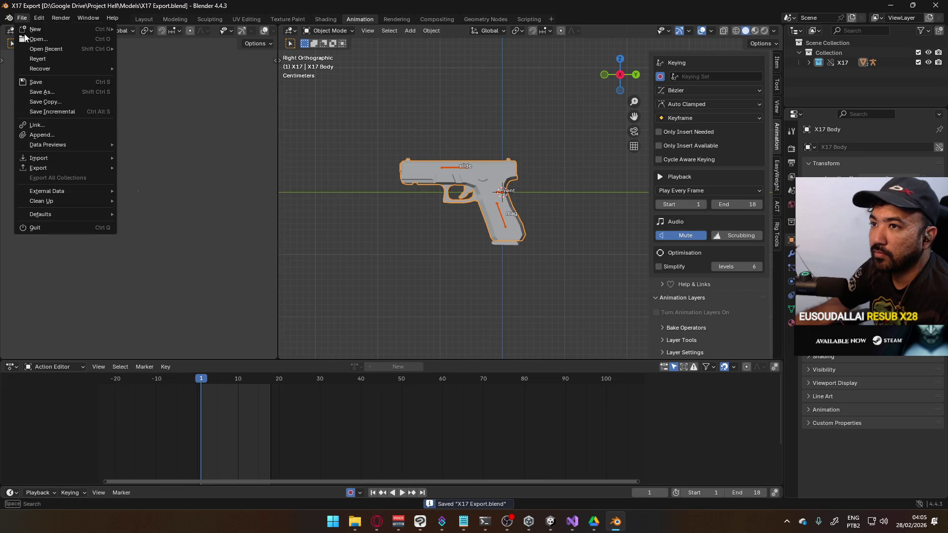
{"action": "mouse_move", "coordinate": [63, 161]}
{"action": "left_click", "coordinate": [178, 257]}
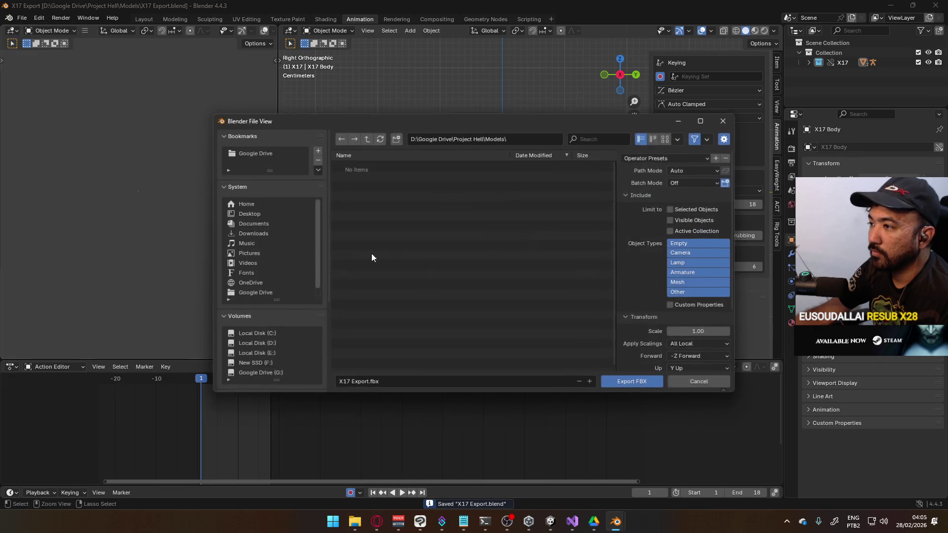
{"action": "left_click", "coordinate": [691, 282]}
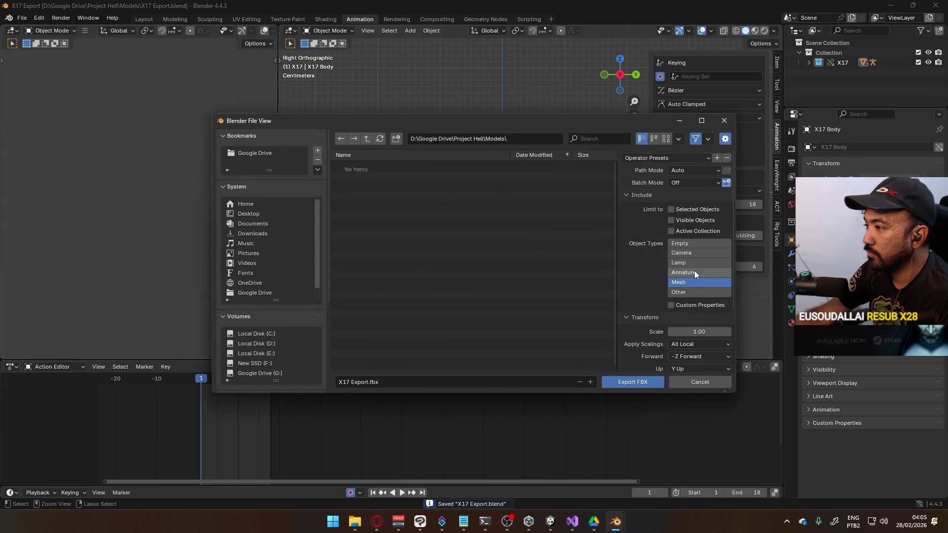
{"action": "left_click", "coordinate": [660, 158]}
{"action": "left_click", "coordinate": [663, 183]}
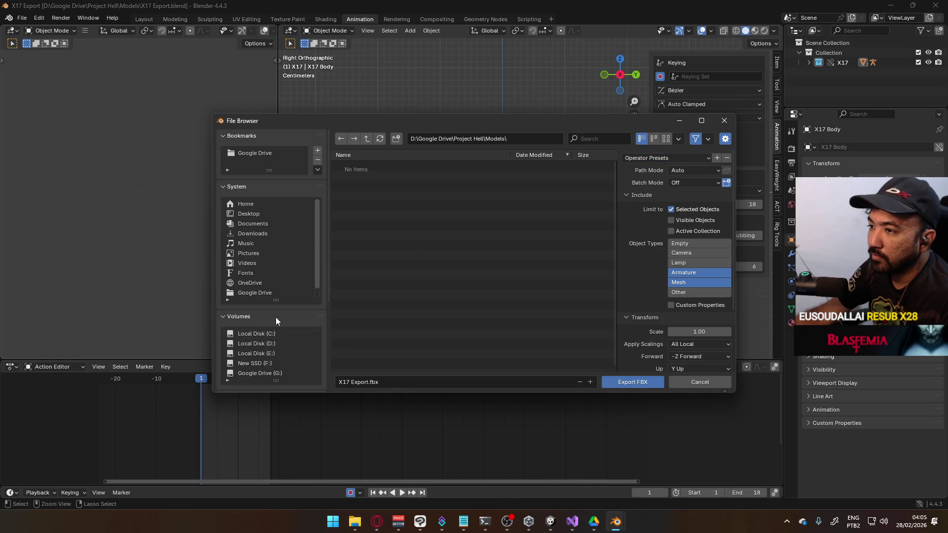
{"action": "key", "text": "ctrl+s"}
Export it as X17@Fire Single.fbx into the Unity project's Assets\Animations folder
{"action": "scroll", "coordinate": [297, 336], "scroll_direction": "down", "scroll_amount": 3}
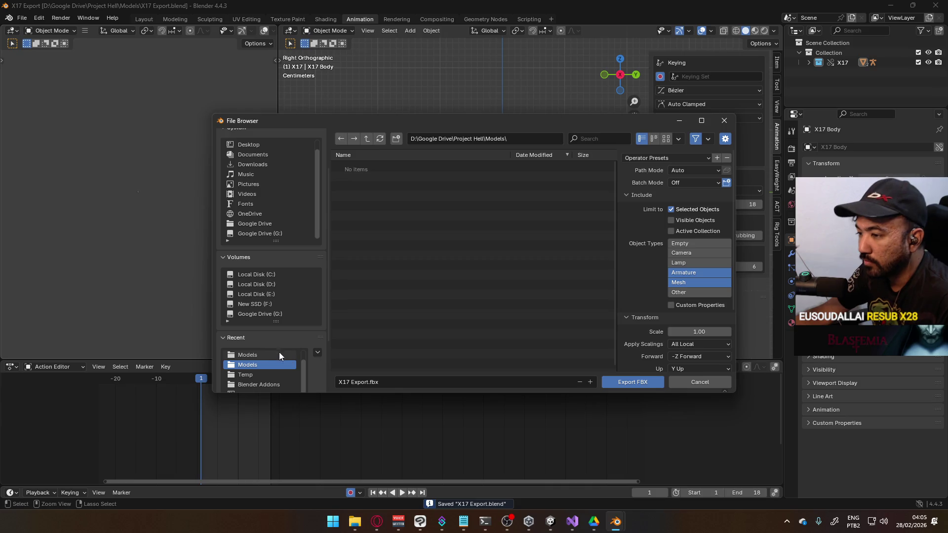
{"action": "left_click", "coordinate": [248, 355]}
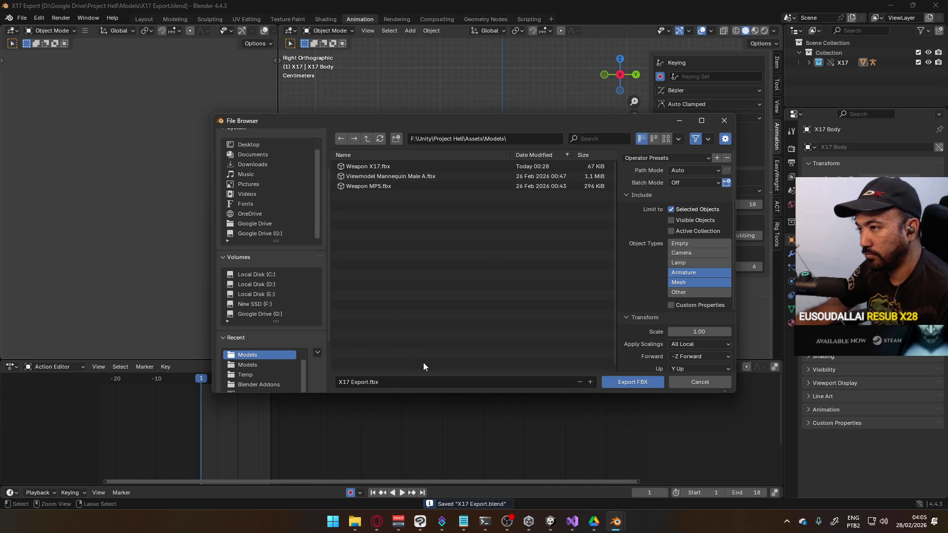
{"action": "left_click", "coordinate": [400, 380]}
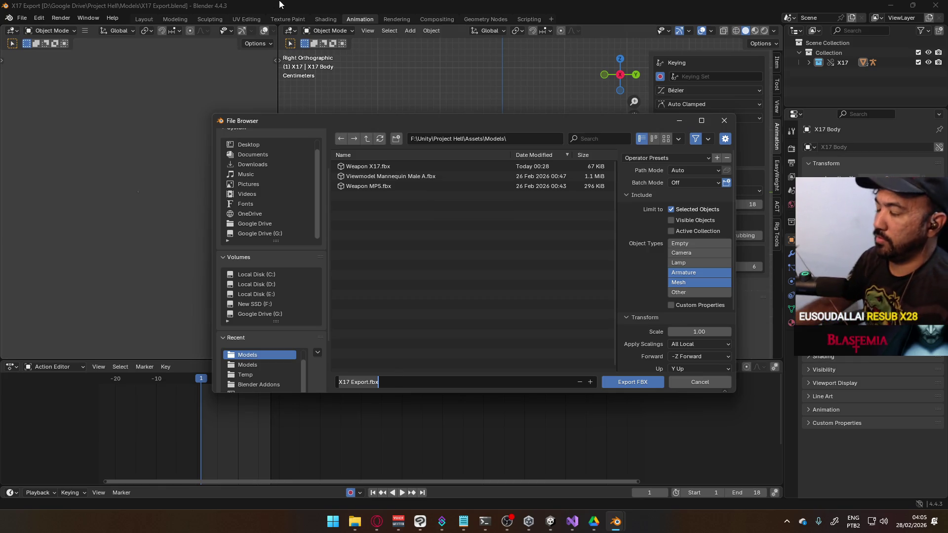
{"action": "left_click", "coordinate": [366, 141]}
{"action": "left_click", "coordinate": [365, 142]}
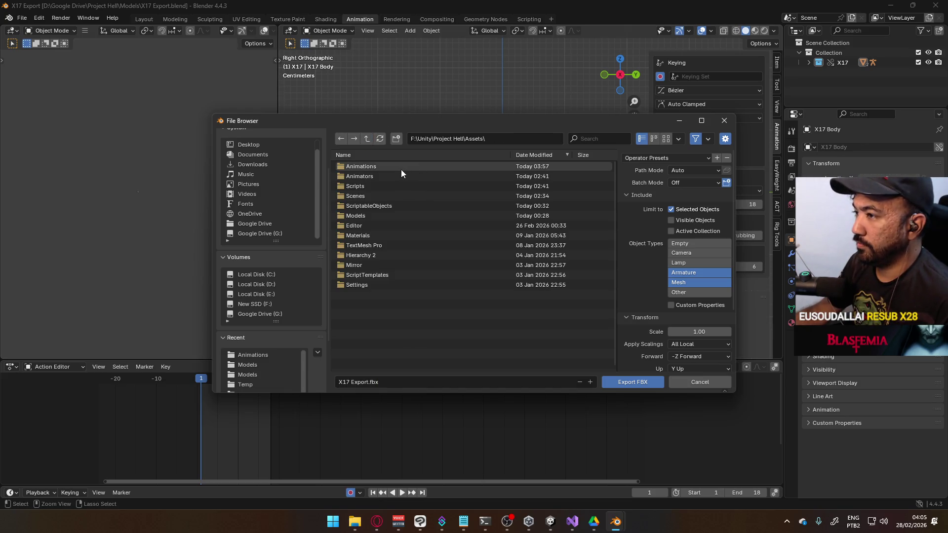
{"action": "left_click", "coordinate": [424, 169]}
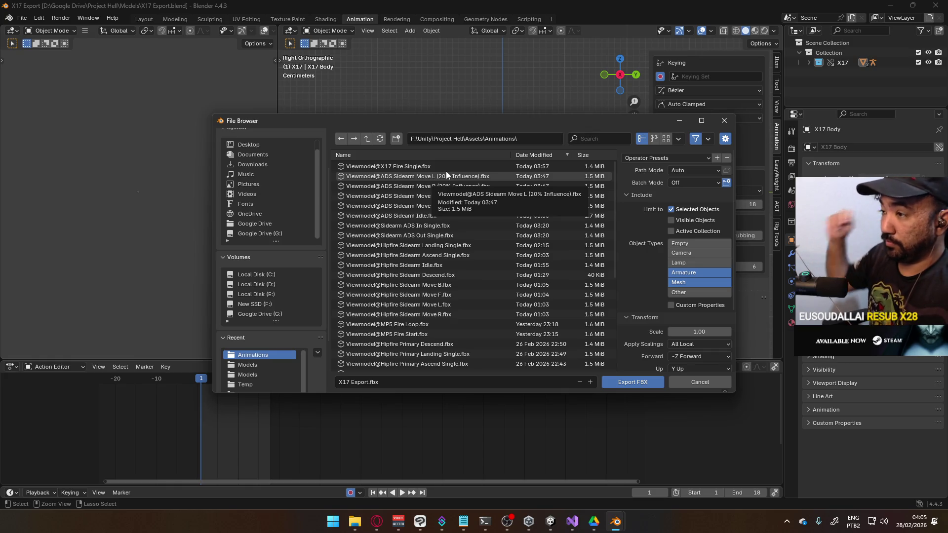
{"action": "left_click", "coordinate": [397, 383]}
{"action": "type", "text": "X"}
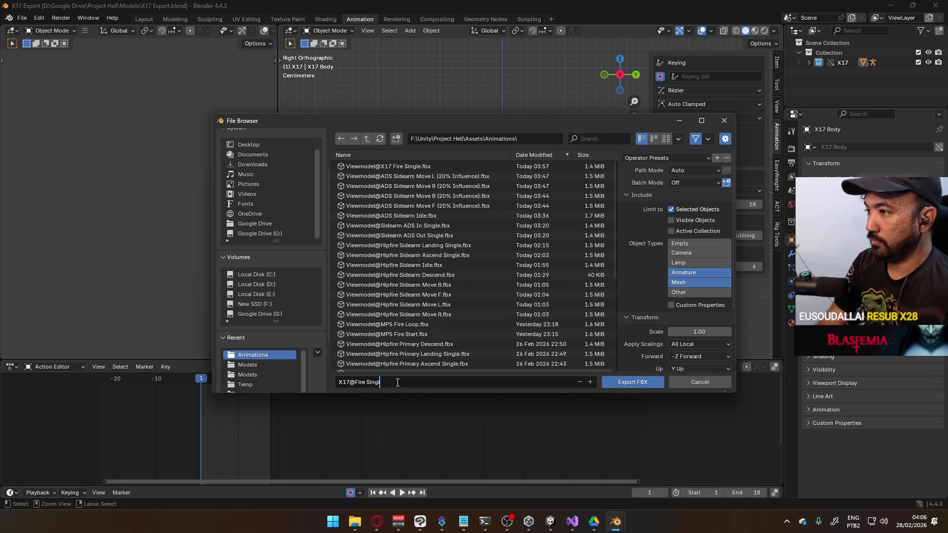
{"action": "left_click", "coordinate": [615, 384]}
In Unity, locate and select X17@Fire Single in the Assets/Animations folder
{"action": "left_click", "coordinate": [553, 521]}
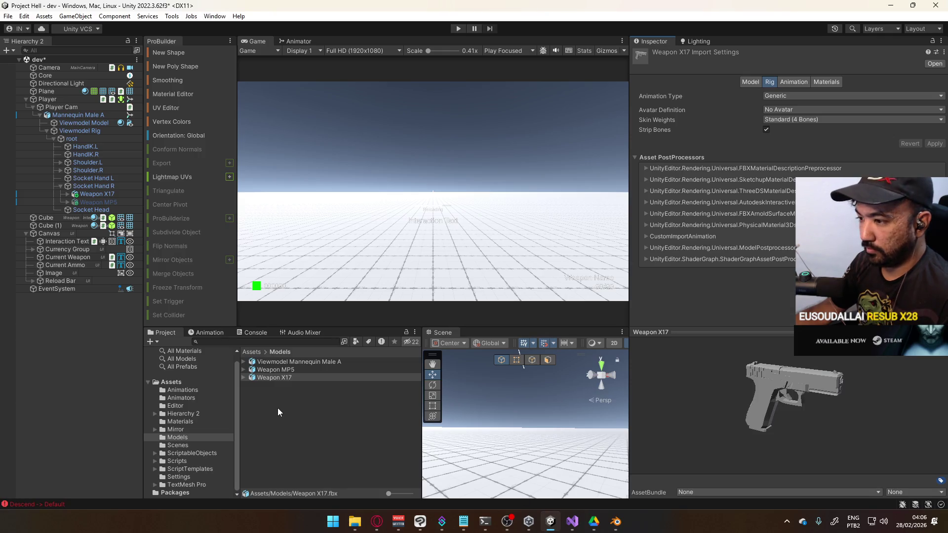
{"action": "left_click", "coordinate": [198, 429]}
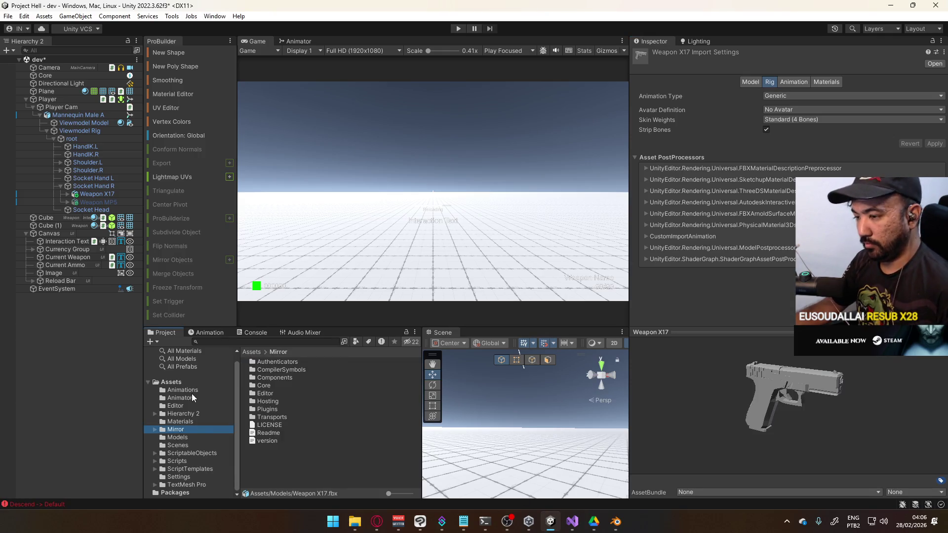
{"action": "left_click", "coordinate": [189, 437]}
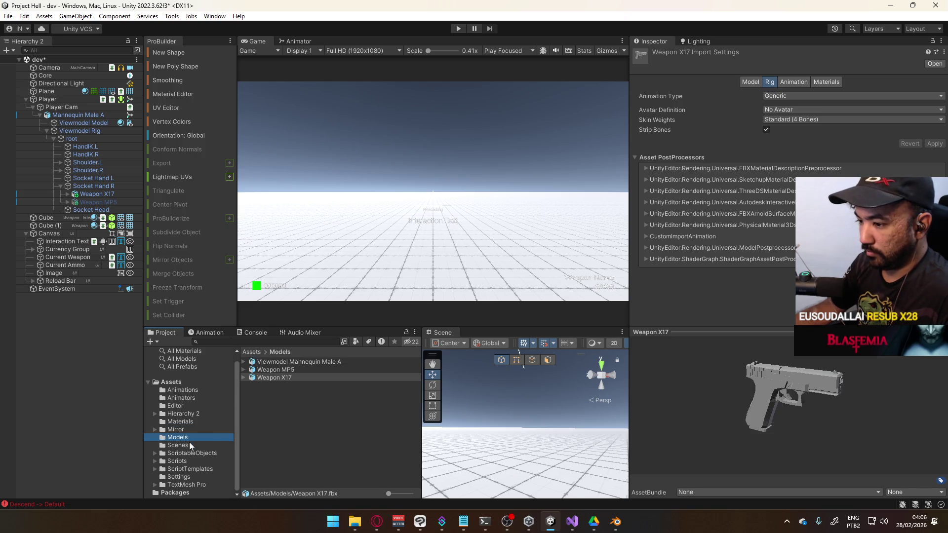
{"action": "left_click", "coordinate": [171, 382]}
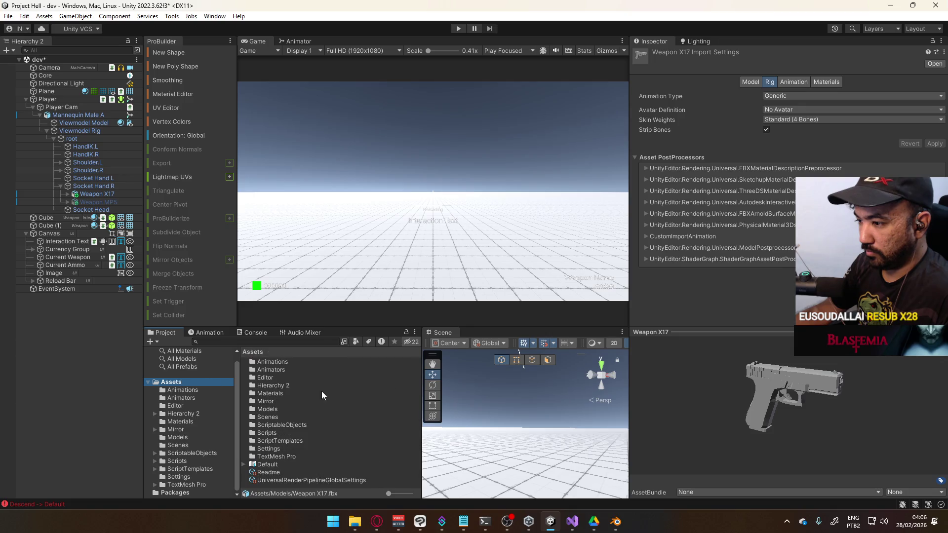
{"action": "left_click", "coordinate": [330, 410]}
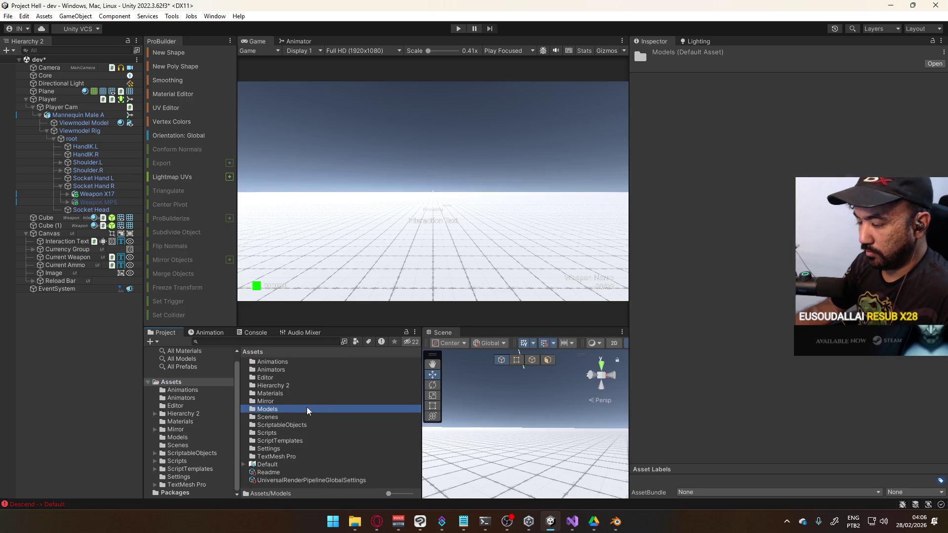
{"action": "double_click", "coordinate": [307, 409]}
{"action": "left_click", "coordinate": [281, 378]}
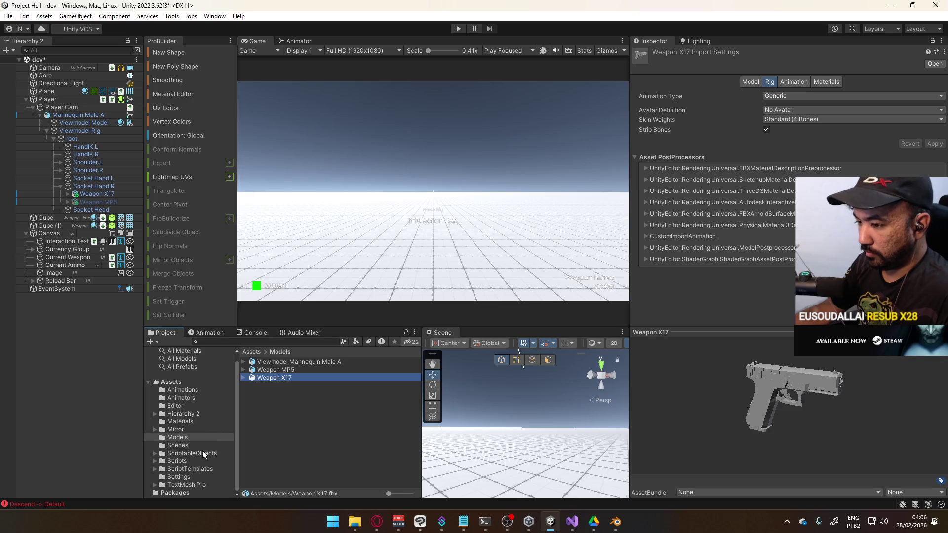
{"action": "left_click", "coordinate": [190, 399]}
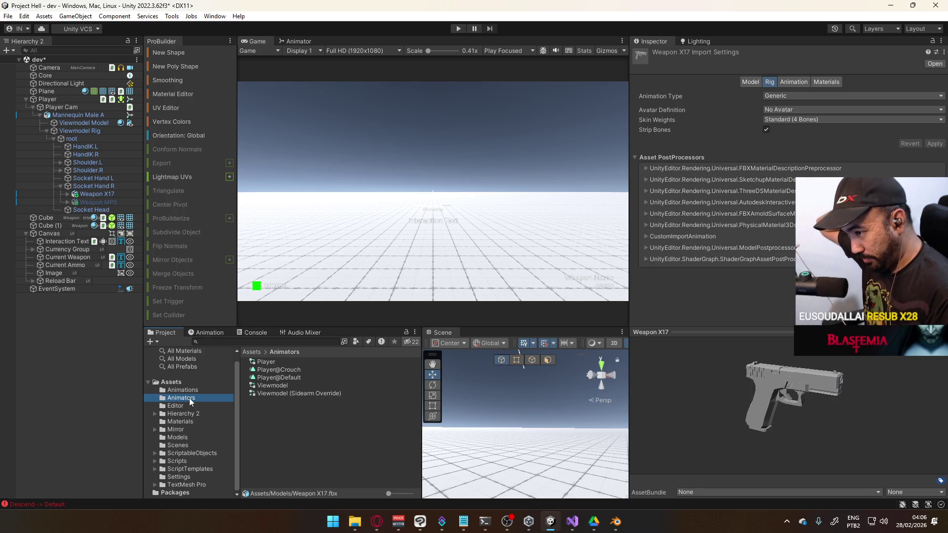
{"action": "left_click", "coordinate": [201, 388]}
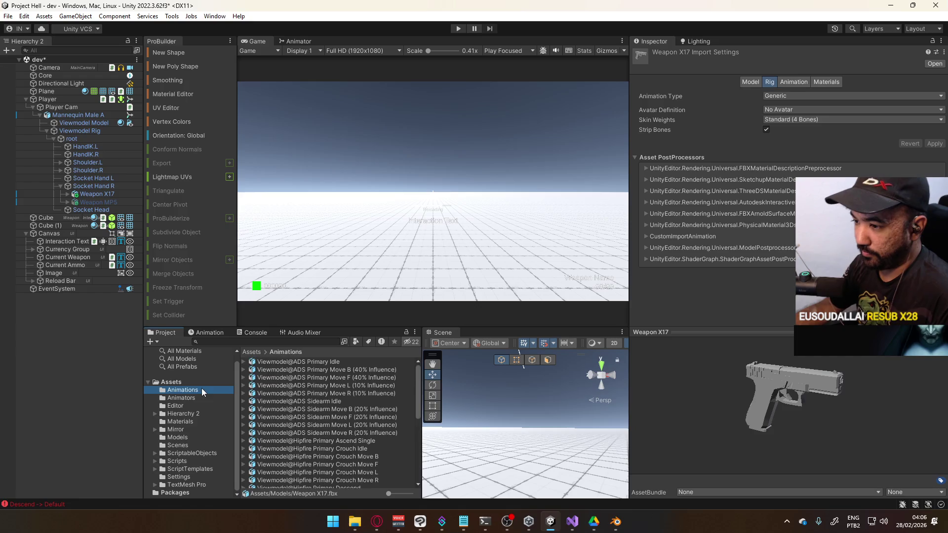
{"action": "scroll", "coordinate": [332, 430], "scroll_direction": "down", "scroll_amount": 5}
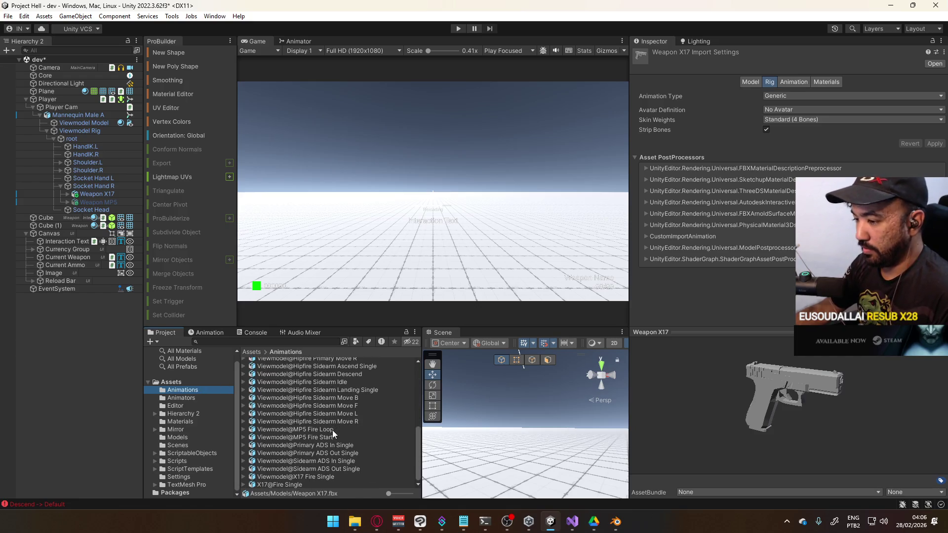
{"action": "left_click", "coordinate": [295, 486]}
Review its Animation import settings and orbit the preview, then return to Blender and select the pistol
{"action": "left_click", "coordinate": [793, 82]}
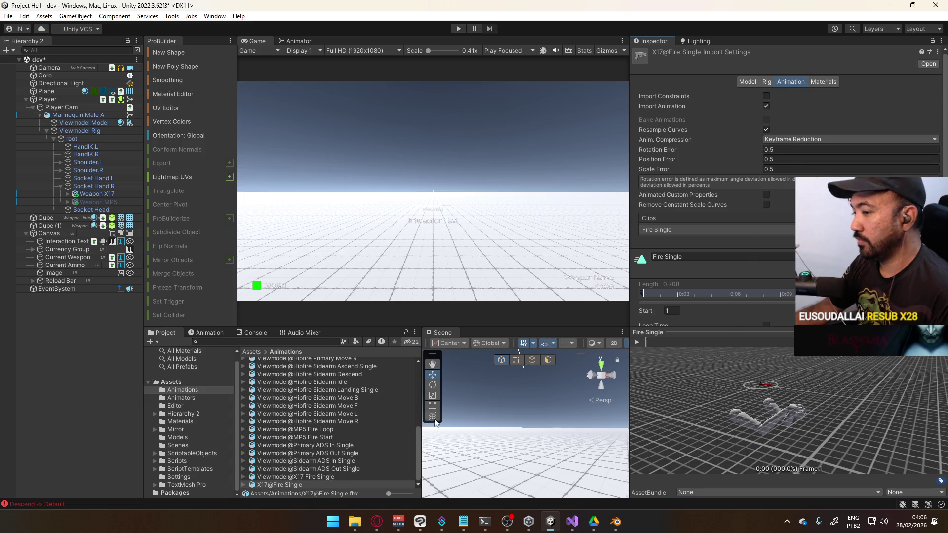
{"action": "scroll", "coordinate": [345, 440], "scroll_direction": "up", "scroll_amount": 5}
{"action": "scroll", "coordinate": [356, 438], "scroll_direction": "down", "scroll_amount": 5}
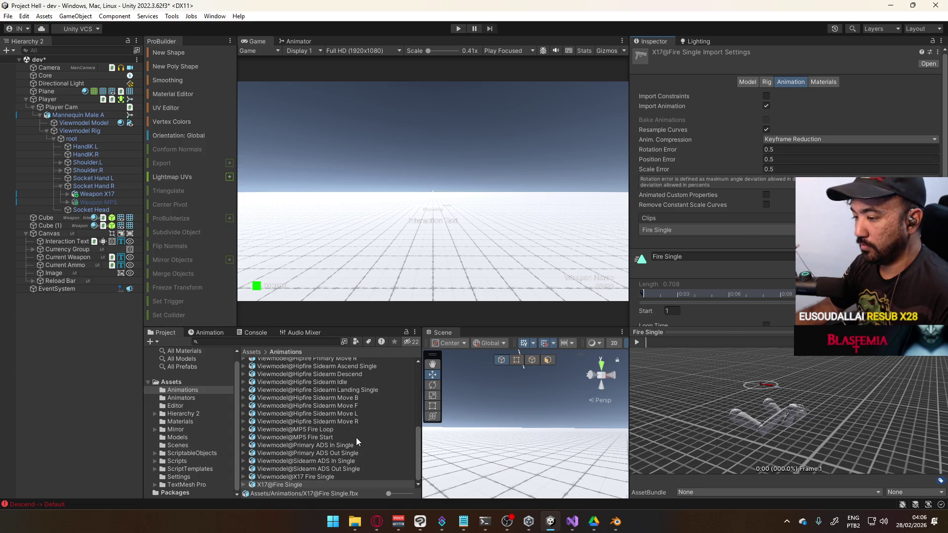
{"action": "left_click_drag", "start_coordinate": [766, 404], "coordinate": [779, 416]}
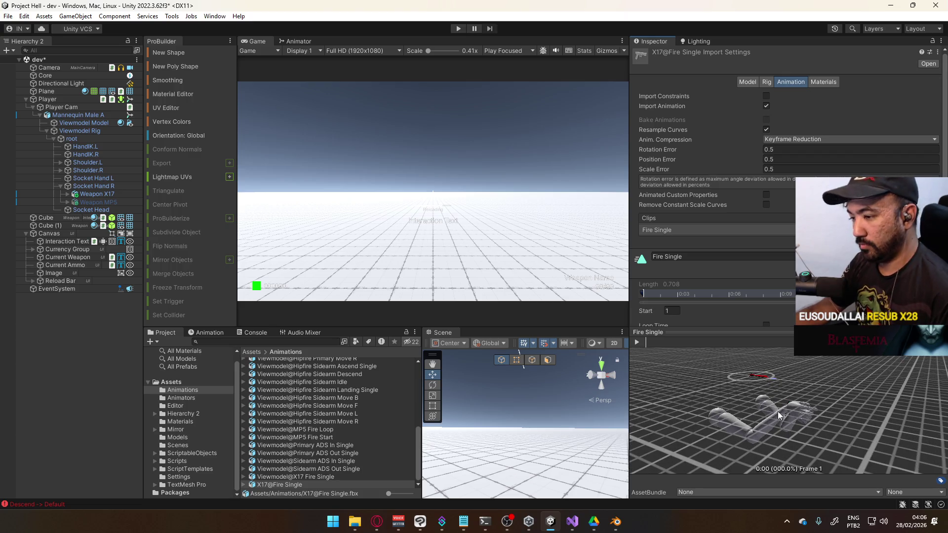
{"action": "left_click", "coordinate": [355, 485]}
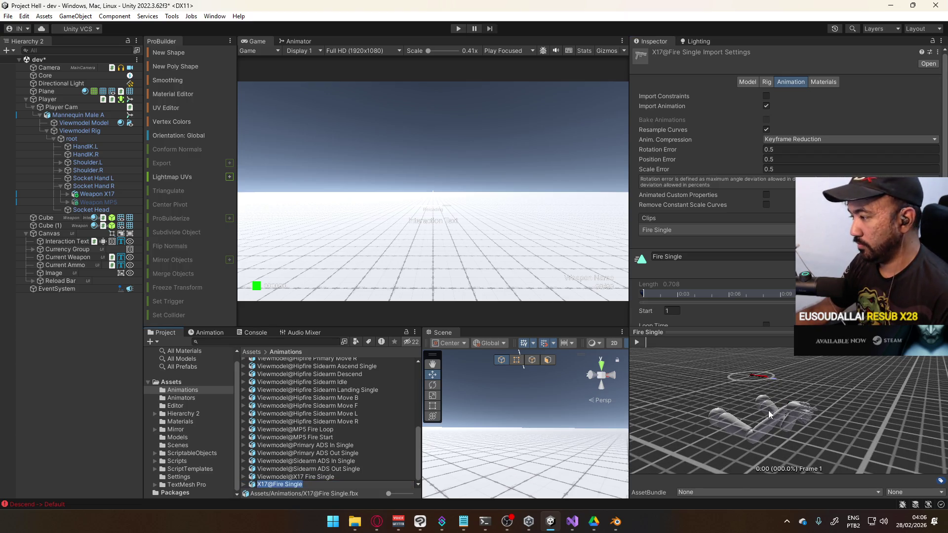
{"action": "key", "text": "alt+Tab"}
{"action": "left_click_drag", "start_coordinate": [378, 124], "coordinate": [449, 173]}
{"action": "key", "text": "Escape"}
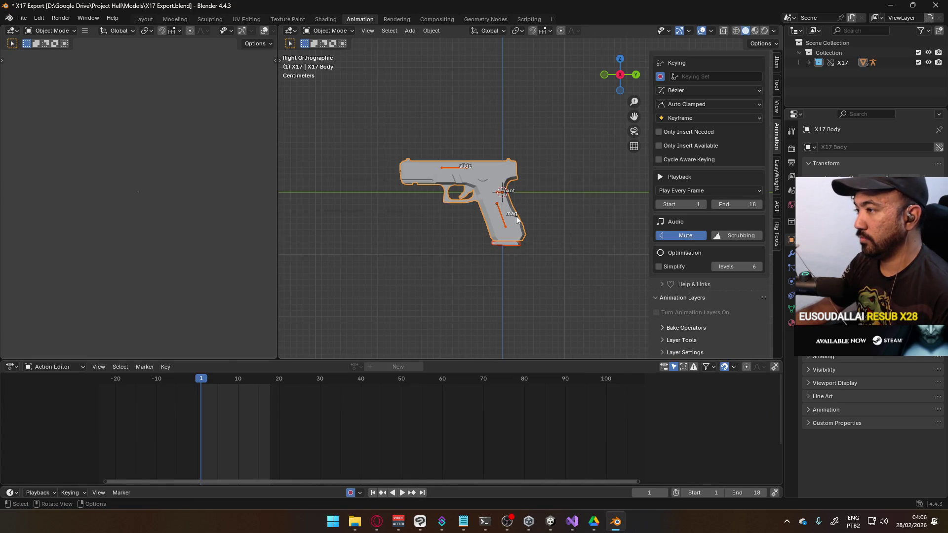
Save X17 Export.blend, overwrite X17@Fire Single.fbx via File > Export > FBX, then return to Unity
{"action": "key", "text": "ctrl+s"}
{"action": "left_click", "coordinate": [22, 17]}
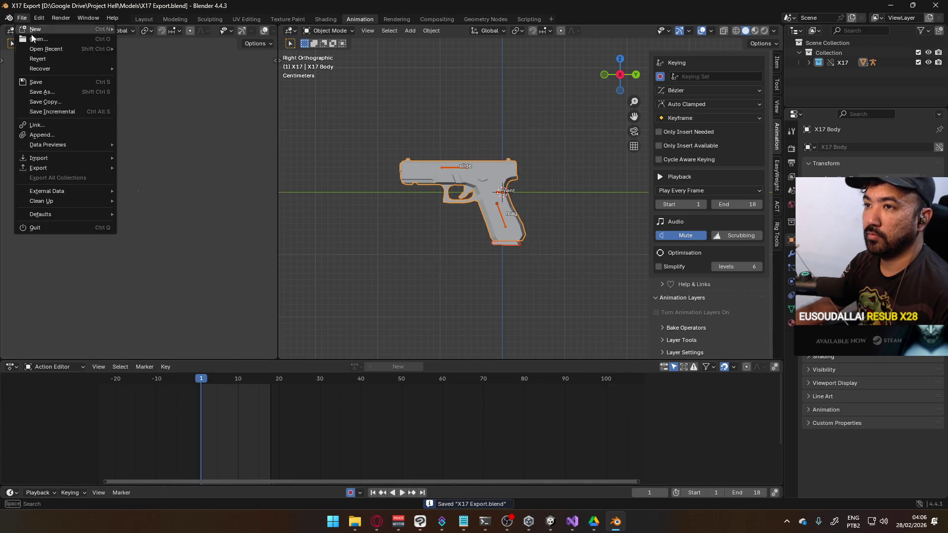
{"action": "mouse_move", "coordinate": [66, 169]}
{"action": "left_click", "coordinate": [196, 255]}
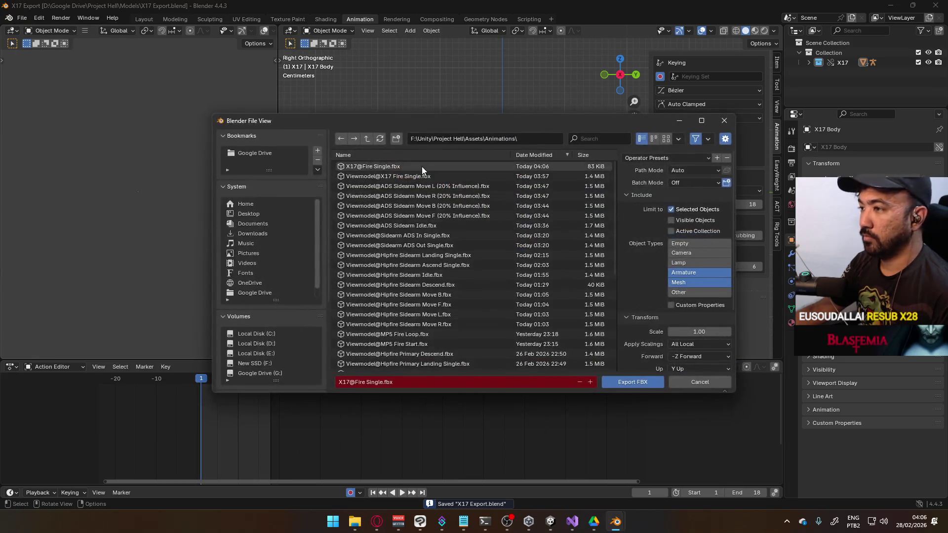
{"action": "double_click", "coordinate": [422, 167]}
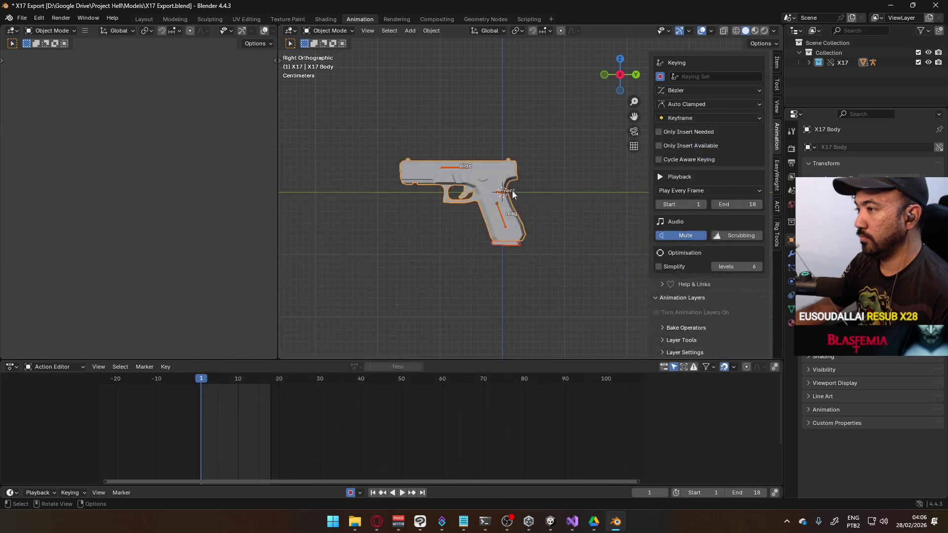
{"action": "key", "text": "alt+Tab"}
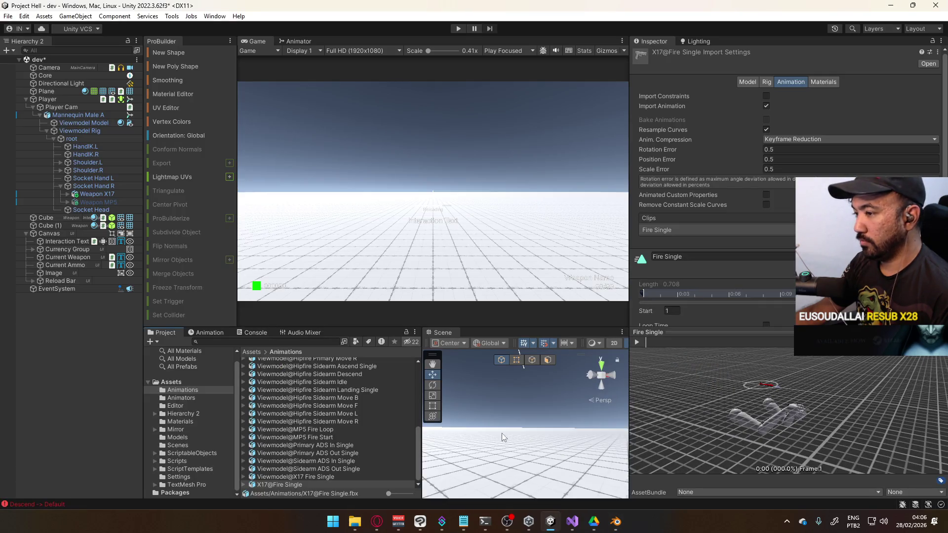
Expand X17@Fire Single and scrub its fire animation preview to frame 9 from several angles
{"action": "left_click", "coordinate": [243, 484]}
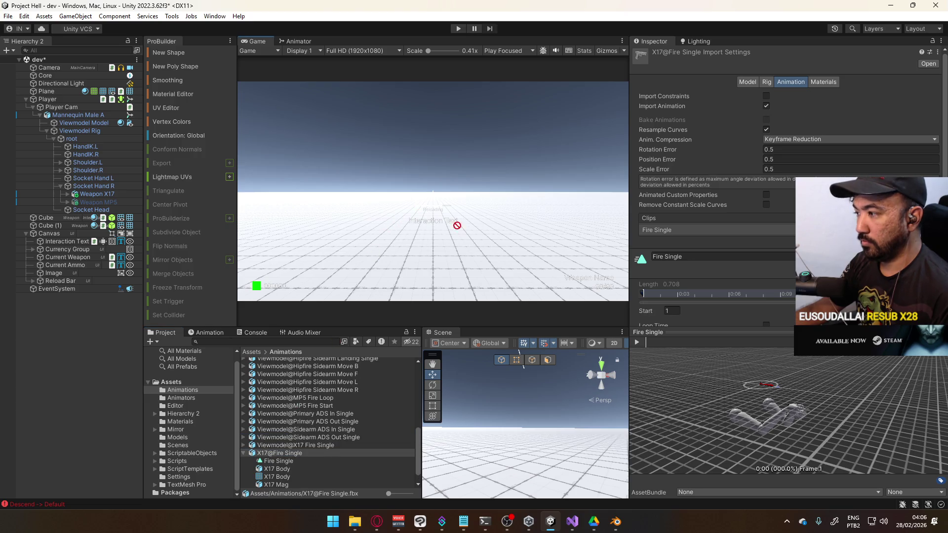
{"action": "scroll", "coordinate": [711, 207], "scroll_direction": "down", "scroll_amount": 3}
{"action": "left_click_drag", "start_coordinate": [802, 419], "coordinate": [742, 363]}
{"action": "left_click", "coordinate": [664, 342]}
{"action": "mouse_move", "coordinate": [666, 346]}
{"action": "left_mouse_down"}
{"action": "mouse_move", "coordinate": [736, 353]}
{"action": "mouse_move", "coordinate": [752, 364]}
{"action": "left_mouse_up"}
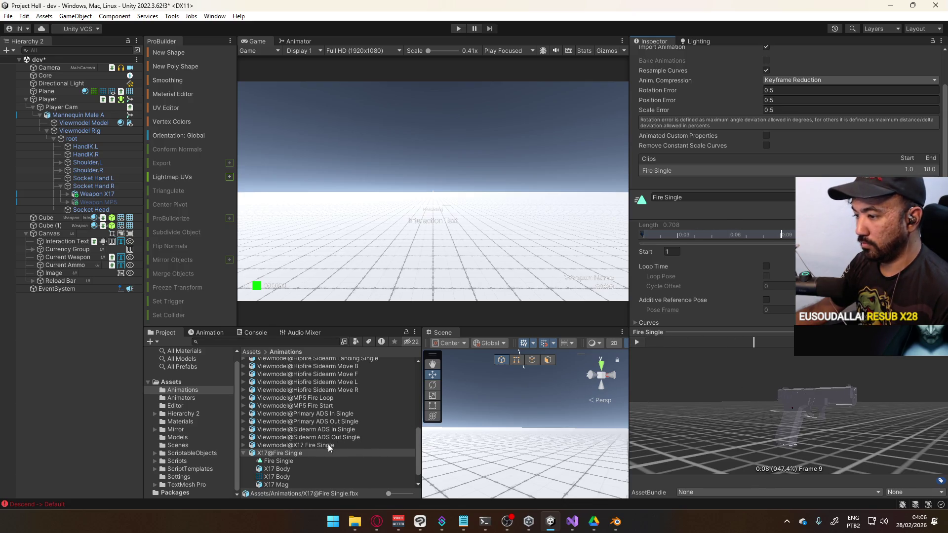
{"action": "left_click_drag", "start_coordinate": [800, 387], "coordinate": [840, 422]}
{"action": "scroll", "coordinate": [775, 116], "scroll_direction": "up", "scroll_amount": 3}
Set Anim. Compression to Off and turn off Resample Curves
{"action": "left_click", "coordinate": [782, 134]}
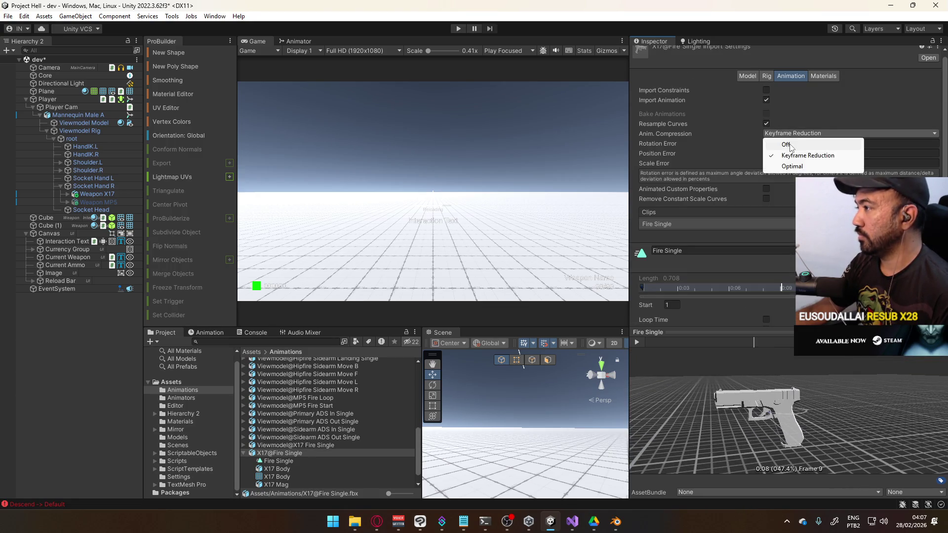
{"action": "left_click", "coordinate": [771, 126]}
{"action": "left_click", "coordinate": [765, 123]}
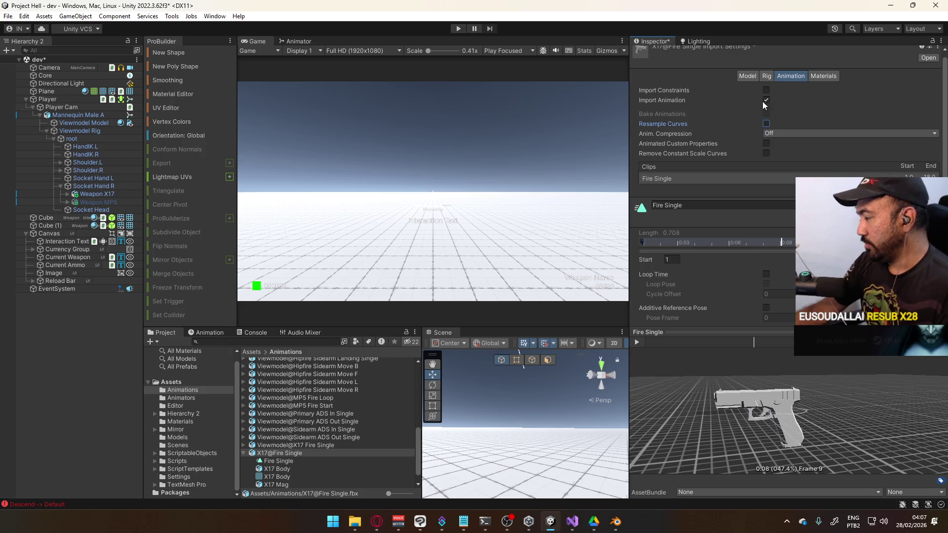
Review the Rig and Model import settings, ending back on the Animation settings
{"action": "left_click", "coordinate": [766, 77]}
{"action": "left_click", "coordinate": [789, 81]}
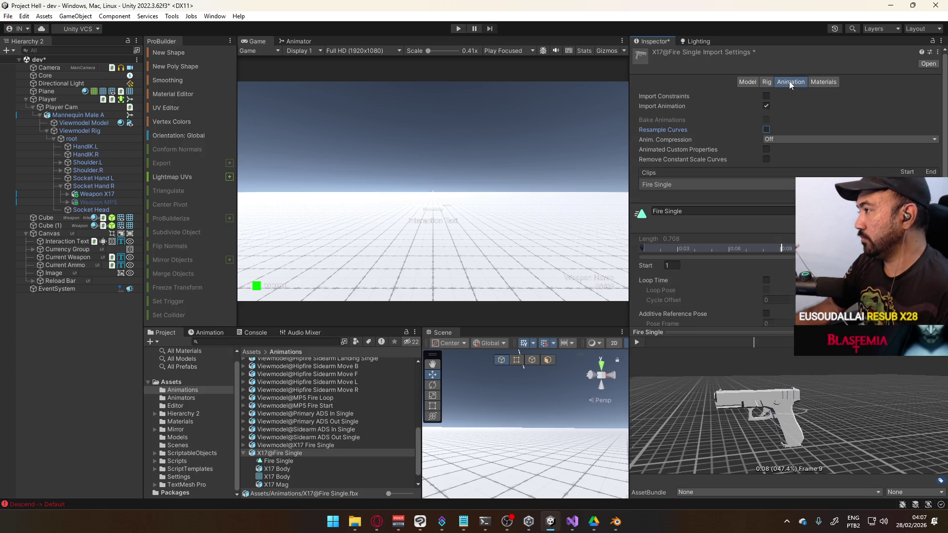
{"action": "scroll", "coordinate": [785, 188], "scroll_direction": "down", "scroll_amount": 5}
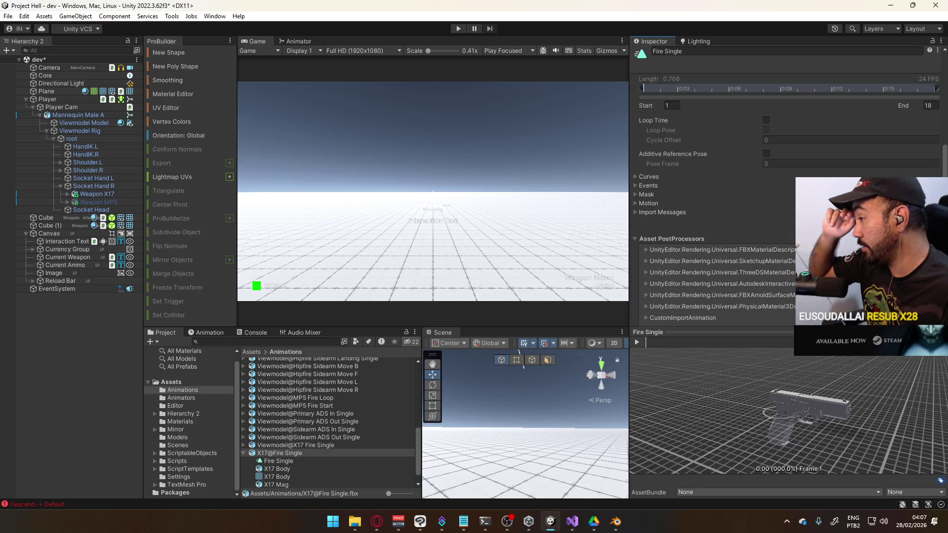
{"action": "scroll", "coordinate": [745, 171], "scroll_direction": "up", "scroll_amount": 5}
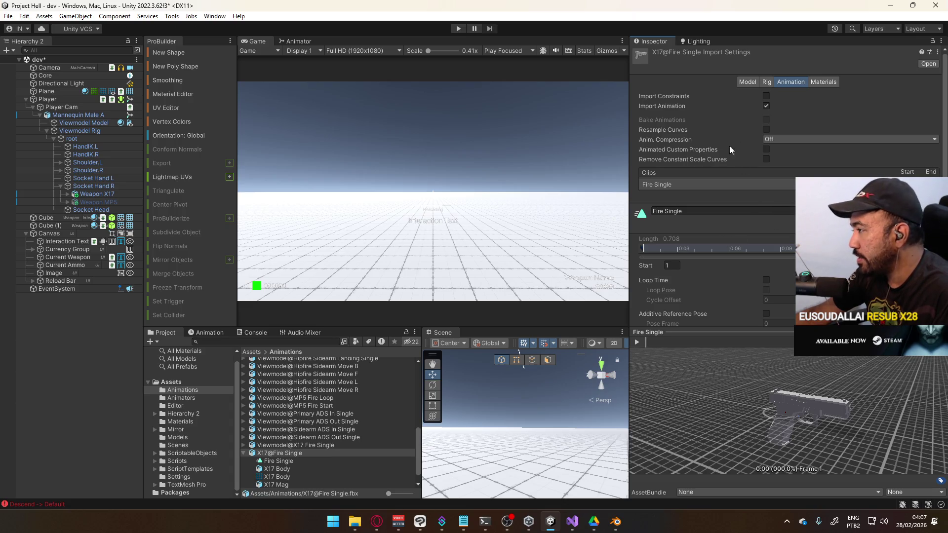
{"action": "left_click", "coordinate": [768, 84]}
{"action": "left_click", "coordinate": [788, 85]}
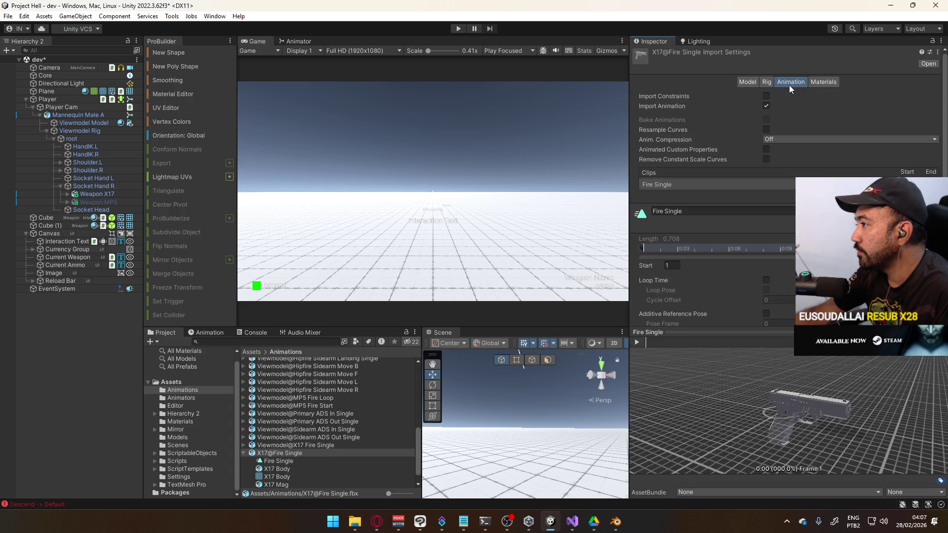
{"action": "left_click", "coordinate": [741, 82]}
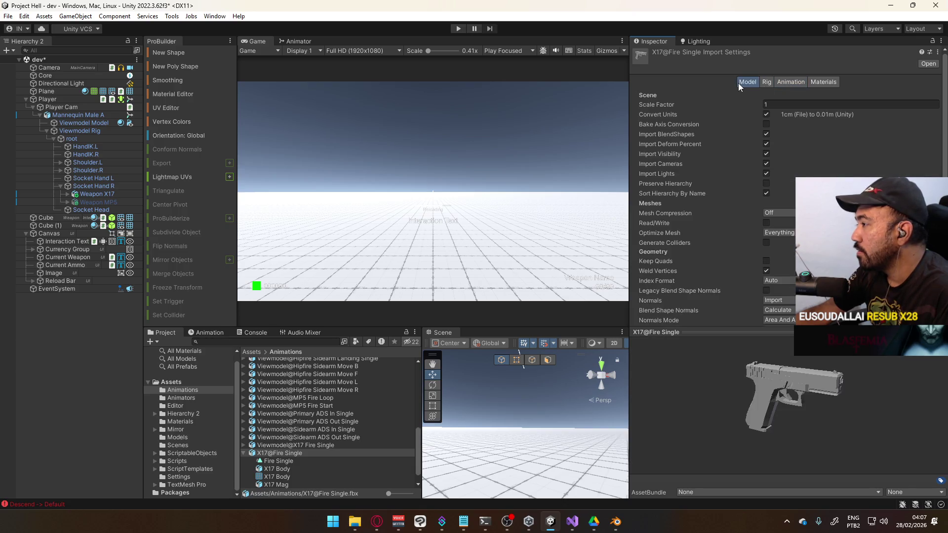
{"action": "left_click", "coordinate": [765, 84]}
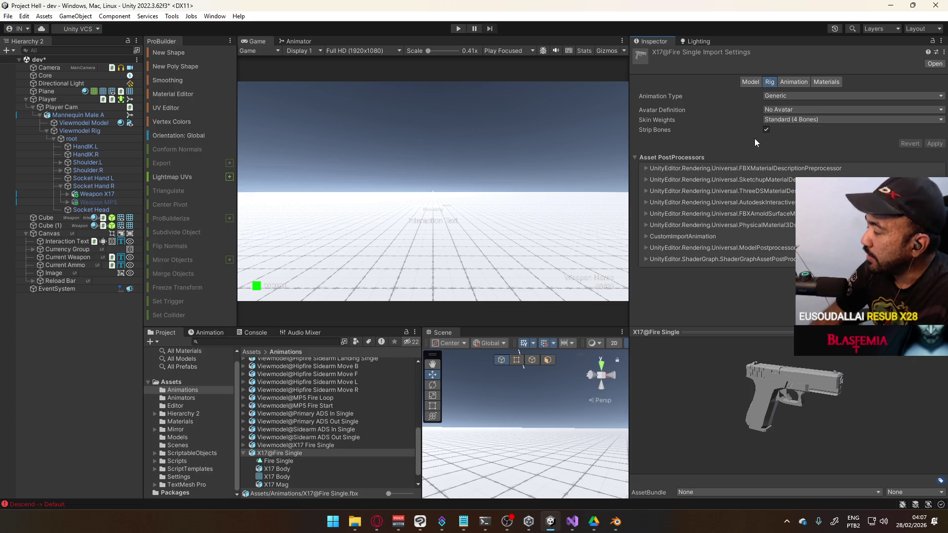
{"action": "left_click", "coordinate": [791, 82]}
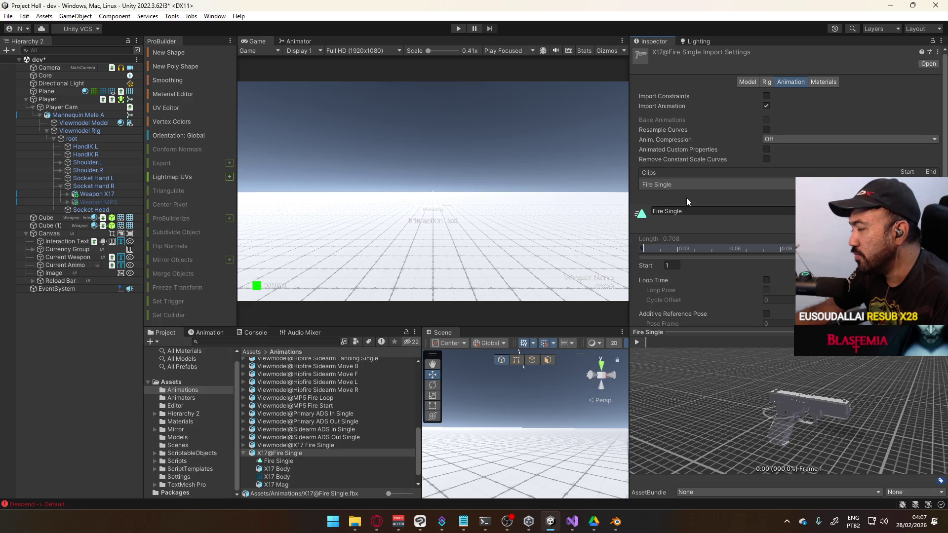
Place the cursor at the end of the Fire Single clip name, then select the X17@Fire Single file name
{"action": "left_click", "coordinate": [691, 210]}
{"action": "left_click", "coordinate": [691, 210]}
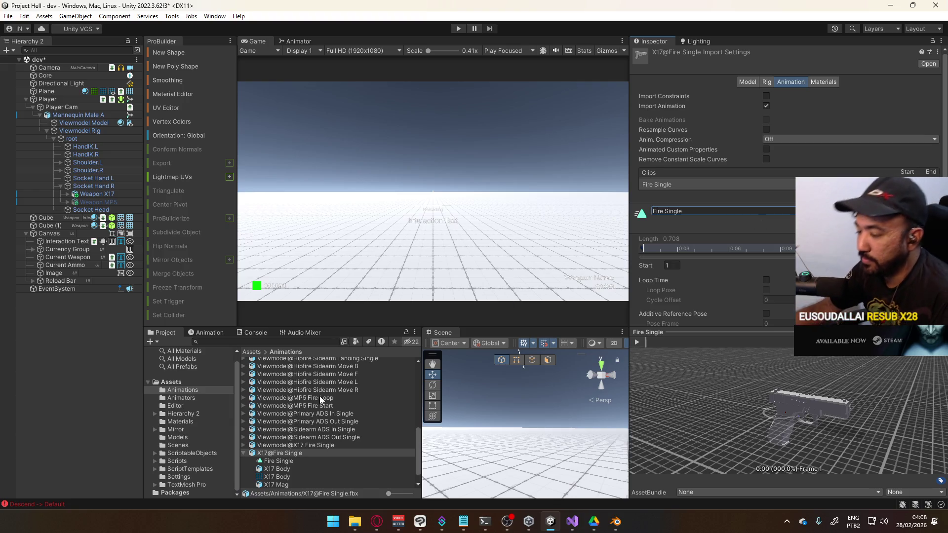
{"action": "left_click", "coordinate": [288, 453]}
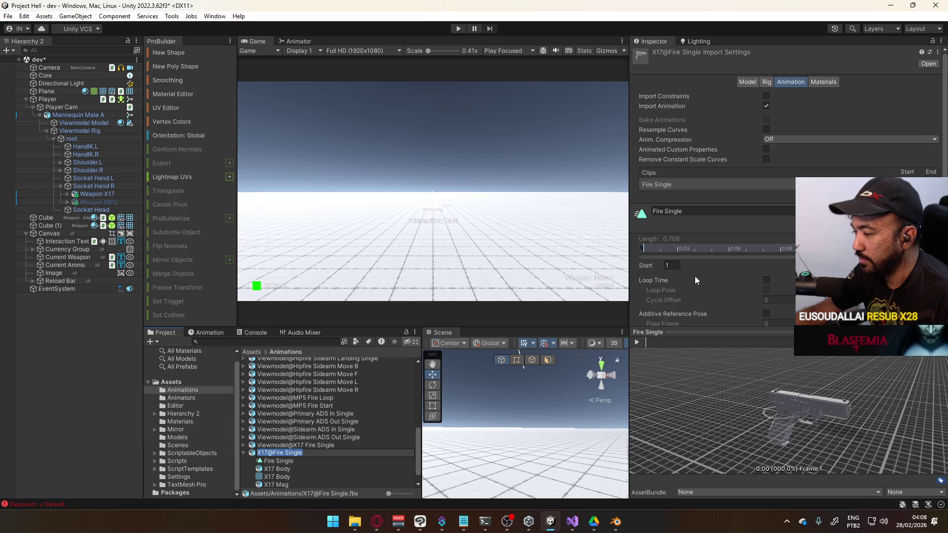
Paste 'X17@Fire Single' over the clip name and confirm to reimport
{"action": "key", "text": "ctrl+c"}
{"action": "left_click", "coordinate": [722, 210]}
{"action": "key", "text": "ctrl+v"}
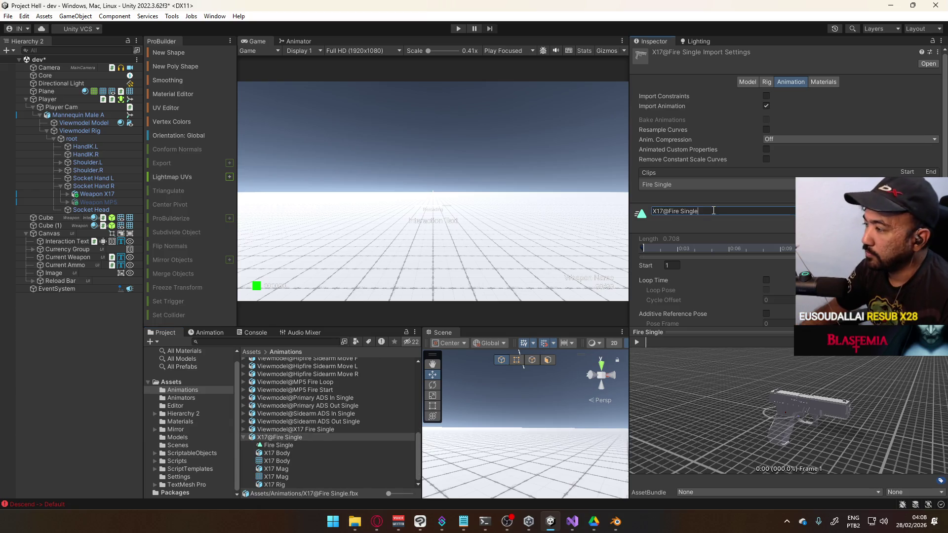
{"action": "scroll", "coordinate": [774, 230], "scroll_direction": "down", "scroll_amount": 3}
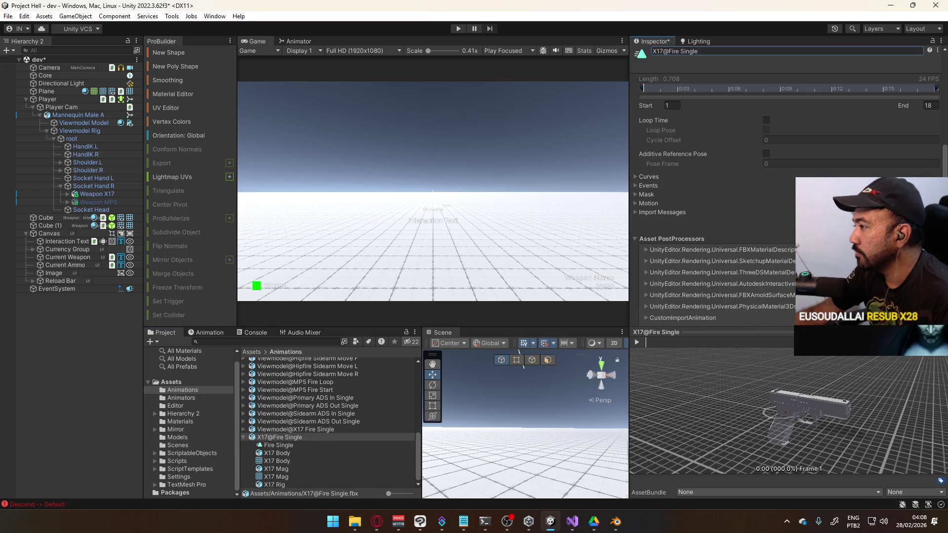
{"action": "key", "text": "Return"}
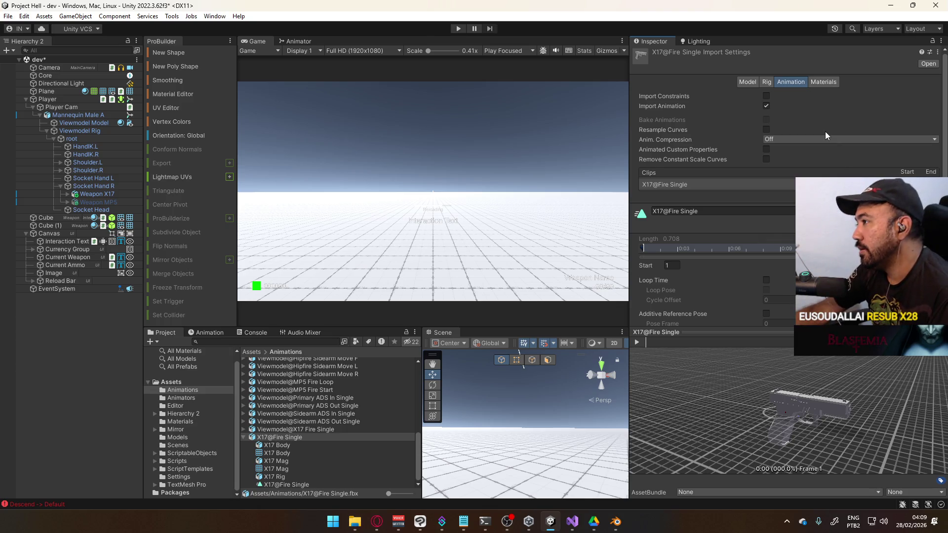
Scroll the clip settings and cycle through the Rig, Materials and Model settings, back to Animation
{"action": "scroll", "coordinate": [790, 200], "scroll_direction": "down", "scroll_amount": 3}
{"action": "scroll", "coordinate": [784, 203], "scroll_direction": "up", "scroll_amount": 3}
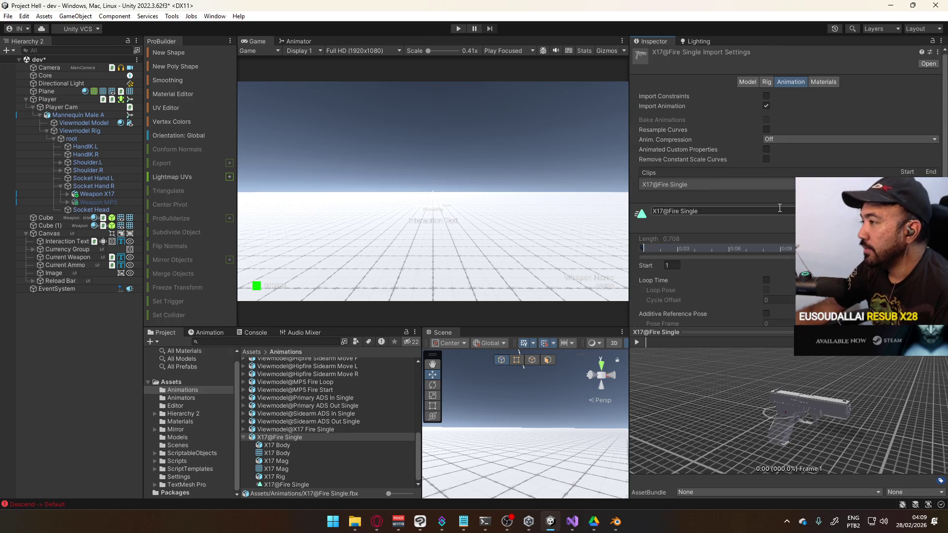
{"action": "left_click", "coordinate": [765, 82]}
{"action": "left_click", "coordinate": [780, 81]}
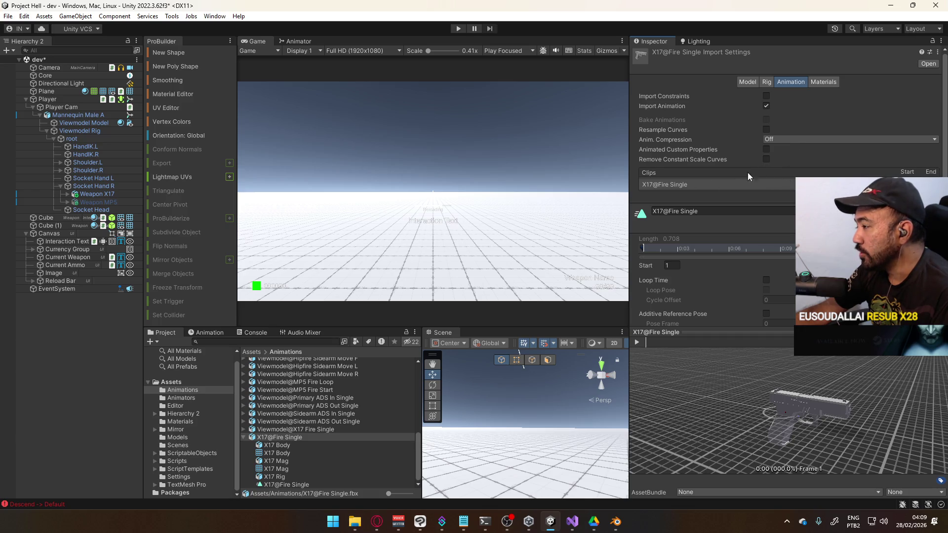
{"action": "scroll", "coordinate": [782, 224], "scroll_direction": "down", "scroll_amount": 4}
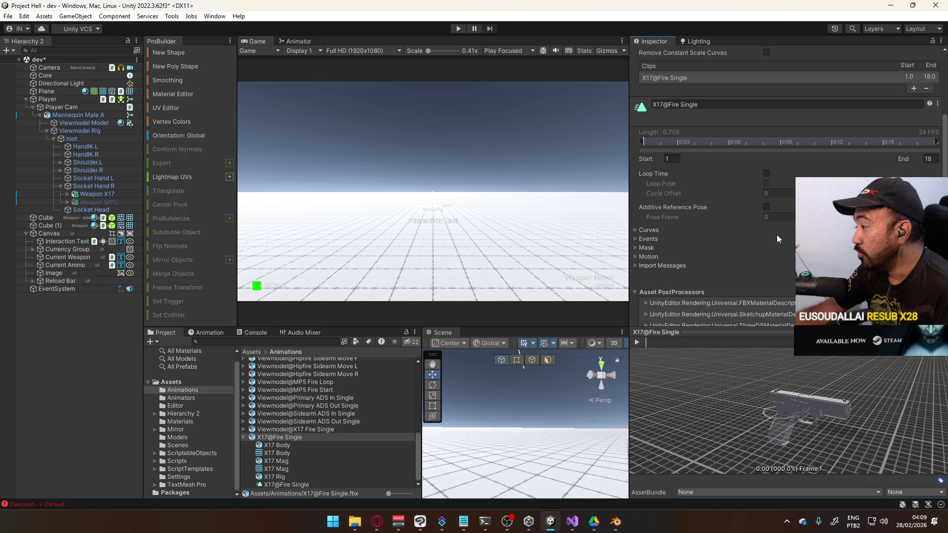
{"action": "scroll", "coordinate": [777, 235], "scroll_direction": "down", "scroll_amount": 4}
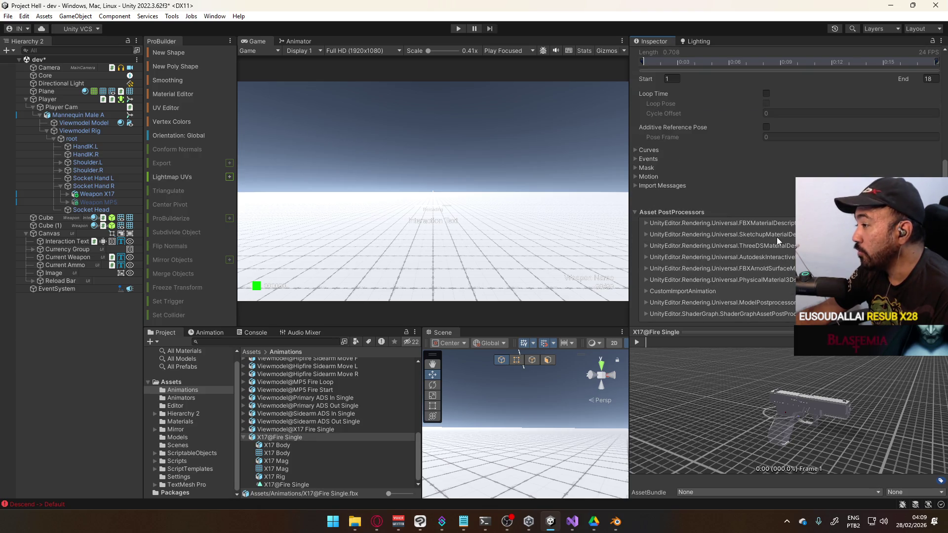
{"action": "scroll", "coordinate": [777, 237], "scroll_direction": "up", "scroll_amount": 4}
{"action": "scroll", "coordinate": [777, 238], "scroll_direction": "up", "scroll_amount": 4}
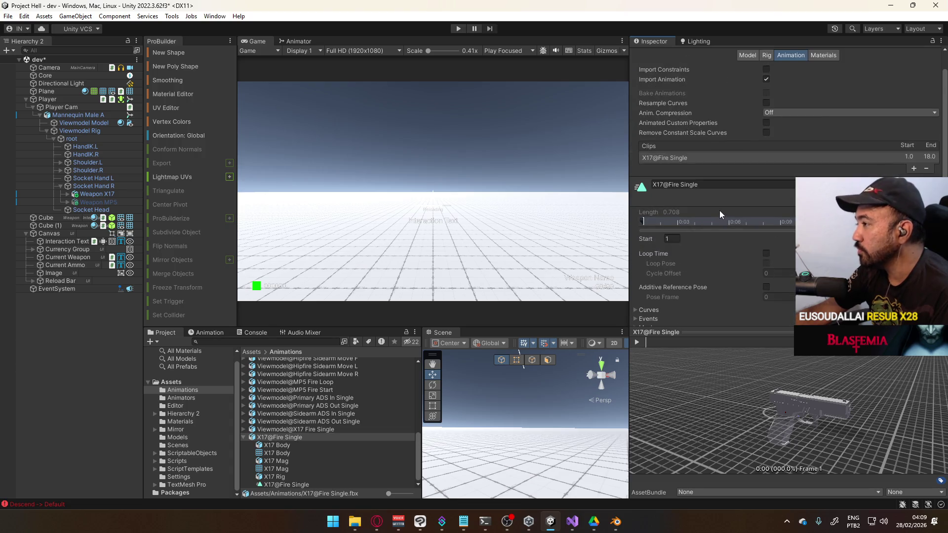
{"action": "left_click", "coordinate": [816, 82]}
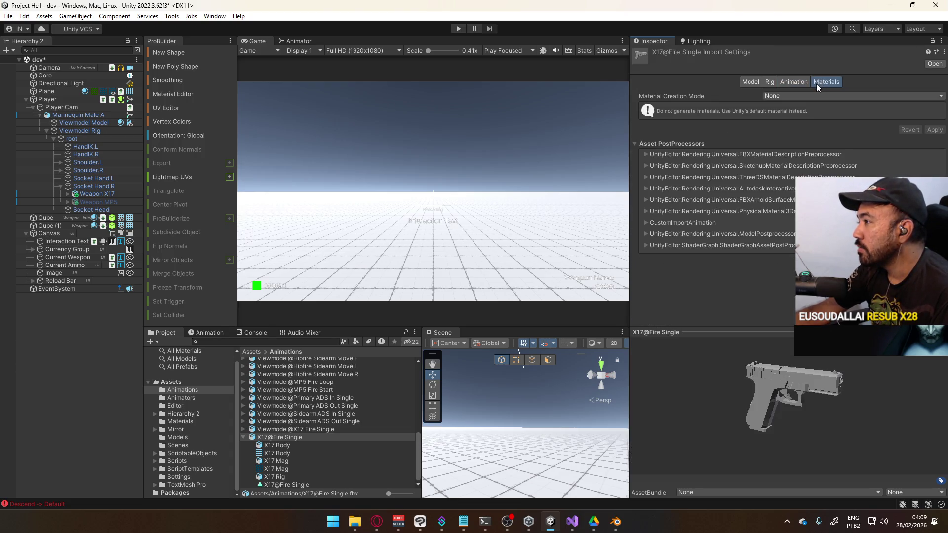
{"action": "left_click", "coordinate": [800, 86]}
{"action": "left_click", "coordinate": [764, 87]}
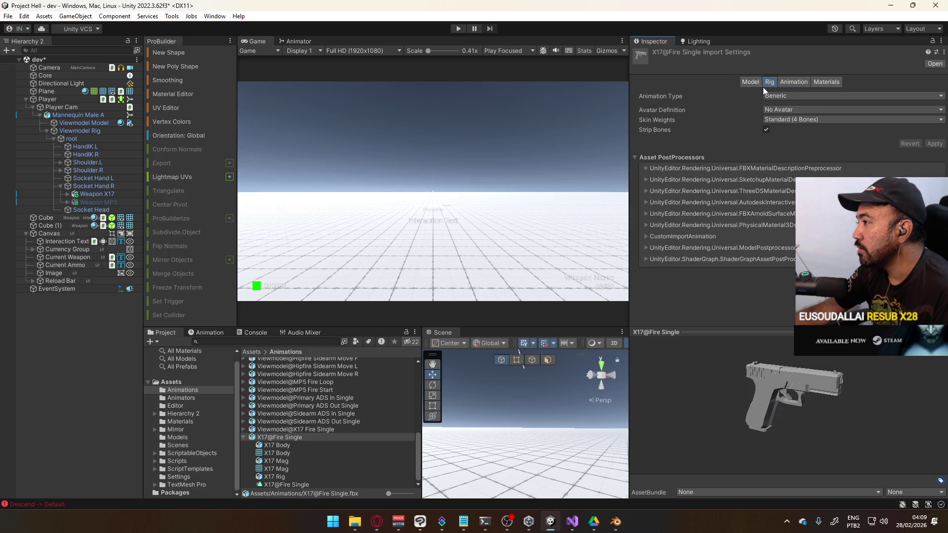
{"action": "left_click", "coordinate": [750, 84]}
{"action": "left_click", "coordinate": [763, 85]}
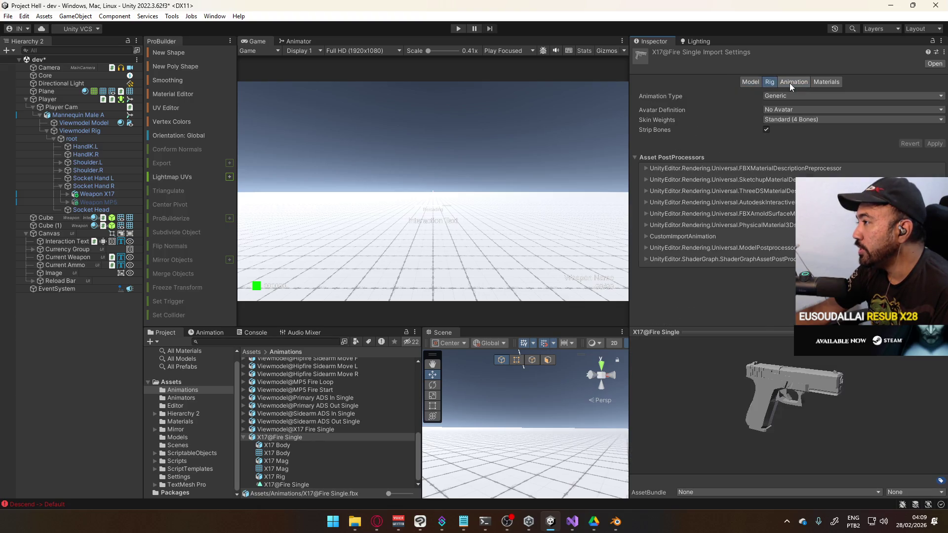
{"action": "left_click", "coordinate": [789, 83]}
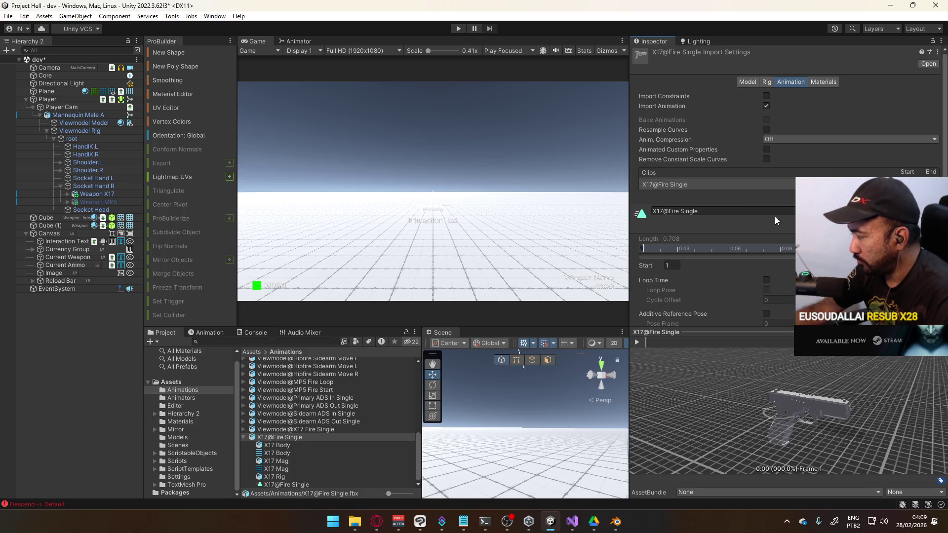
{"action": "scroll", "coordinate": [781, 216], "scroll_direction": "down", "scroll_amount": 5}
{"action": "scroll", "coordinate": [781, 214], "scroll_direction": "up", "scroll_amount": 5}
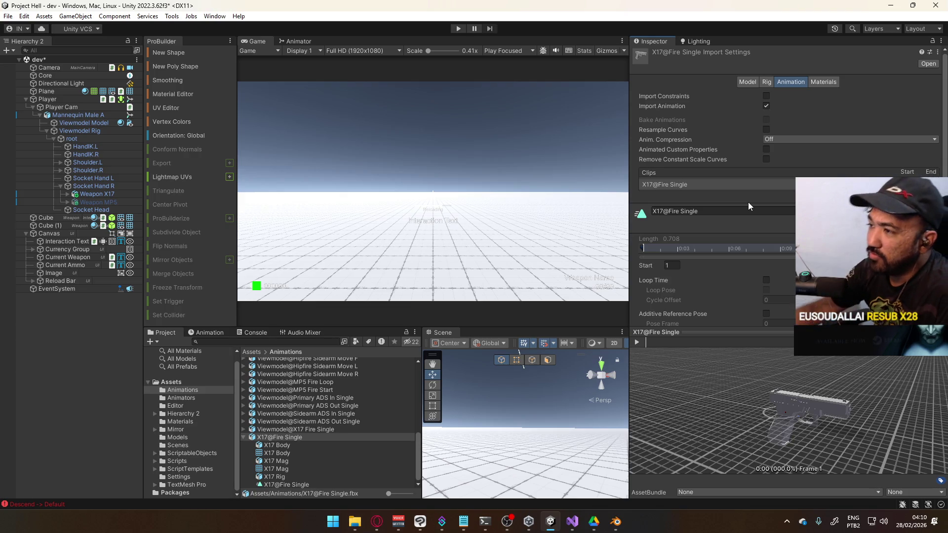
Collapse the Asset PostProcessors list and recheck the Rig settings
{"action": "scroll", "coordinate": [782, 216], "scroll_direction": "down", "scroll_amount": 5}
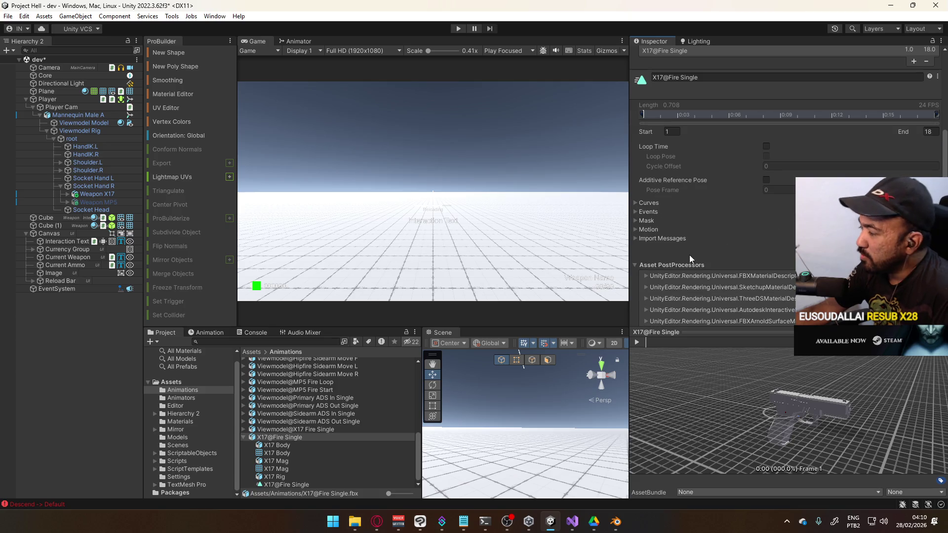
{"action": "scroll", "coordinate": [689, 254], "scroll_direction": "down", "scroll_amount": 2}
{"action": "left_click", "coordinate": [636, 212]}
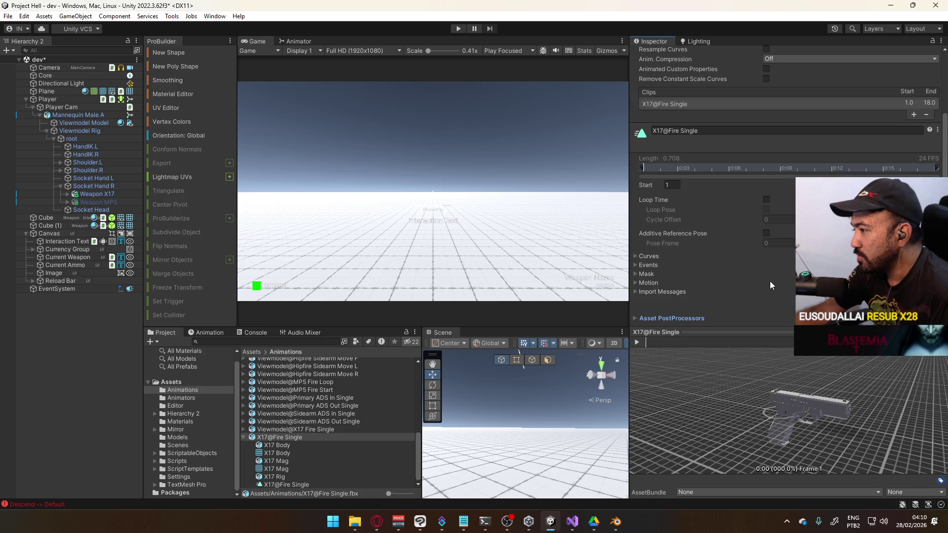
{"action": "scroll", "coordinate": [769, 278], "scroll_direction": "up", "scroll_amount": 3}
{"action": "left_click", "coordinate": [766, 82]}
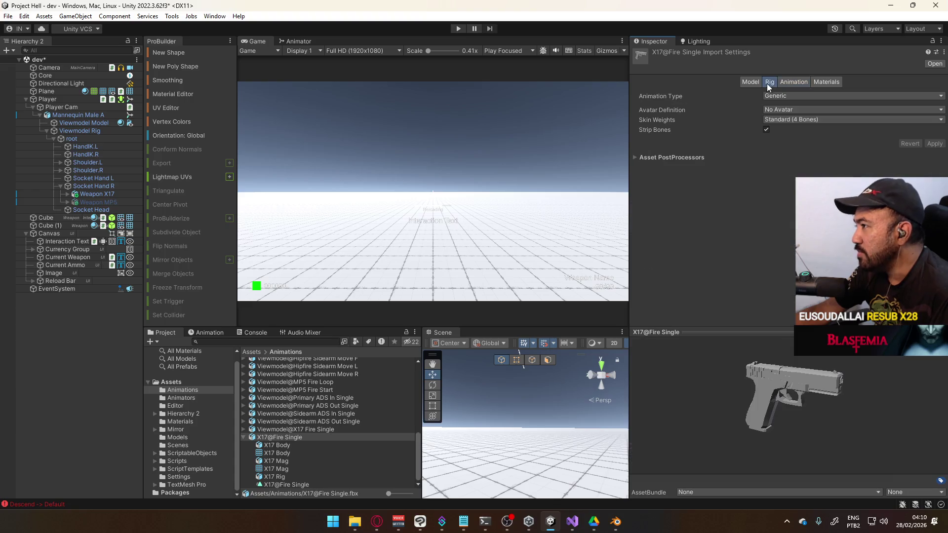
{"action": "left_click", "coordinate": [791, 82]}
{"action": "left_click", "coordinate": [765, 82]}
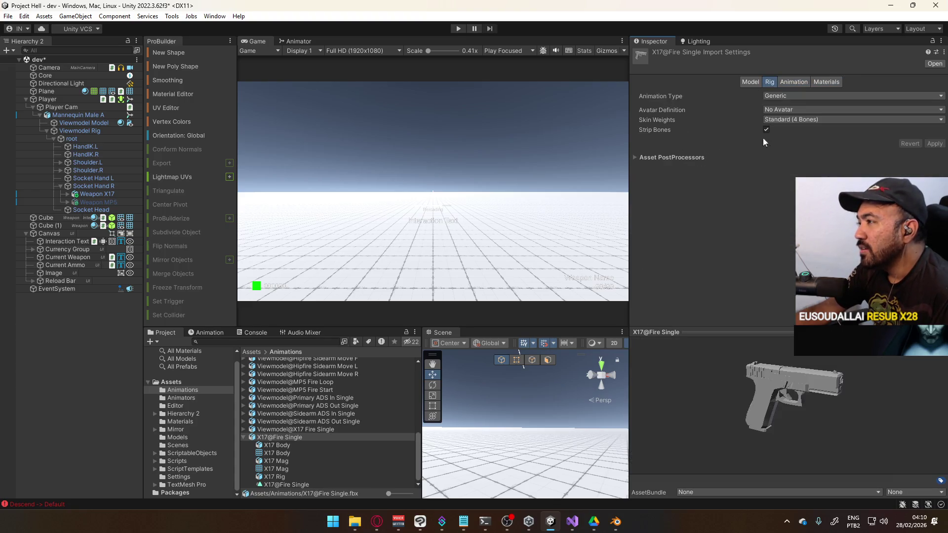
{"action": "left_click", "coordinate": [799, 85]}
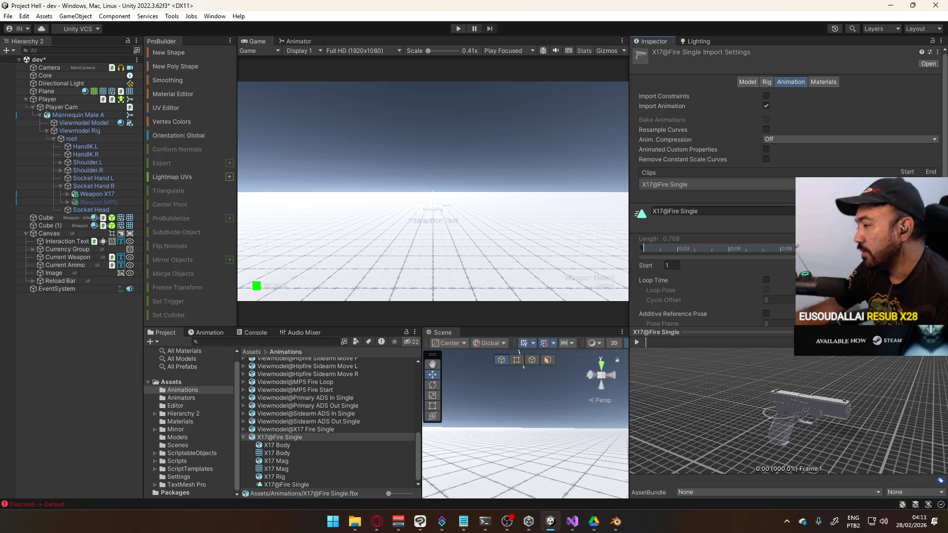
Recheck the X17@Fire Single clip and Rig settings, then collapse the file in the Project window
{"action": "scroll", "coordinate": [716, 222], "scroll_direction": "down", "scroll_amount": 3}
{"action": "scroll", "coordinate": [784, 182], "scroll_direction": "up", "scroll_amount": 3}
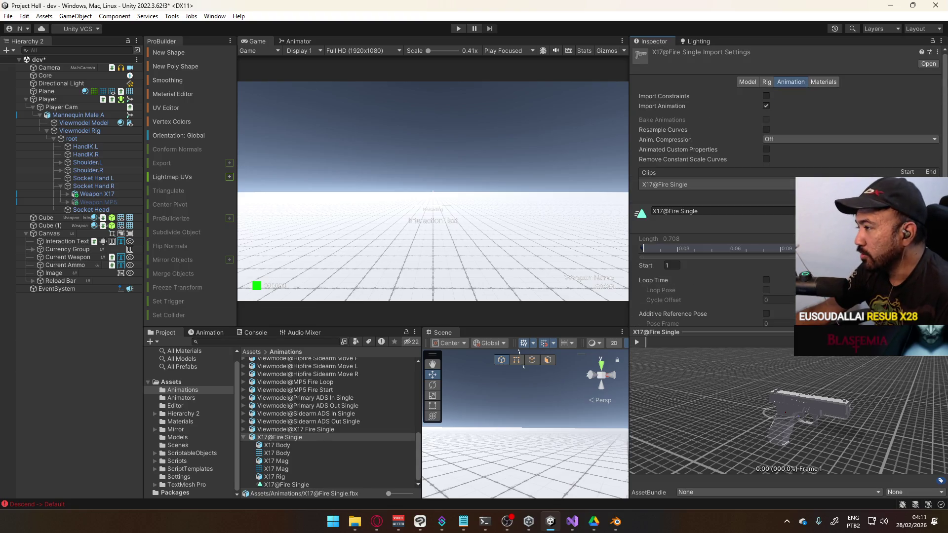
{"action": "left_click", "coordinate": [766, 81]}
{"action": "left_click", "coordinate": [789, 82]}
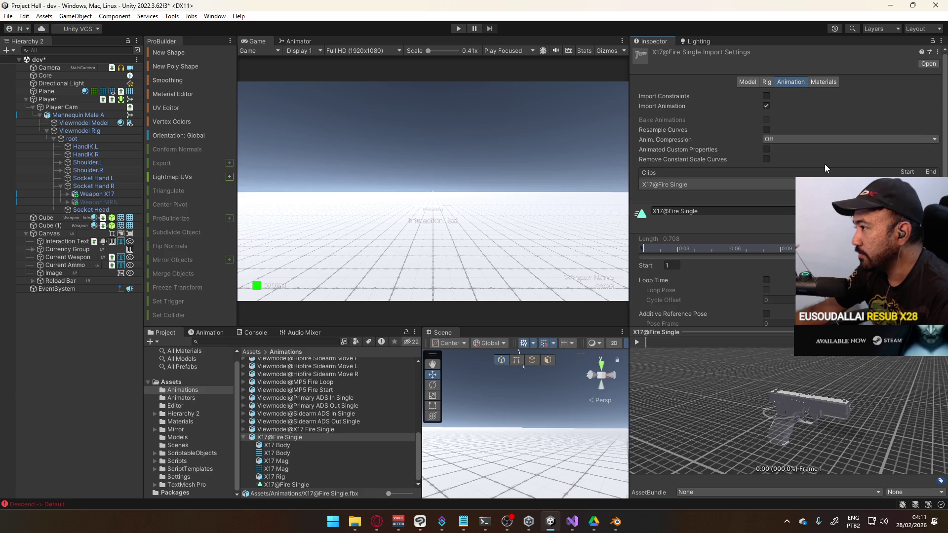
{"action": "left_click", "coordinate": [245, 434]}
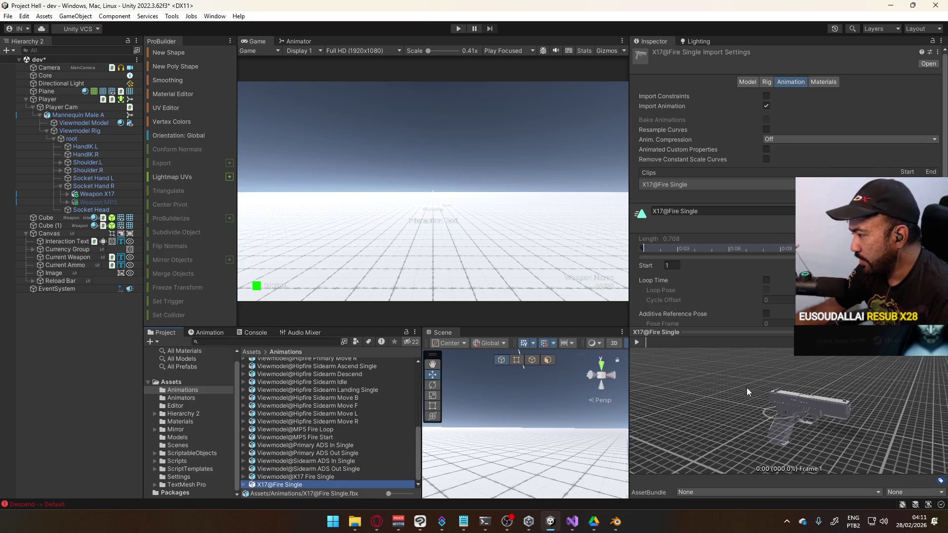
Zoom in on the X17 pistol preview and orbit around to view it from above
{"action": "mouse_move", "coordinate": [811, 395]}
{"action": "left_mouse_down"}
{"action": "mouse_move", "coordinate": [799, 396]}
{"action": "mouse_move", "coordinate": [779, 367]}
{"action": "mouse_move", "coordinate": [789, 354]}
{"action": "left_mouse_up"}
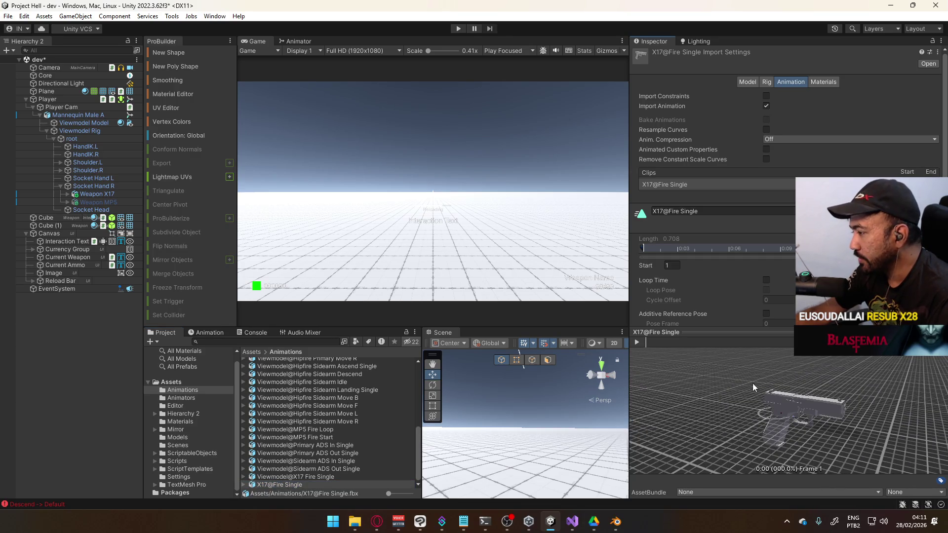
{"action": "mouse_move", "coordinate": [858, 402]}
{"action": "left_mouse_down"}
{"action": "mouse_move", "coordinate": [807, 410]}
{"action": "mouse_move", "coordinate": [815, 388]}
{"action": "mouse_move", "coordinate": [828, 388]}
{"action": "left_mouse_up"}
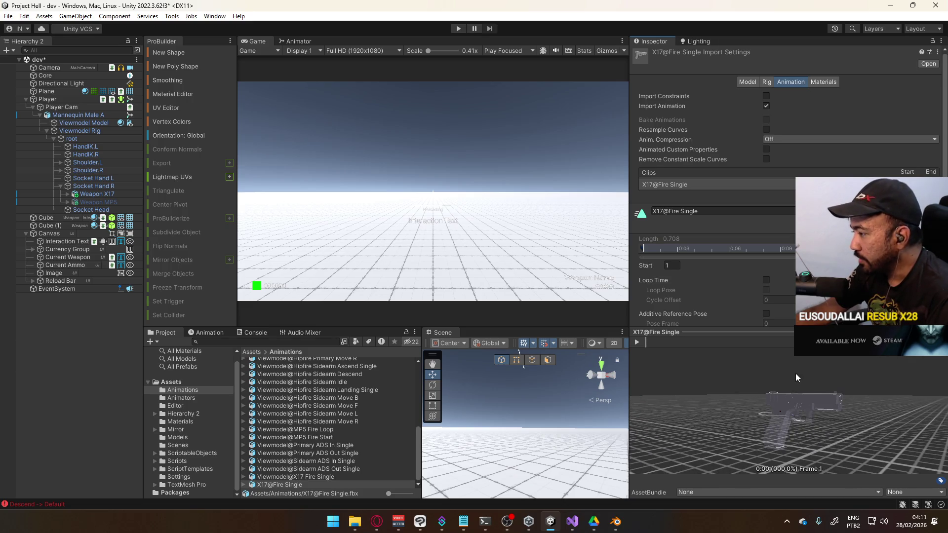
{"action": "scroll", "coordinate": [798, 376], "scroll_direction": "up", "scroll_amount": 5}
{"action": "mouse_move", "coordinate": [747, 377]}
{"action": "left_mouse_down"}
{"action": "mouse_move", "coordinate": [812, 402]}
{"action": "mouse_move", "coordinate": [735, 363]}
{"action": "left_mouse_up"}
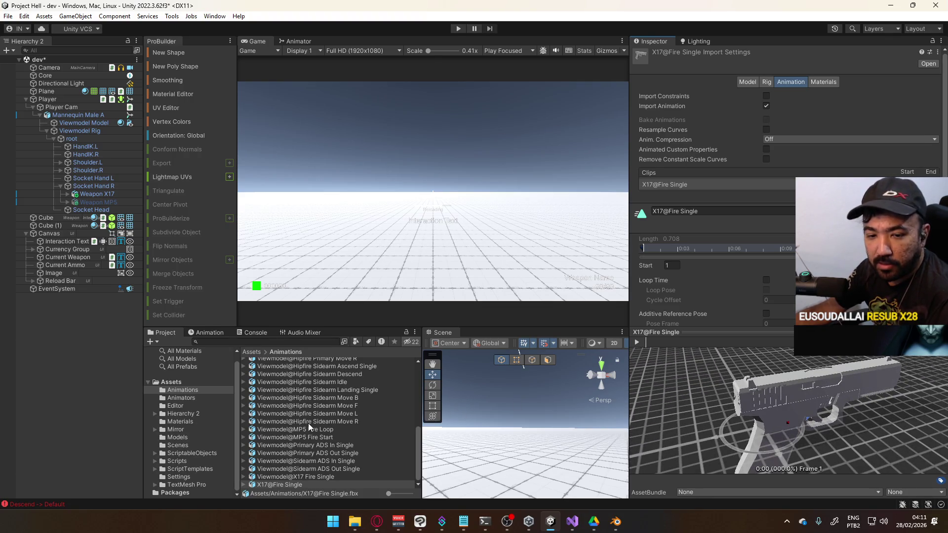
{"action": "left_click", "coordinate": [787, 521]}
{"action": "left_click", "coordinate": [820, 473]}
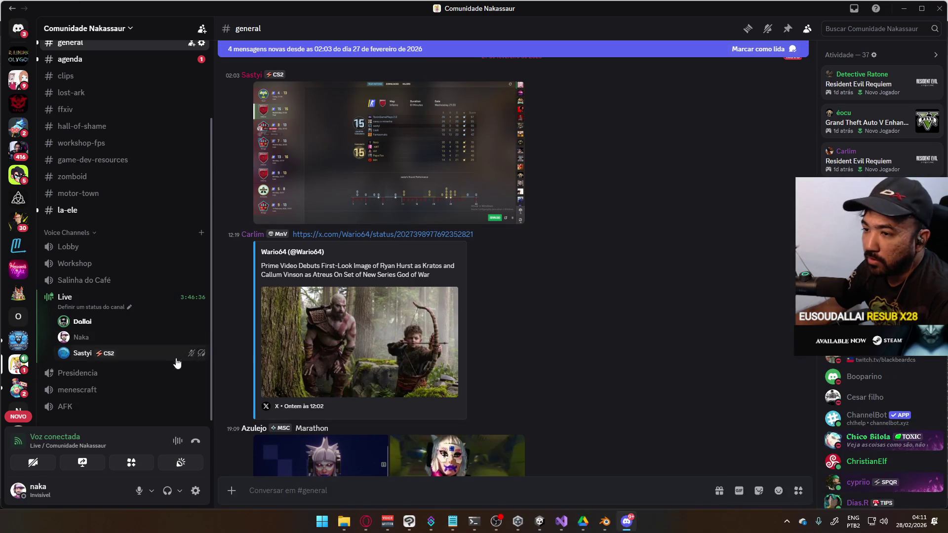
{"action": "scroll", "coordinate": [401, 385], "scroll_direction": "down", "scroll_amount": 2}
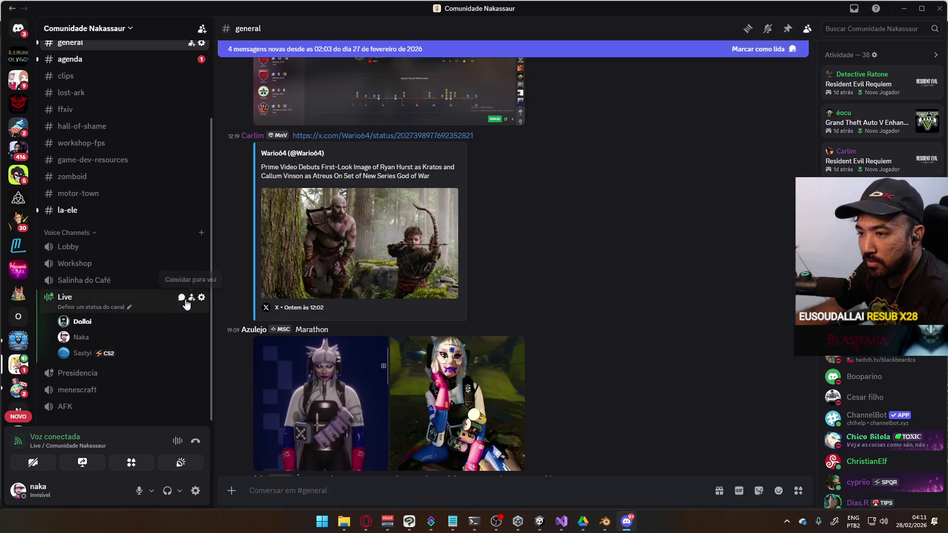
{"action": "left_click", "coordinate": [902, 15]}
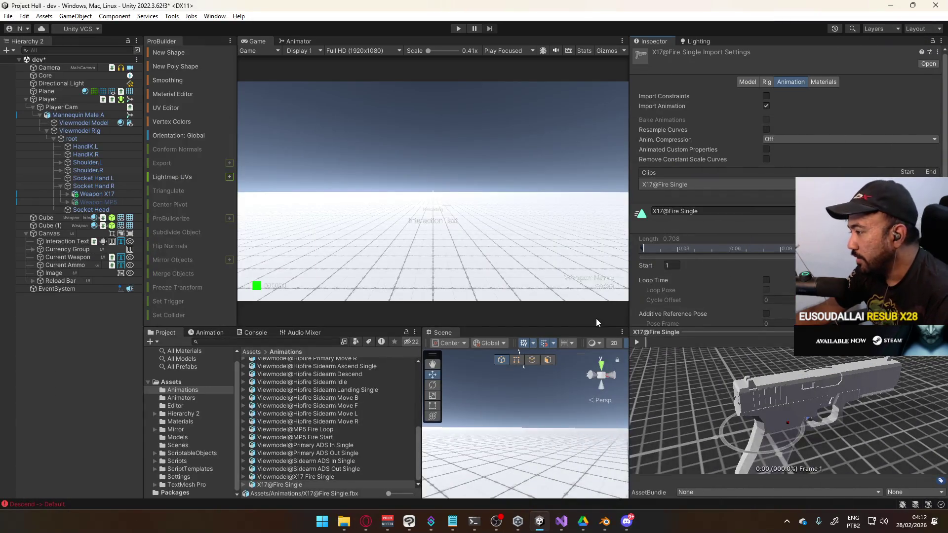
Switch the handle position from Center to Pivot and select the Move tool
{"action": "mouse_move", "coordinate": [764, 378]}
{"action": "left_mouse_down"}
{"action": "mouse_move", "coordinate": [672, 359]}
{"action": "mouse_move", "coordinate": [756, 356]}
{"action": "mouse_move", "coordinate": [723, 374]}
{"action": "left_mouse_up"}
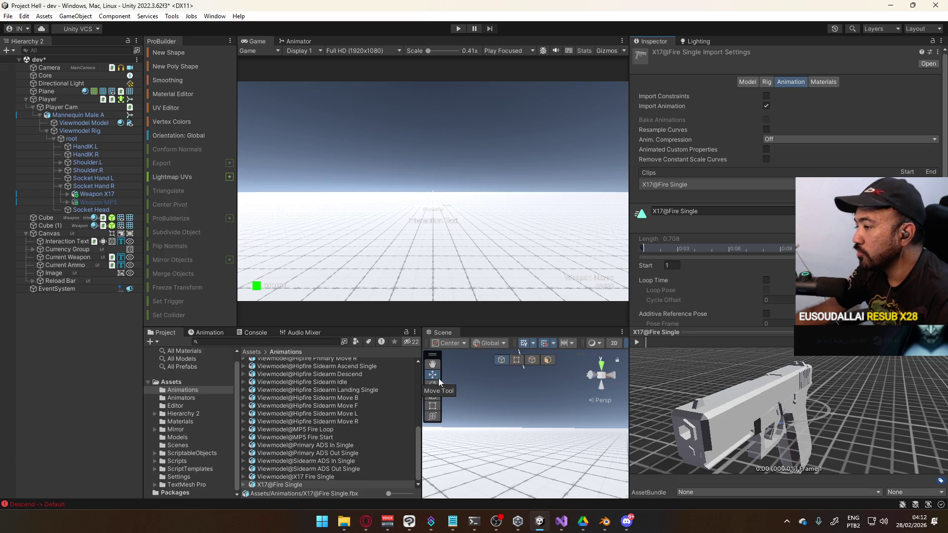
{"action": "left_click", "coordinate": [447, 344]}
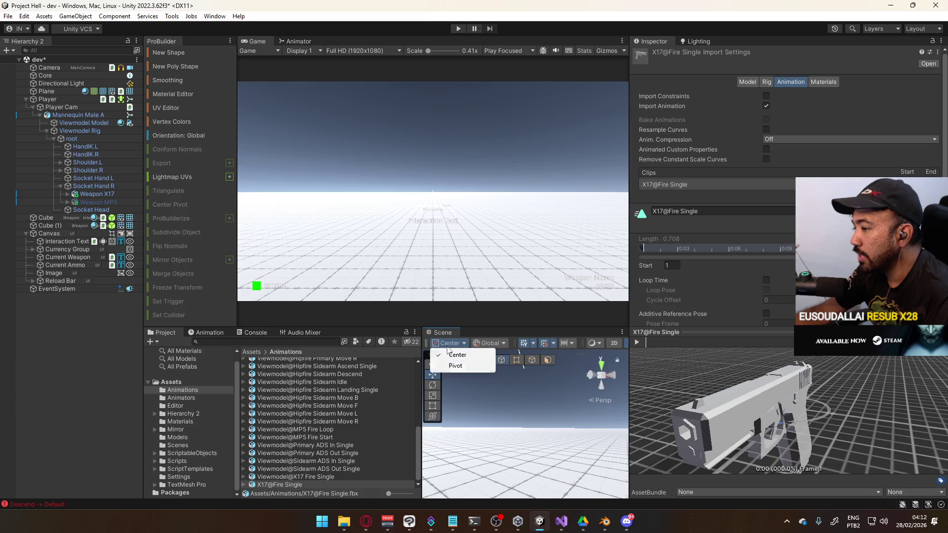
{"action": "left_click", "coordinate": [448, 365]}
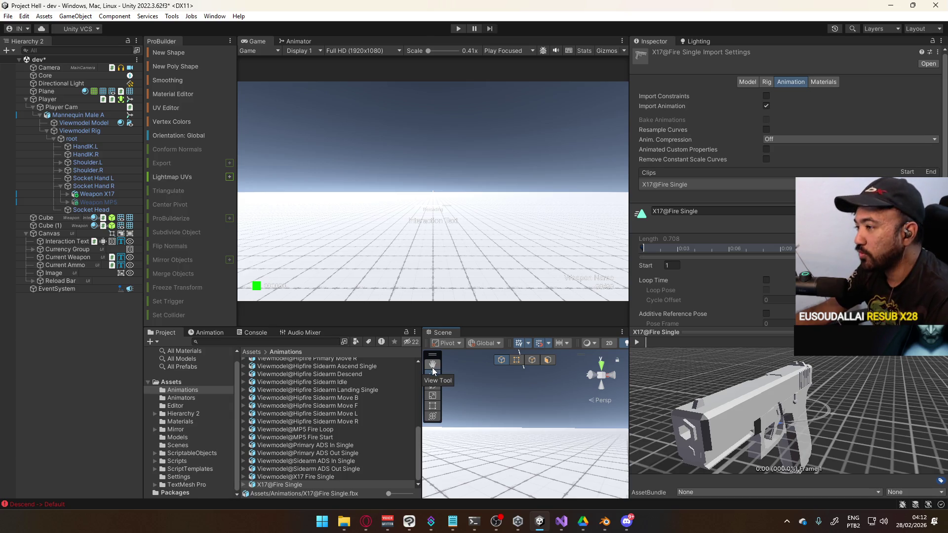
{"action": "left_click", "coordinate": [433, 374]}
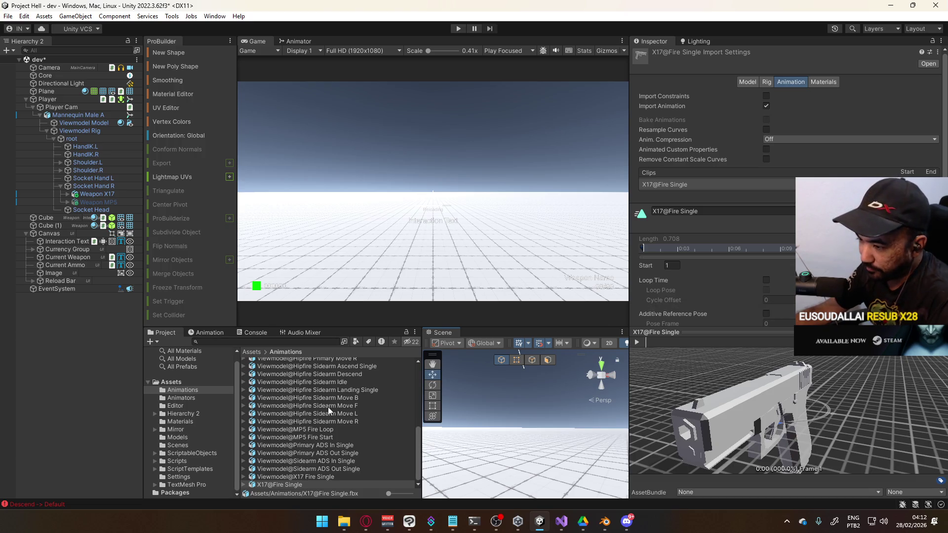
Reselect X17@Fire Single in the Project window and slightly widen the file list
{"action": "left_click", "coordinate": [325, 478]}
{"action": "left_click", "coordinate": [319, 483]}
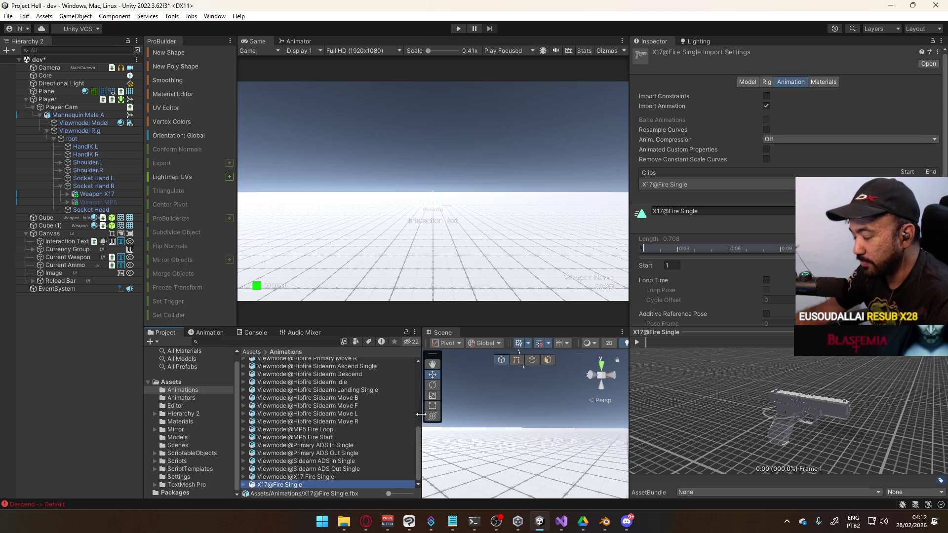
{"action": "left_click_drag", "start_coordinate": [421, 415], "coordinate": [424, 416]}
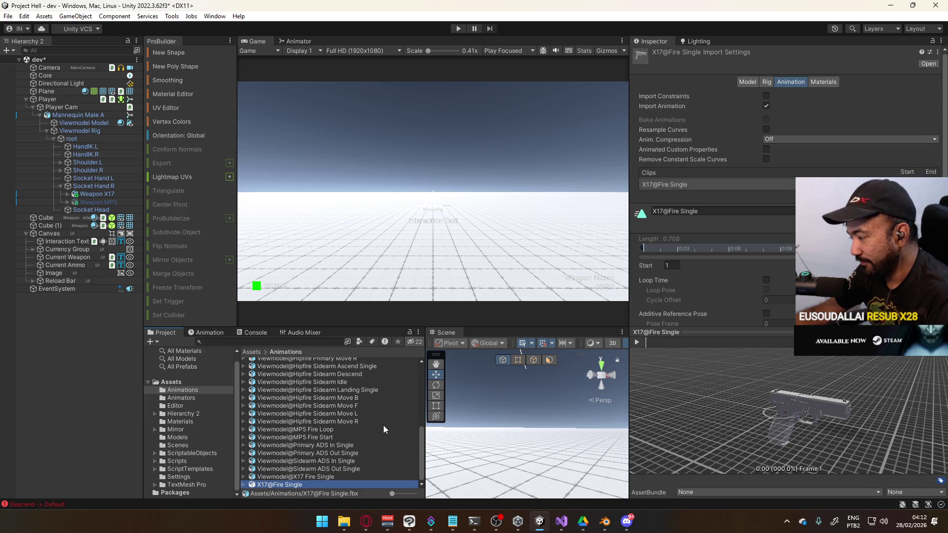
{"action": "left_click", "coordinate": [538, 467]}
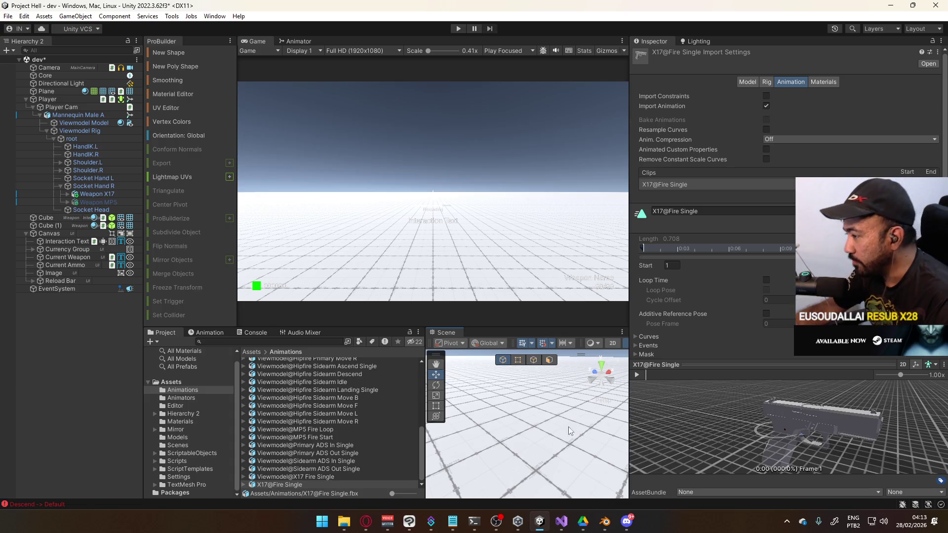
Widen the Game and Scene views by narrowing the Inspector and Project file list
{"action": "left_click_drag", "start_coordinate": [628, 392], "coordinate": [679, 393]}
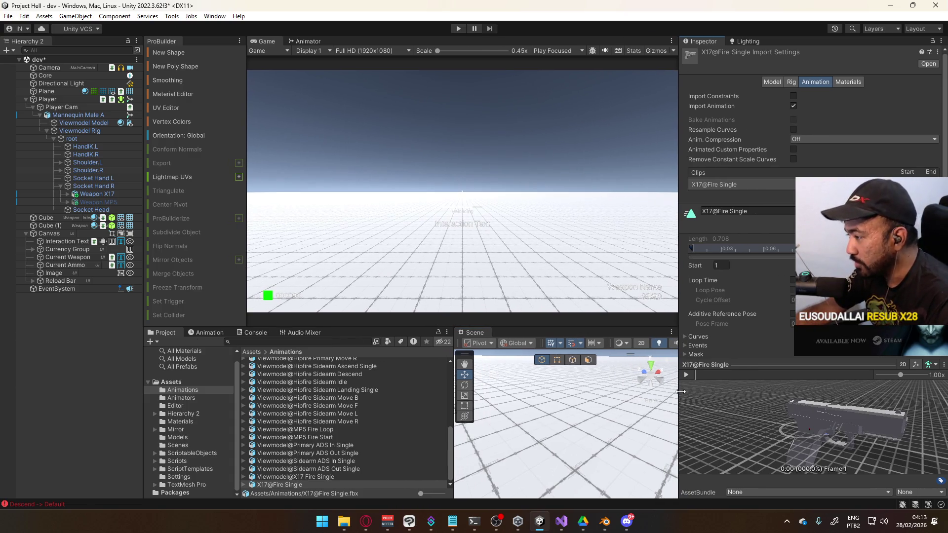
{"action": "mouse_move", "coordinate": [454, 394]}
{"action": "left_mouse_down"}
{"action": "mouse_move", "coordinate": [403, 393]}
{"action": "mouse_move", "coordinate": [414, 393]}
{"action": "left_mouse_up"}
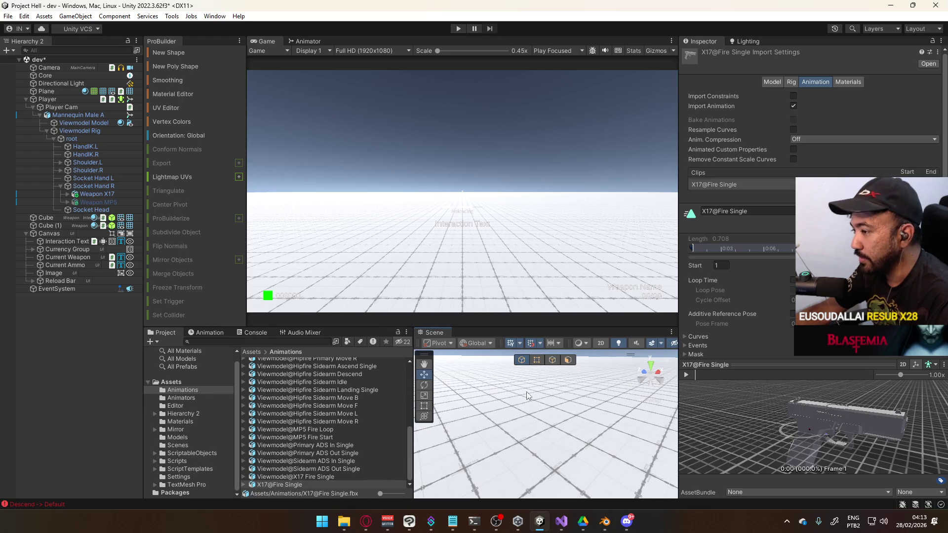
{"action": "scroll", "coordinate": [538, 393], "scroll_direction": "down", "scroll_amount": 2}
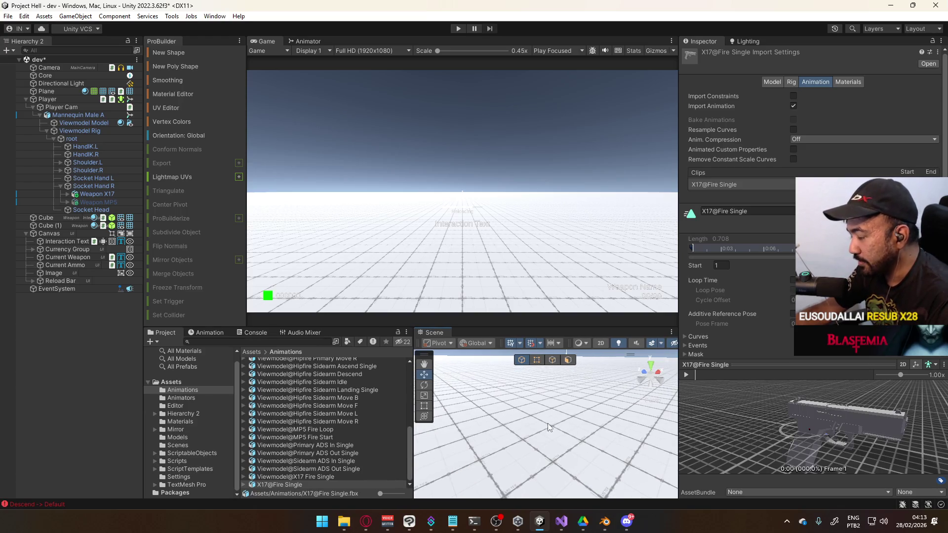
{"action": "mouse_move", "coordinate": [546, 451]}
{"action": "left_mouse_down"}
{"action": "mouse_move", "coordinate": [570, 451]}
{"action": "mouse_move", "coordinate": [559, 463]}
{"action": "left_mouse_up"}
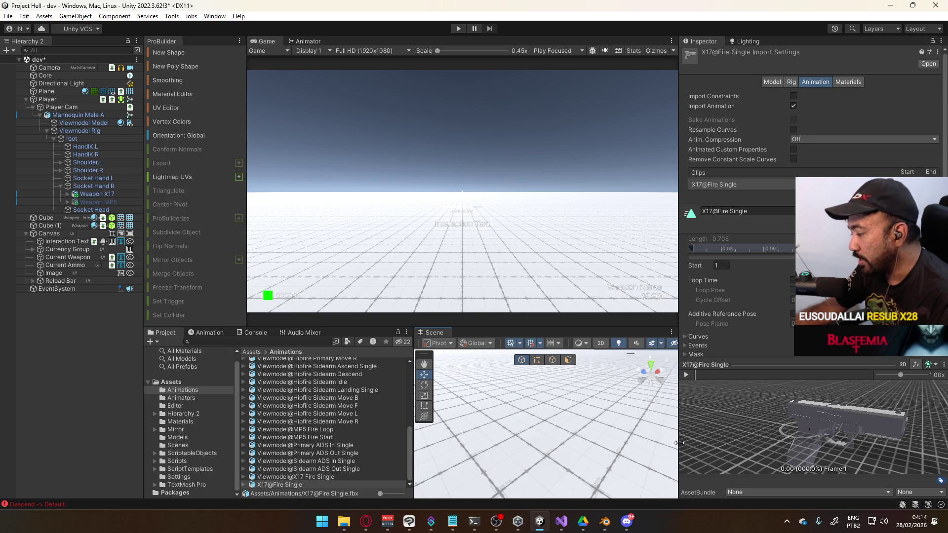
Fine-tune the panel widths, level the Scene camera, and switch over to Blender
{"action": "left_click_drag", "start_coordinate": [680, 443], "coordinate": [667, 448]}
{"action": "left_click_drag", "start_coordinate": [595, 456], "coordinate": [575, 458]}
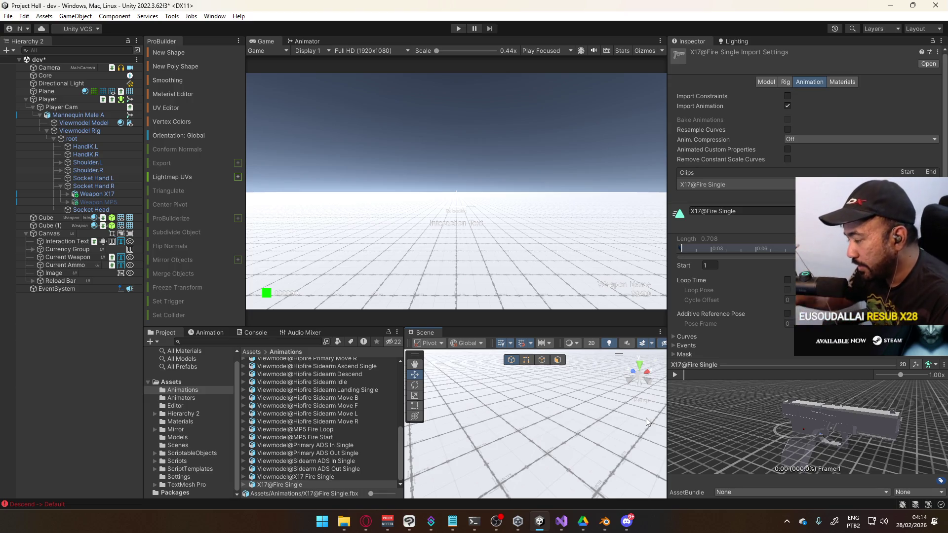
{"action": "left_click_drag", "start_coordinate": [666, 413], "coordinate": [663, 409]}
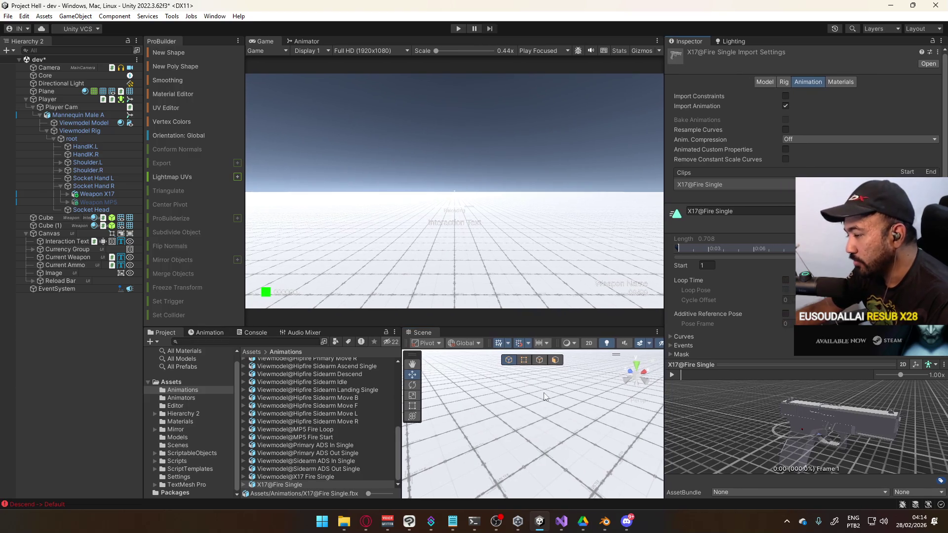
{"action": "left_click_drag", "start_coordinate": [403, 401], "coordinate": [393, 404]}
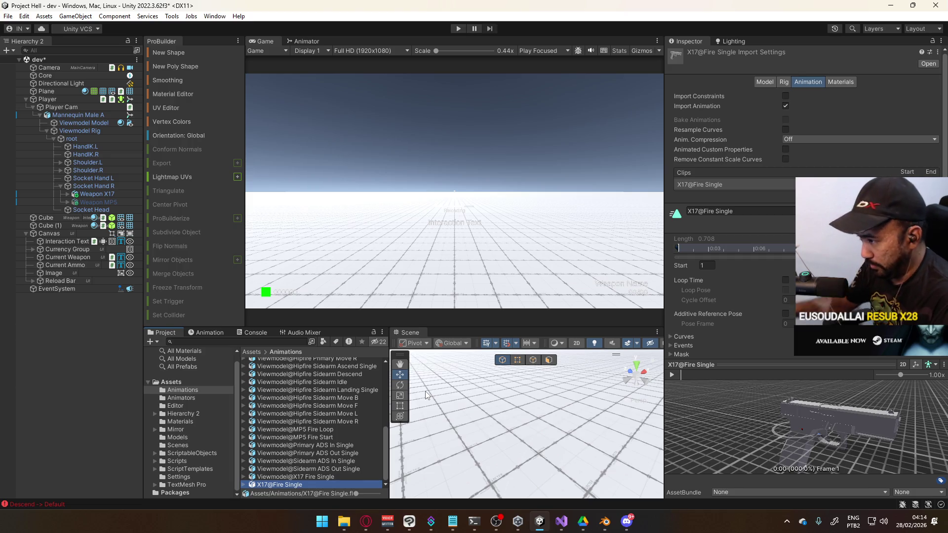
{"action": "mouse_move", "coordinate": [606, 377]}
{"action": "left_mouse_down"}
{"action": "mouse_move", "coordinate": [599, 430]}
{"action": "mouse_move", "coordinate": [614, 410]}
{"action": "mouse_move", "coordinate": [714, 395]}
{"action": "mouse_move", "coordinate": [707, 385]}
{"action": "mouse_move", "coordinate": [534, 434]}
{"action": "mouse_move", "coordinate": [509, 428]}
{"action": "mouse_move", "coordinate": [584, 444]}
{"action": "mouse_move", "coordinate": [521, 424]}
{"action": "left_mouse_up"}
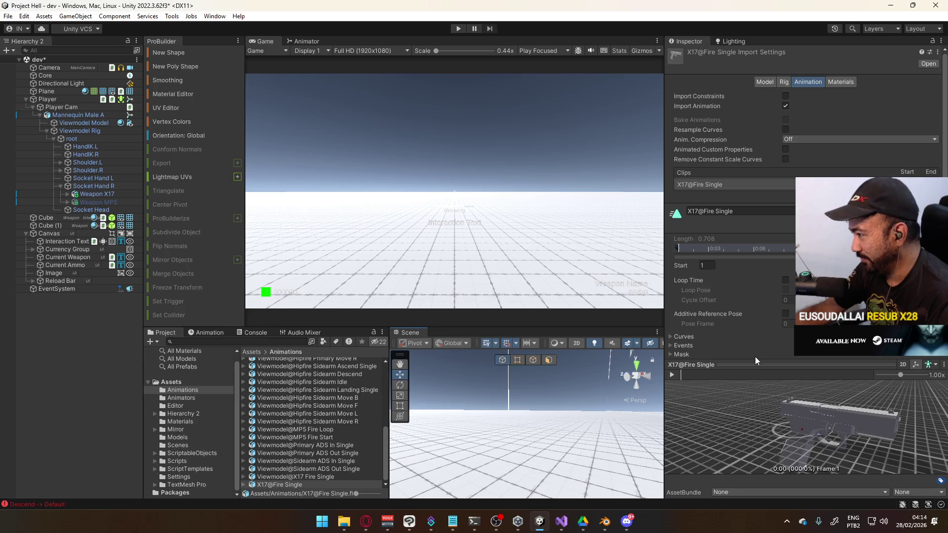
{"action": "scroll", "coordinate": [754, 357], "scroll_direction": "down", "scroll_amount": 2}
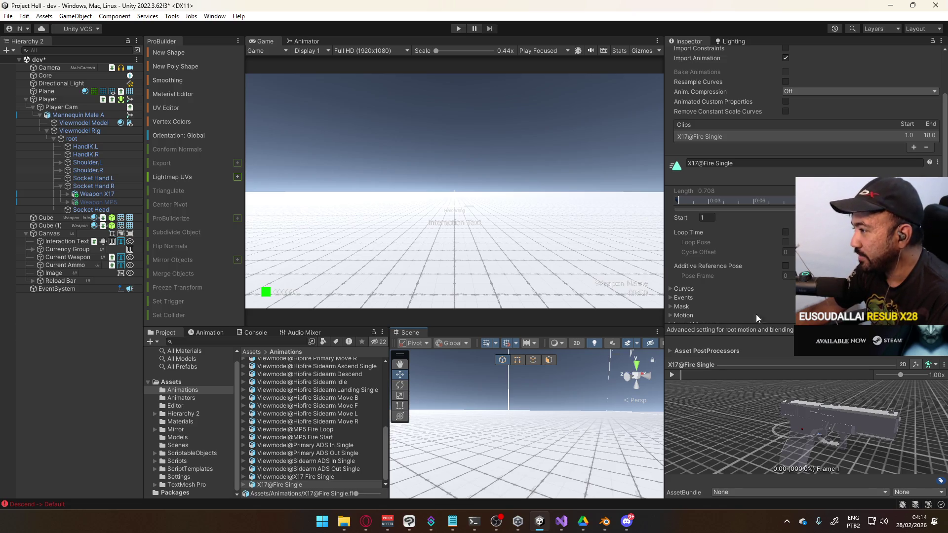
{"action": "scroll", "coordinate": [765, 313], "scroll_direction": "up", "scroll_amount": 2}
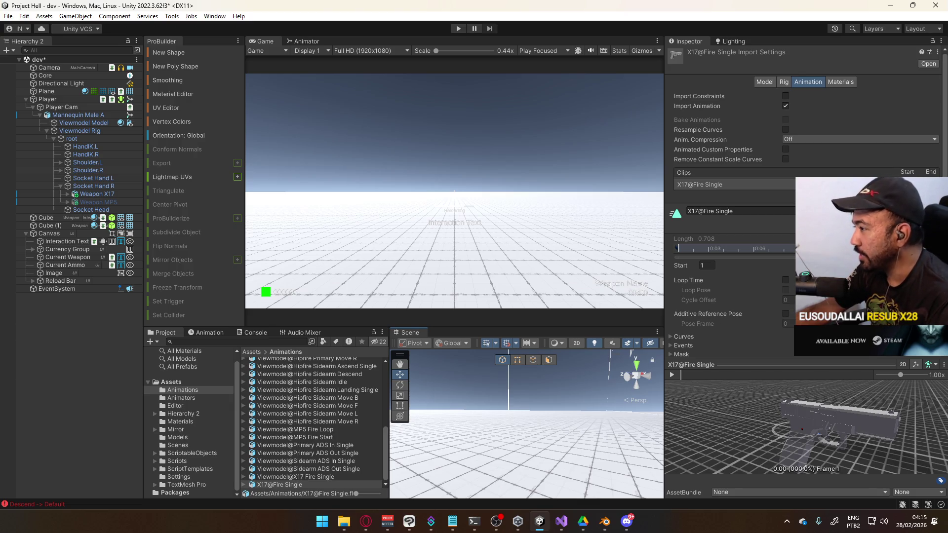
{"action": "left_click", "coordinate": [604, 522]}
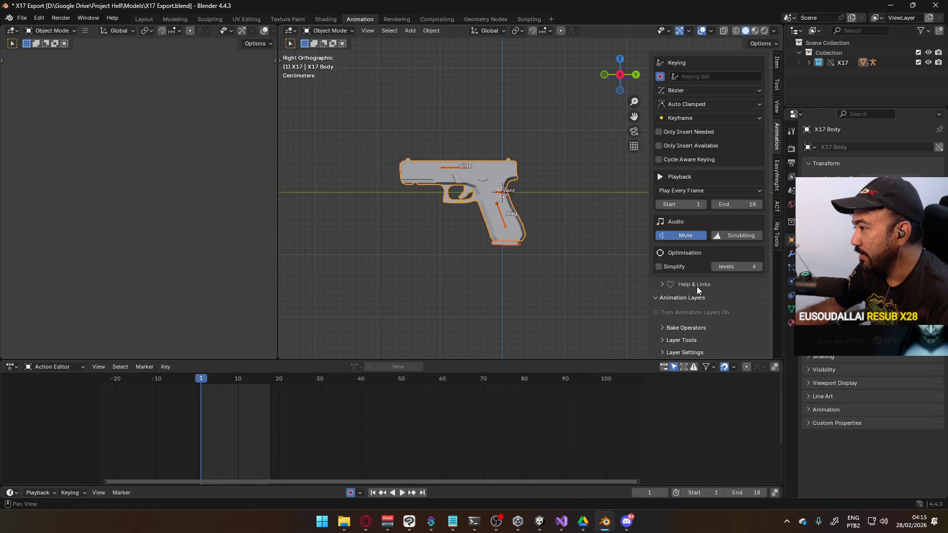
Select the X17 Rig and browse its Bone Constraints, Armature, Tool and Render properties
{"action": "left_click", "coordinate": [501, 213]}
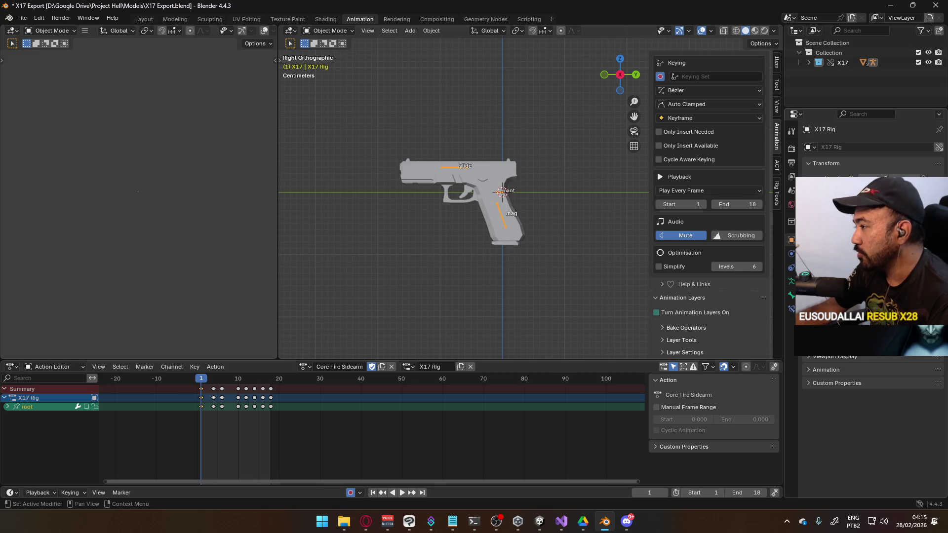
{"action": "left_click", "coordinate": [792, 309]}
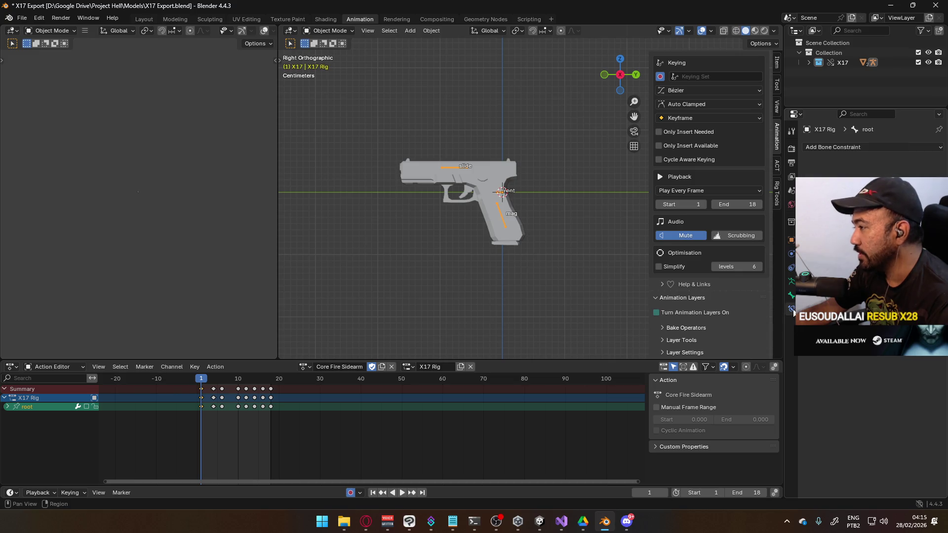
{"action": "left_click", "coordinate": [792, 284]}
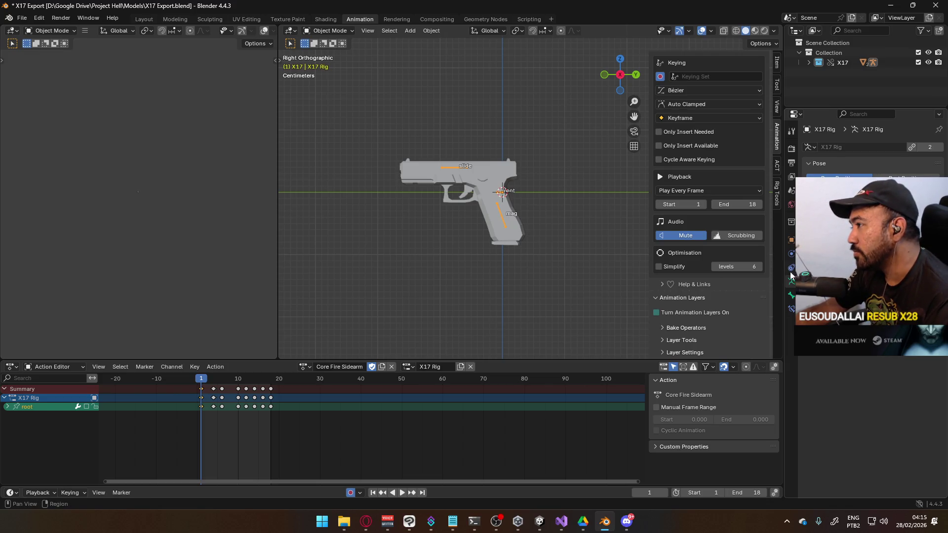
{"action": "left_click", "coordinate": [792, 131]}
{"action": "left_click", "coordinate": [791, 148]}
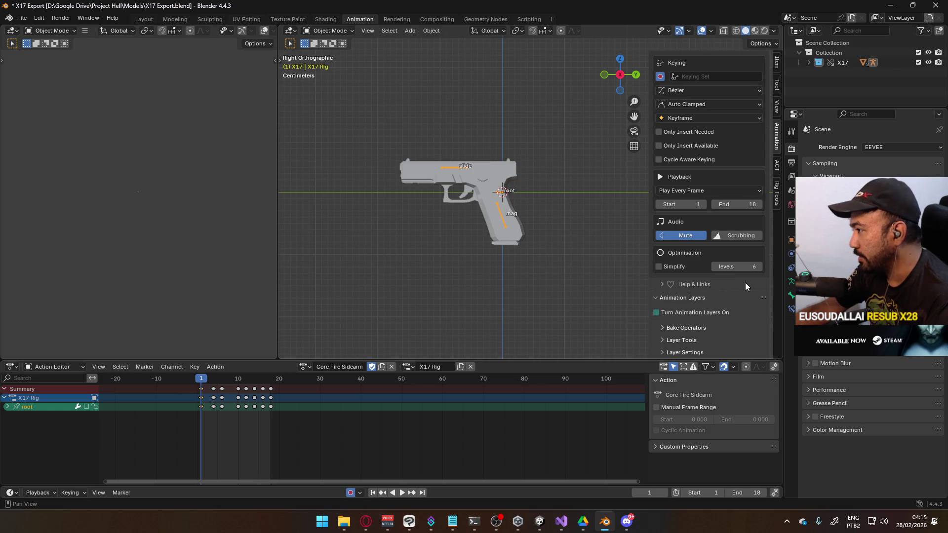
{"action": "scroll", "coordinate": [869, 297], "scroll_direction": "up", "scroll_amount": 1}
{"action": "scroll", "coordinate": [869, 296], "scroll_direction": "down", "scroll_amount": 1}
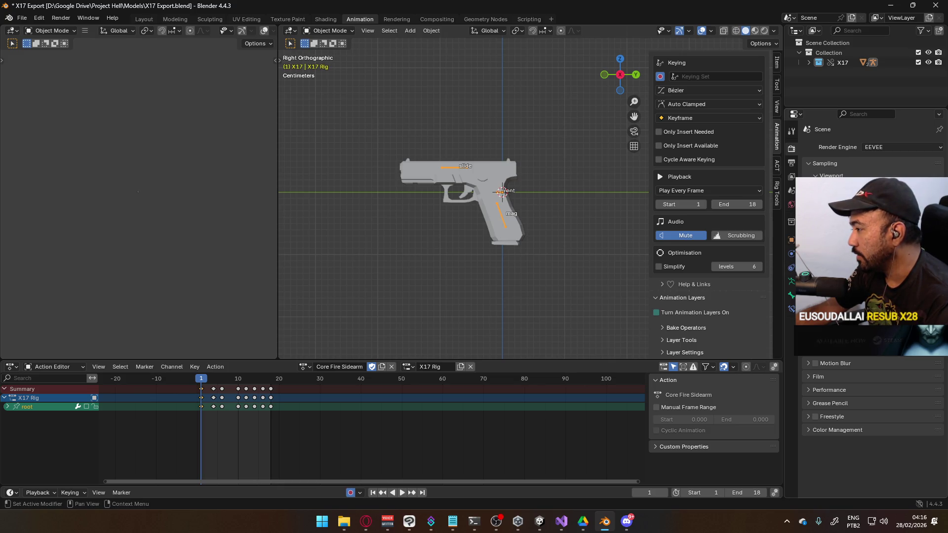
{"action": "left_click", "coordinate": [791, 131]}
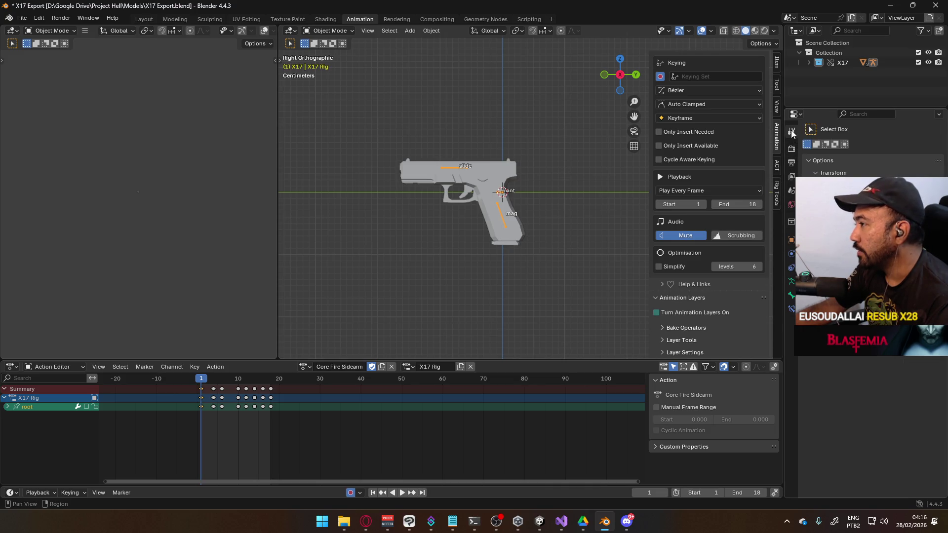
Check the Render, Tool and View Layer properties
{"action": "left_click", "coordinate": [792, 150]}
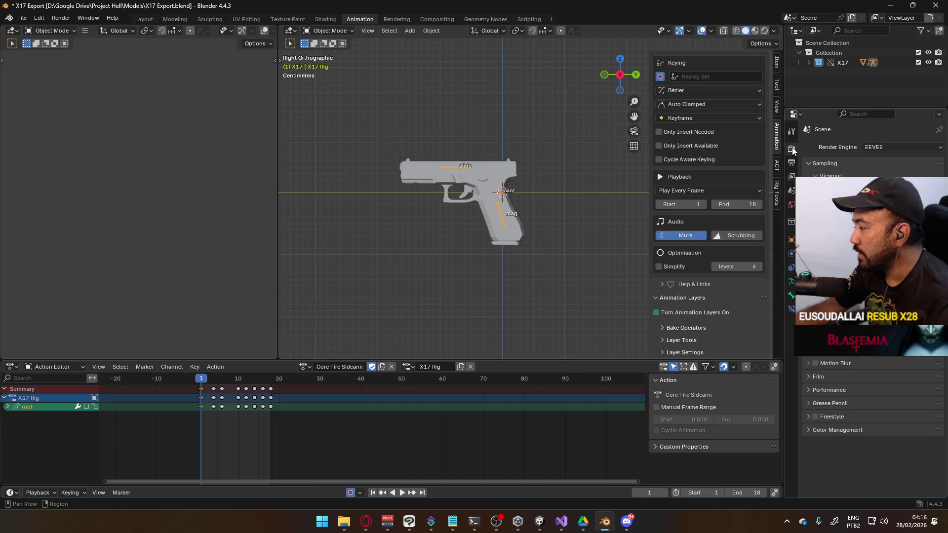
{"action": "left_click", "coordinate": [792, 134]}
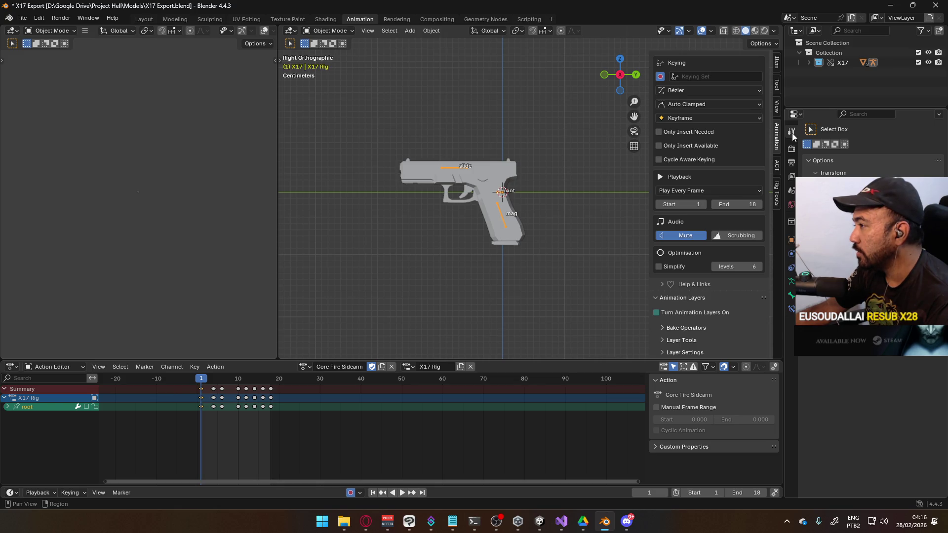
{"action": "left_click", "coordinate": [792, 176]}
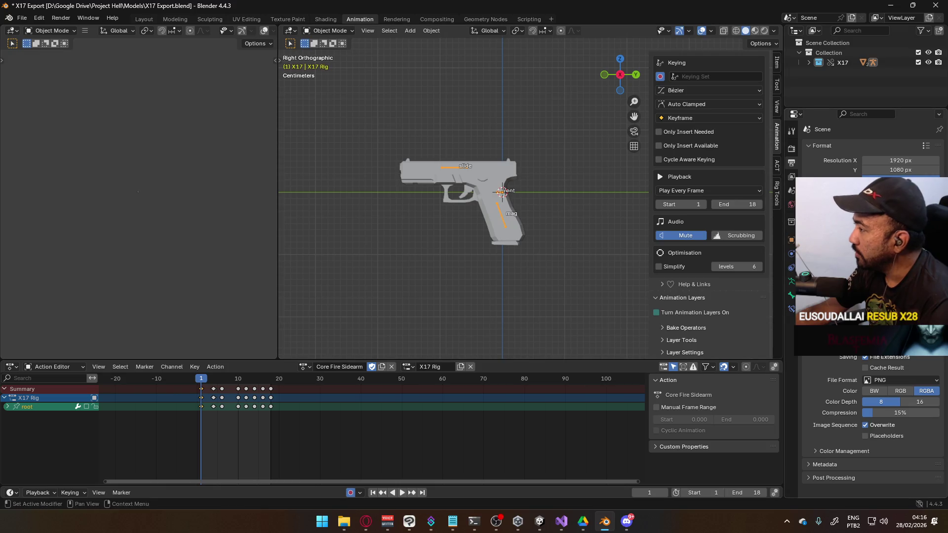
Scrub through the fire animation, select the gun, and save X17 Export.blend
{"action": "mouse_move", "coordinate": [207, 386]}
{"action": "left_mouse_down"}
{"action": "mouse_move", "coordinate": [244, 383]}
{"action": "mouse_move", "coordinate": [201, 385]}
{"action": "left_mouse_up"}
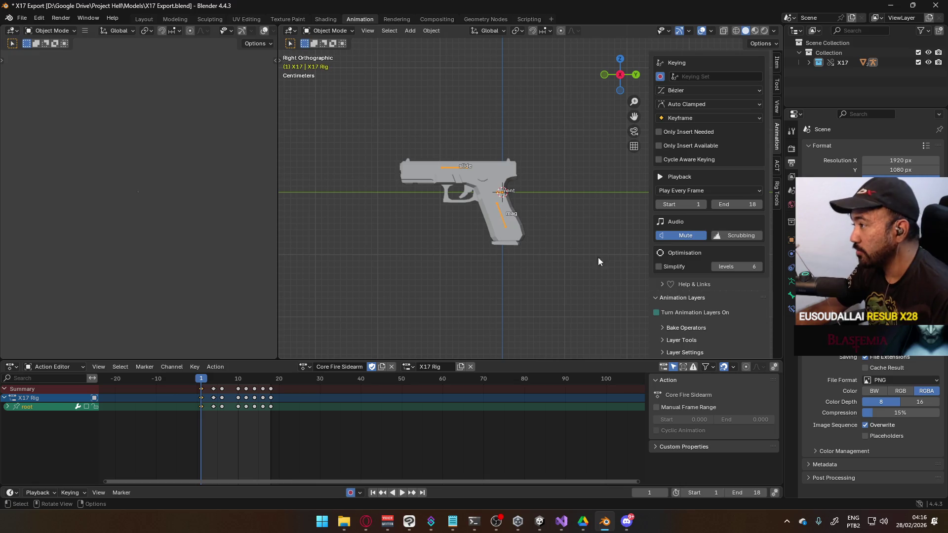
{"action": "left_click", "coordinate": [514, 193]}
{"action": "key", "text": "ctrl+s"}
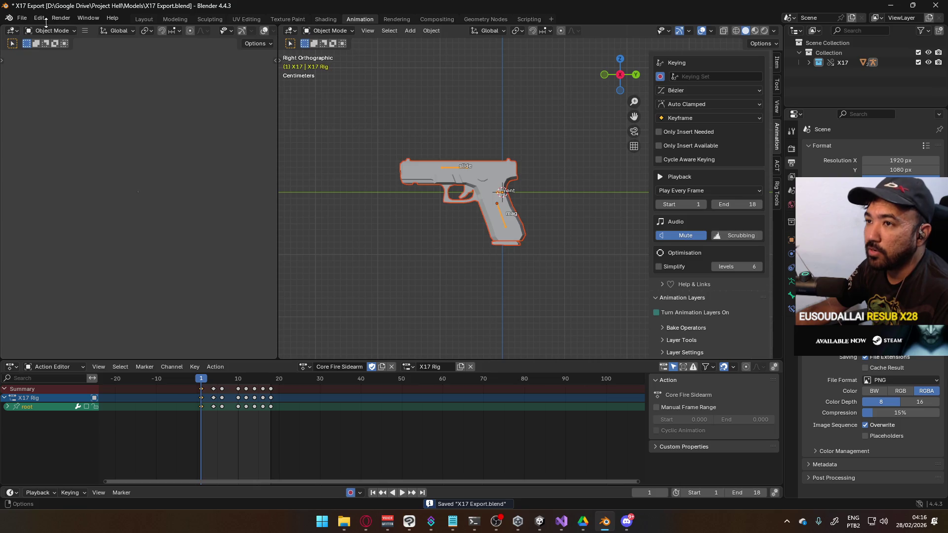
Export the scene as FBX (.fbx), overwriting X17@Fire Single.fbx
{"action": "left_click", "coordinate": [21, 18]}
{"action": "mouse_move", "coordinate": [84, 168]}
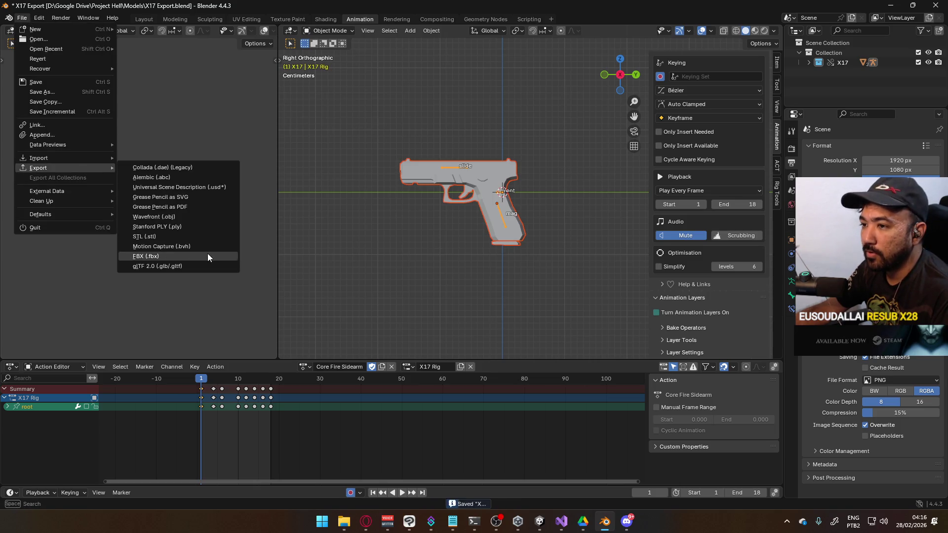
{"action": "left_click", "coordinate": [207, 255]}
{"action": "left_click", "coordinate": [398, 165]}
{"action": "double_click", "coordinate": [398, 165]}
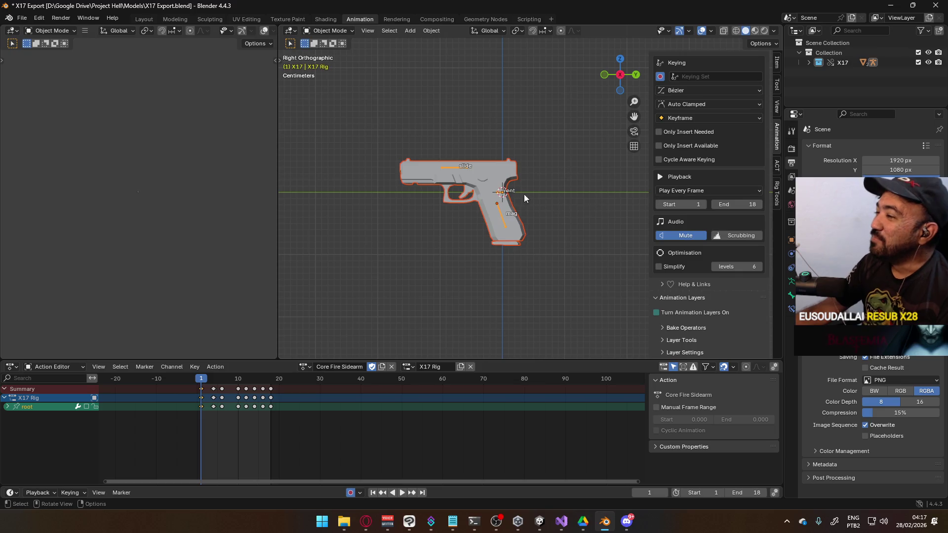
Box-select the pistol mesh and X17 Rig together and save X17 Export.blend
{"action": "left_click", "coordinate": [499, 195]}
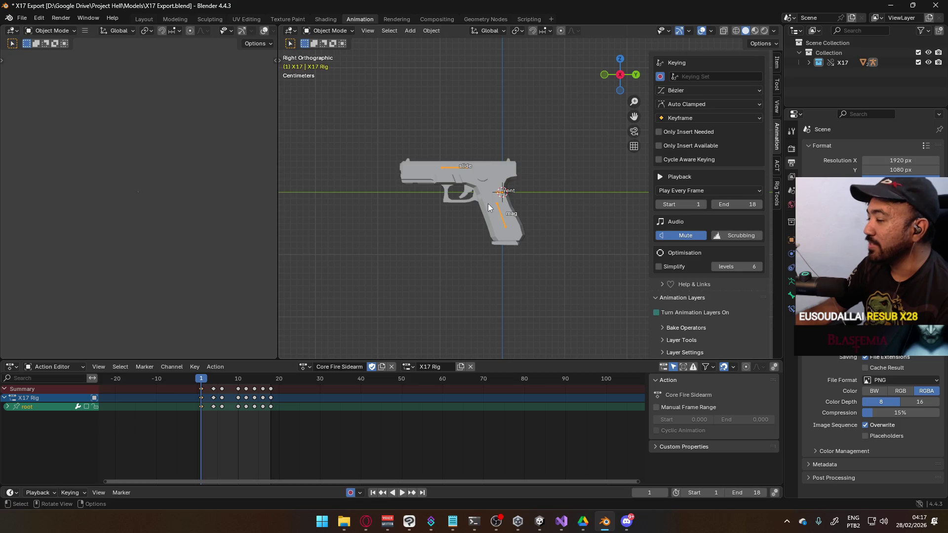
{"action": "left_click", "coordinate": [487, 204]}
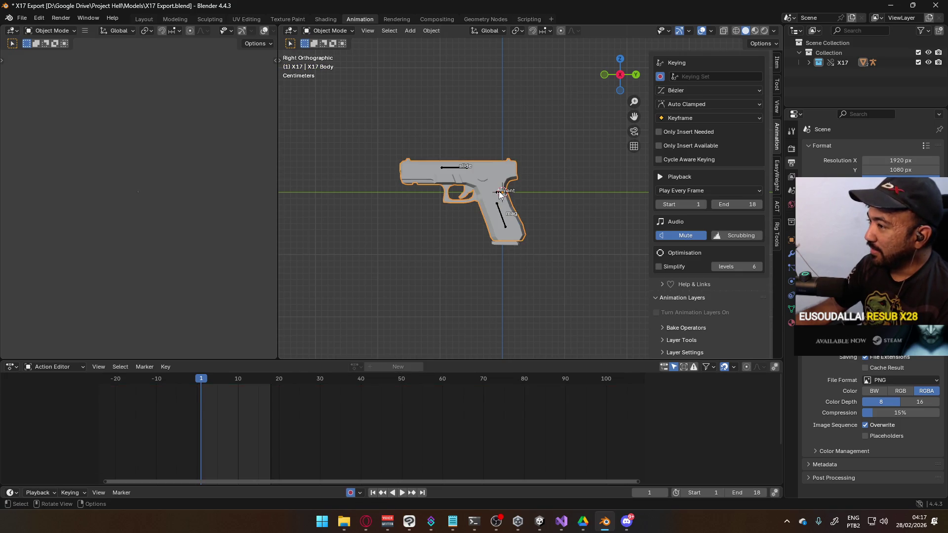
{"action": "left_click", "coordinate": [500, 194]}
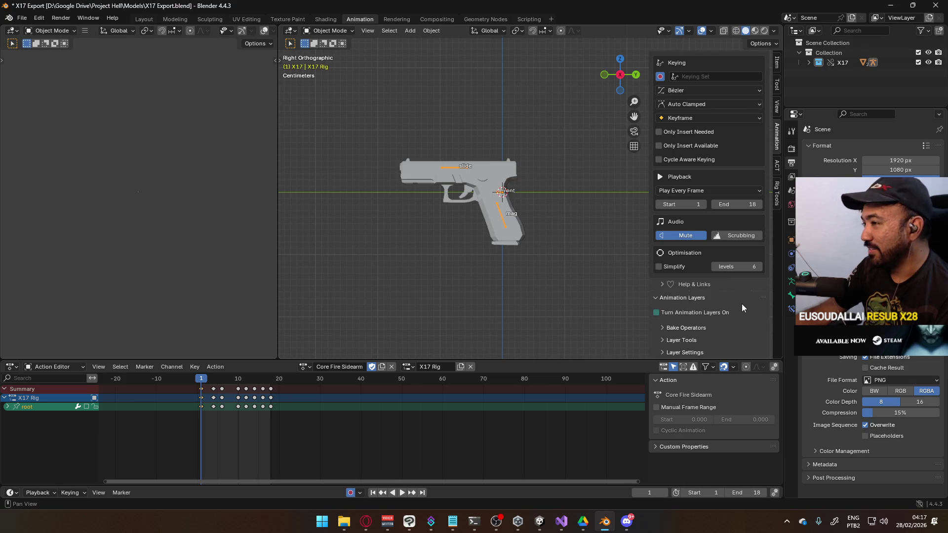
{"action": "left_click_drag", "start_coordinate": [375, 145], "coordinate": [508, 216]}
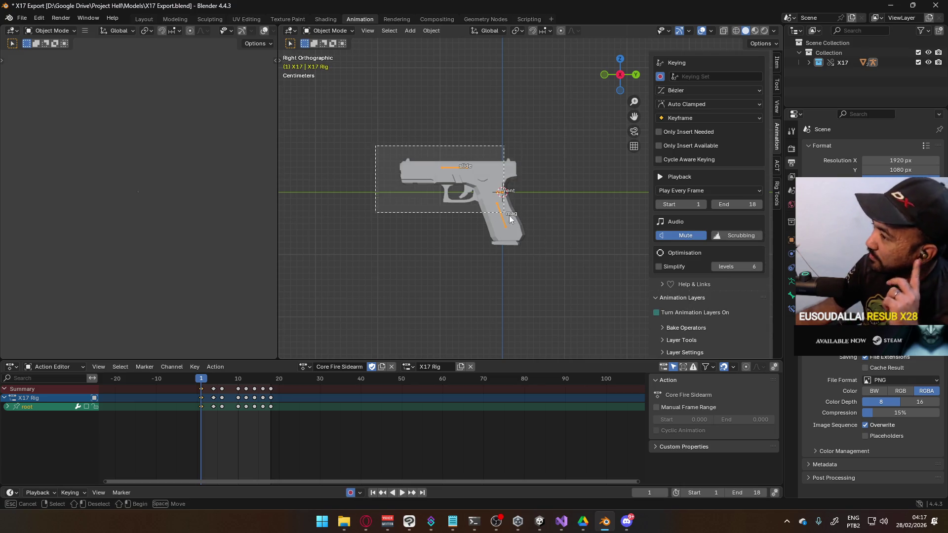
{"action": "key", "text": "ctrl+s"}
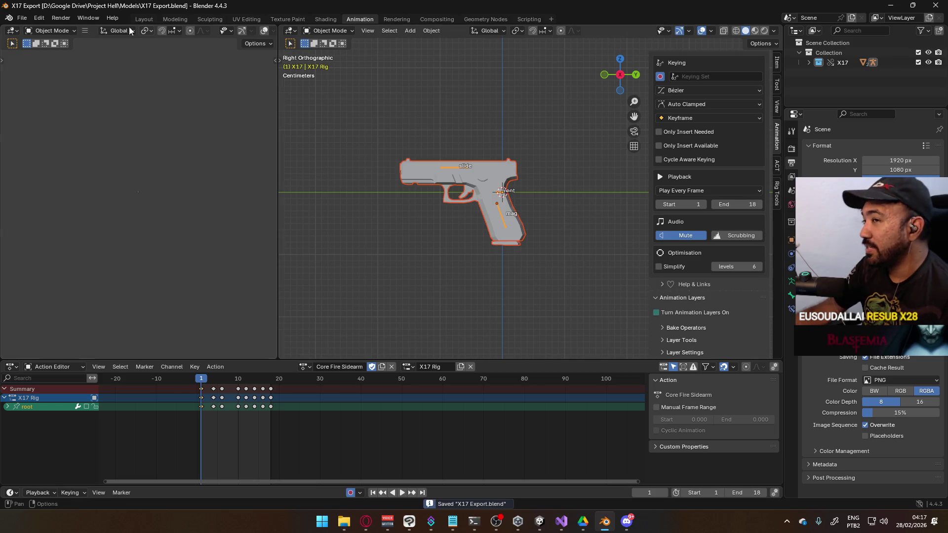
{"action": "left_click", "coordinate": [22, 18]}
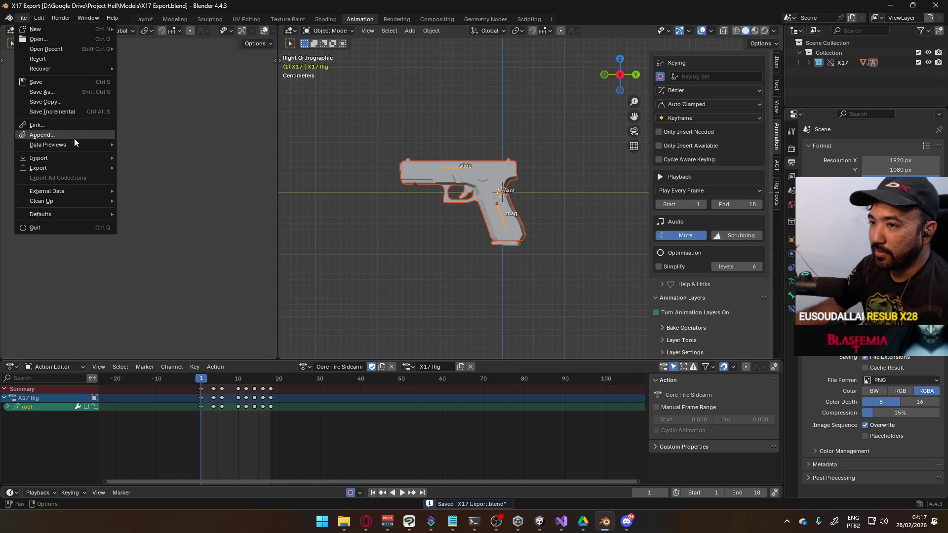
Export the selection as FBX, overwriting X17@Fire Single.fbx
{"action": "mouse_move", "coordinate": [74, 168]}
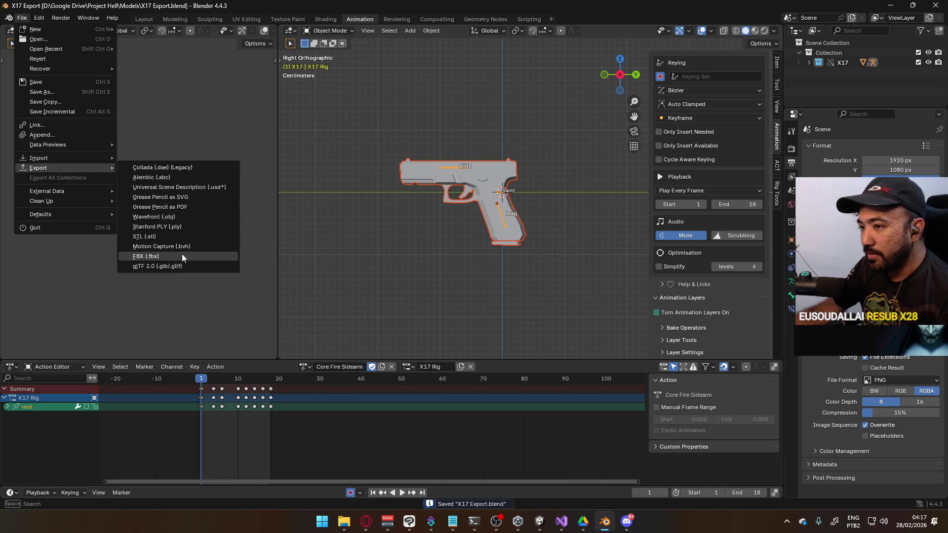
{"action": "left_click", "coordinate": [182, 255]}
{"action": "double_click", "coordinate": [429, 165]}
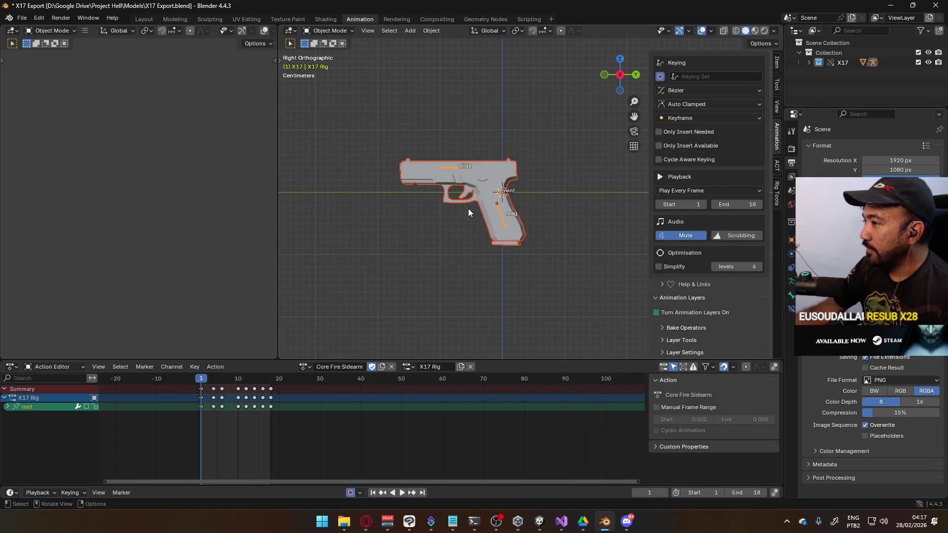
Scroll the Animation sidebar and expand the Animation Layers settings
{"action": "scroll", "coordinate": [696, 235], "scroll_direction": "up", "scroll_amount": 5}
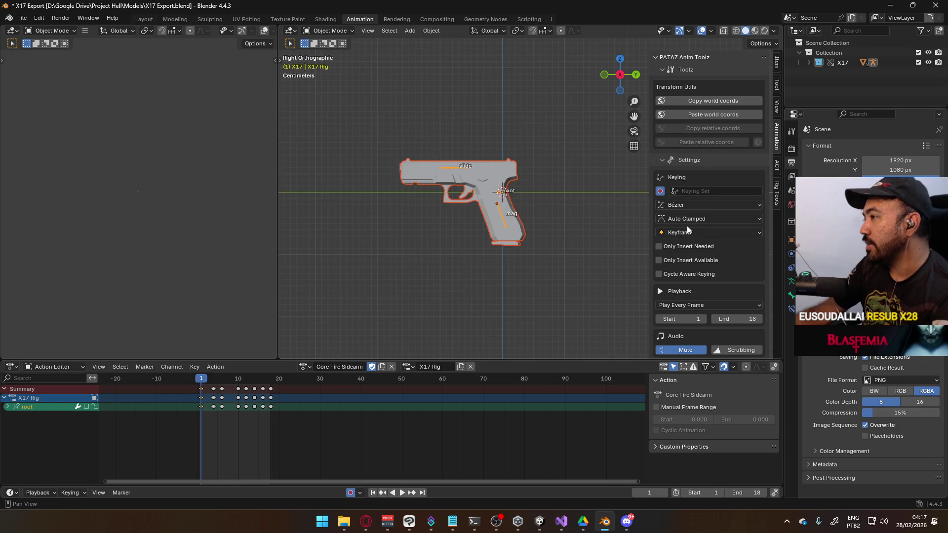
{"action": "scroll", "coordinate": [686, 228], "scroll_direction": "down", "scroll_amount": 5}
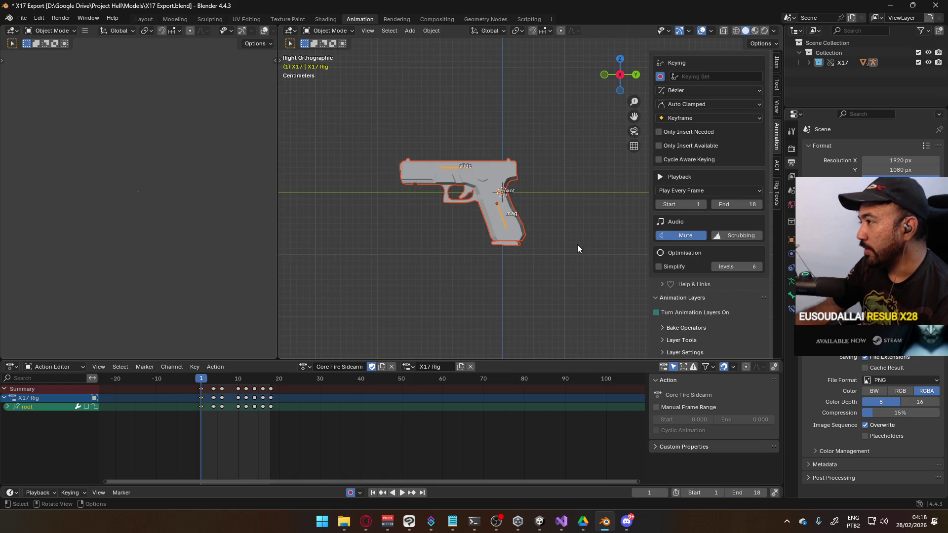
{"action": "scroll", "coordinate": [710, 256], "scroll_direction": "up", "scroll_amount": 2}
{"action": "scroll", "coordinate": [714, 278], "scroll_direction": "down", "scroll_amount": 2}
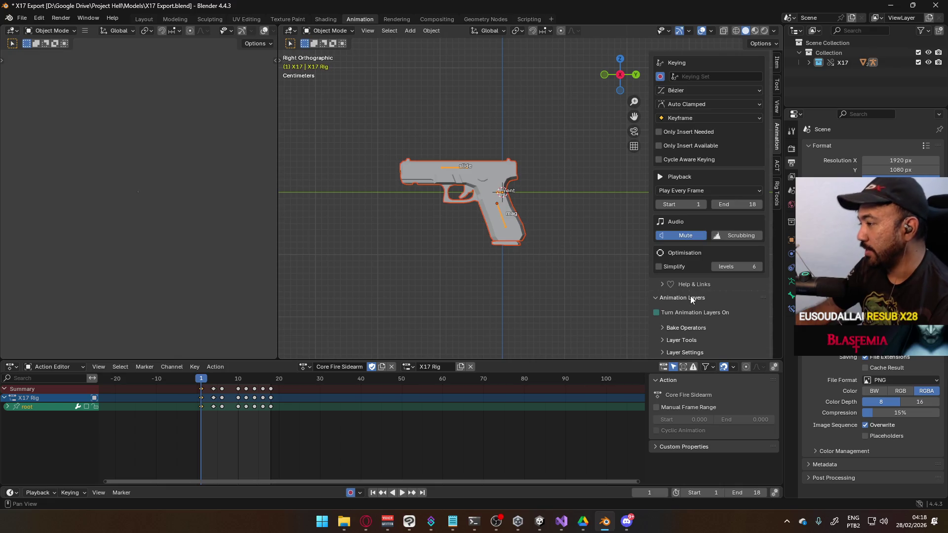
{"action": "scroll", "coordinate": [659, 300], "scroll_direction": "up", "scroll_amount": 3}
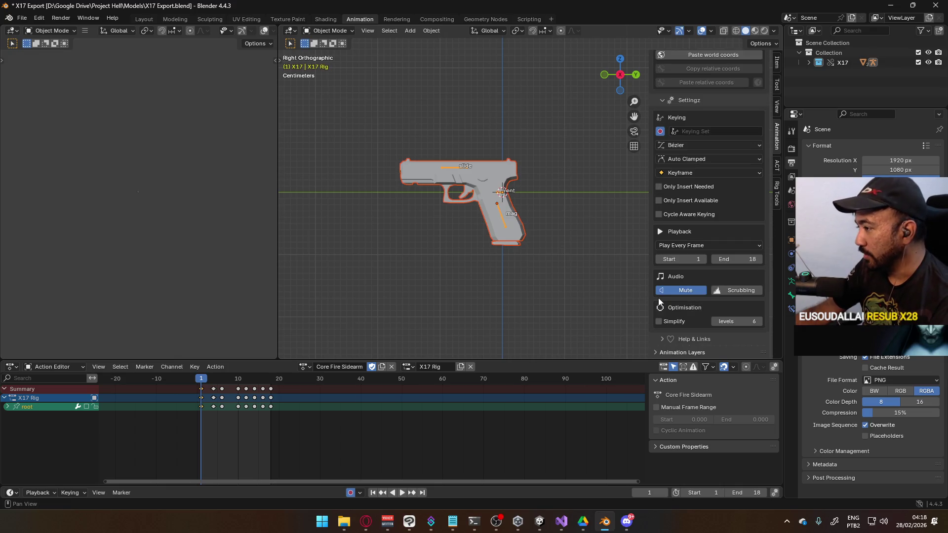
{"action": "left_click", "coordinate": [656, 351]}
{"action": "scroll", "coordinate": [680, 300], "scroll_direction": "down", "scroll_amount": 3}
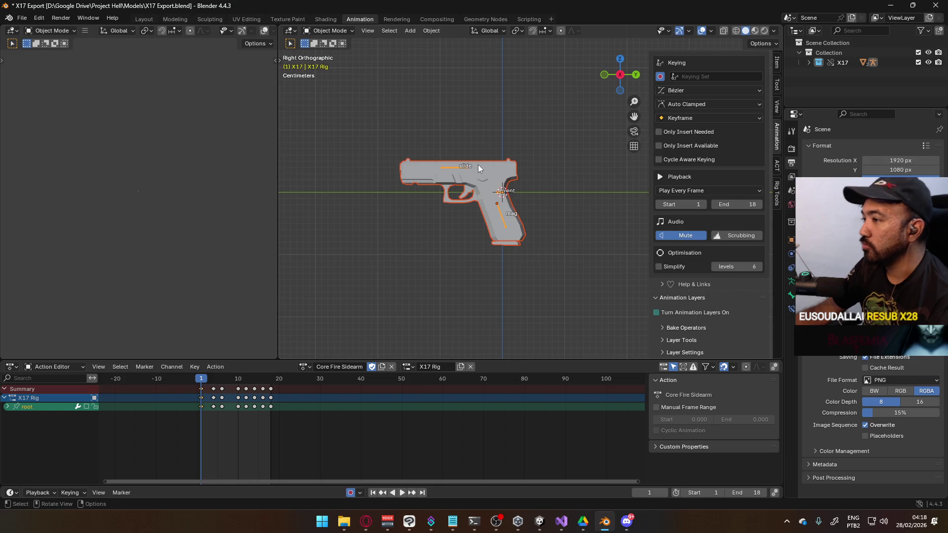
Reselect the pistol mesh and rig, then save X17 Export.blend
{"action": "left_click", "coordinate": [457, 167]}
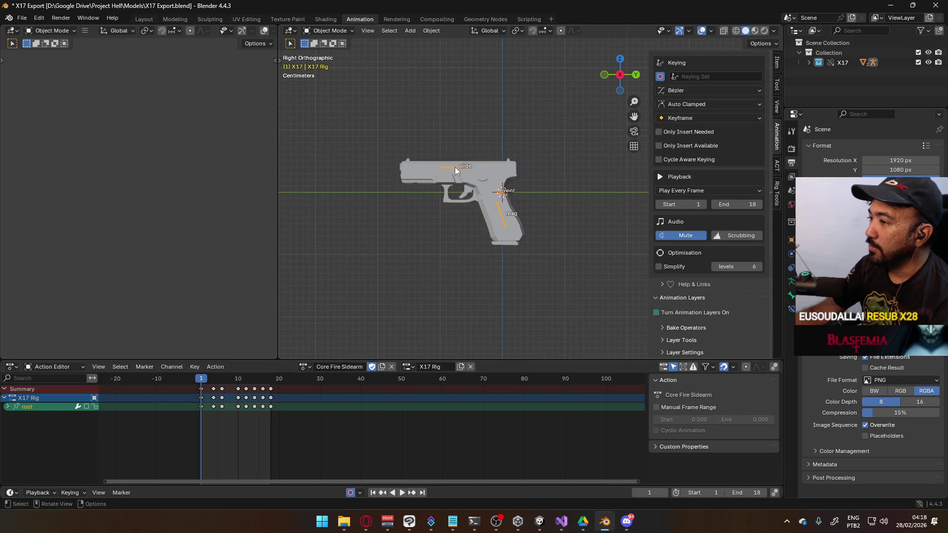
{"action": "left_click", "coordinate": [487, 193]}
{"action": "left_click", "coordinate": [500, 194]}
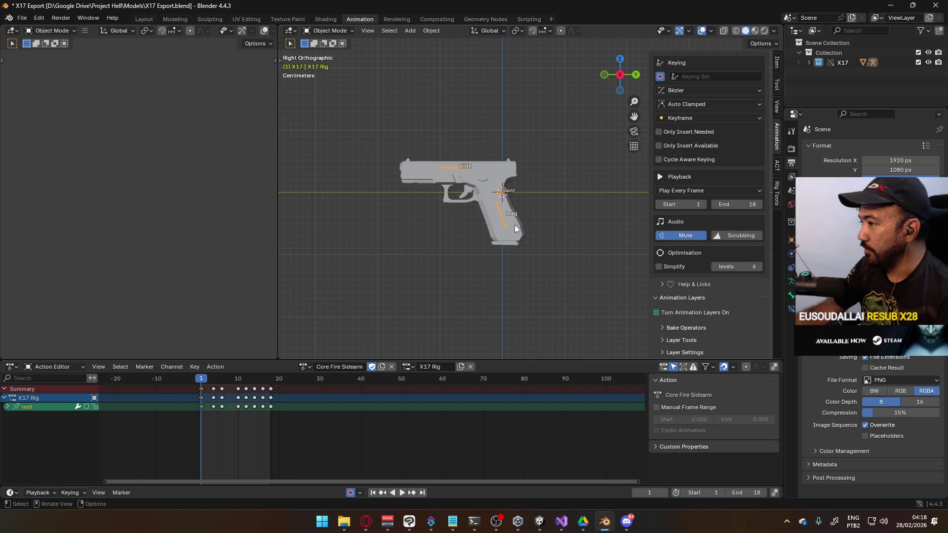
{"action": "key", "text": "ctrl+s"}
Switch to Pose Mode and play and scrub the fire animation, stopping at frame 1
{"action": "left_click", "coordinate": [330, 31]}
{"action": "left_click", "coordinate": [326, 60]}
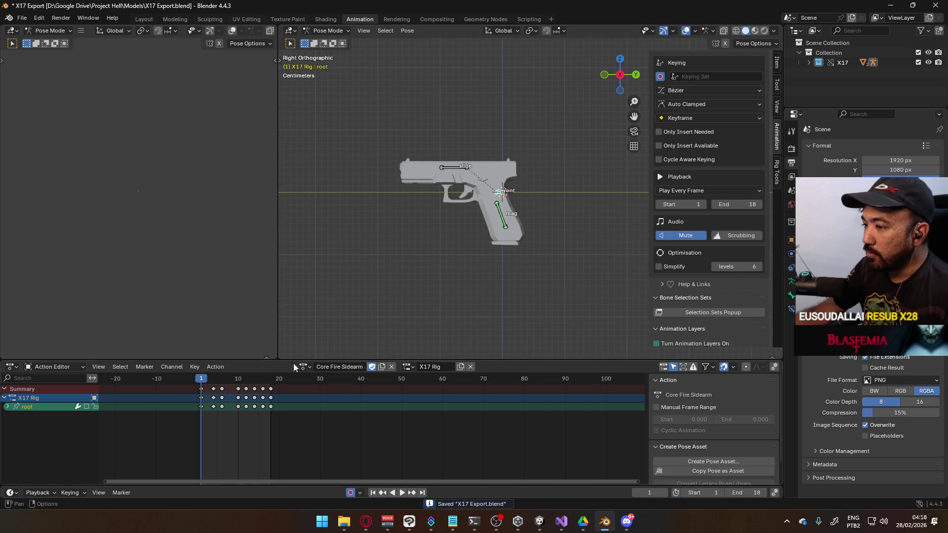
{"action": "key", "text": "space"}
{"action": "mouse_move", "coordinate": [211, 384]}
{"action": "left_mouse_down"}
{"action": "mouse_move", "coordinate": [201, 384]}
{"action": "mouse_move", "coordinate": [269, 388]}
{"action": "mouse_move", "coordinate": [206, 388]}
{"action": "left_mouse_up"}
{"action": "key", "text": "Escape"}
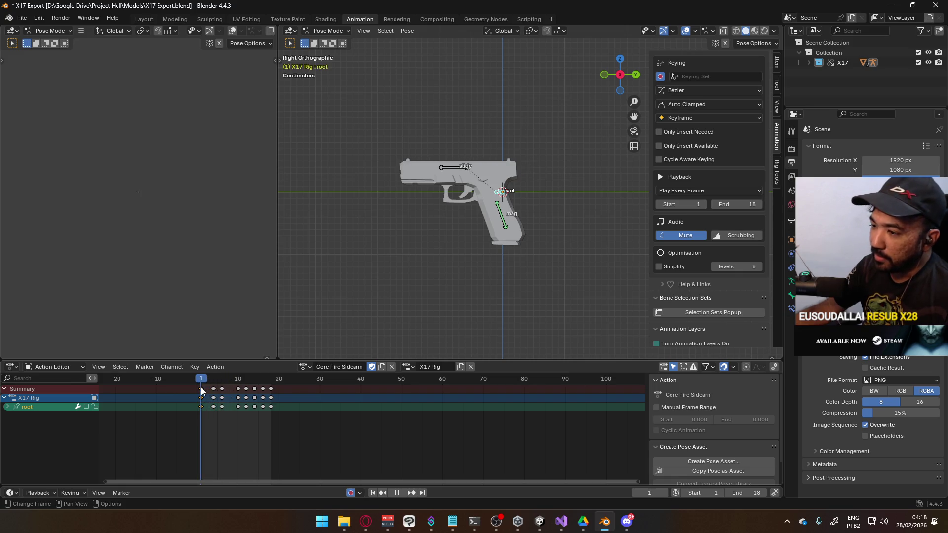
Return to Object Mode, box-select the whole pistol and rig, and save again
{"action": "left_click", "coordinate": [347, 31]}
{"action": "left_click", "coordinate": [332, 42]}
{"action": "left_click_drag", "start_coordinate": [363, 157], "coordinate": [579, 298]}
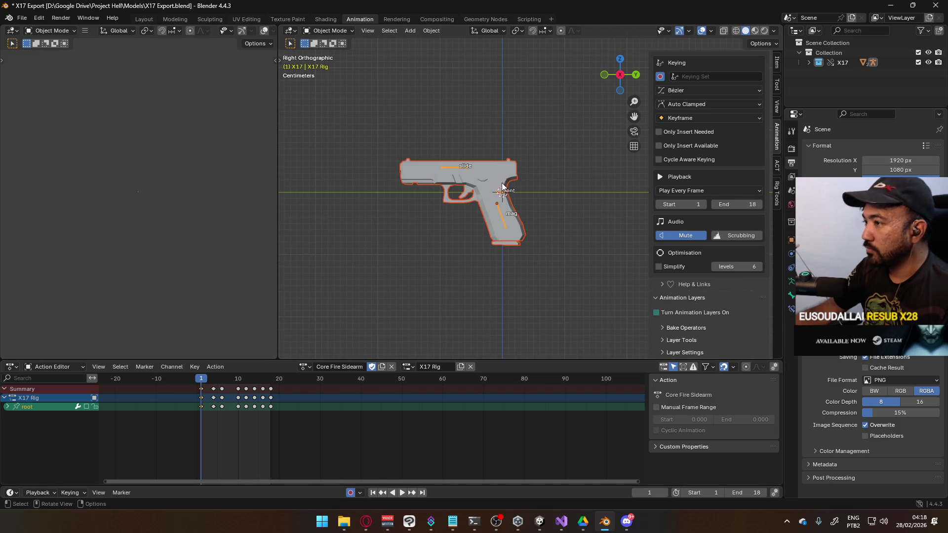
{"action": "left_click_drag", "start_coordinate": [481, 164], "coordinate": [536, 202]}
{"action": "key", "text": "ctrl+s"}
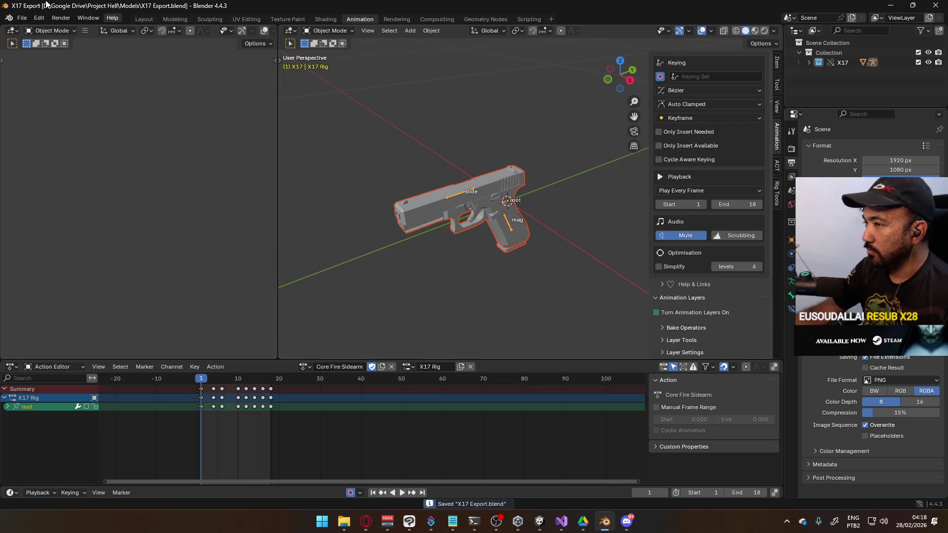
{"action": "left_click", "coordinate": [21, 17]}
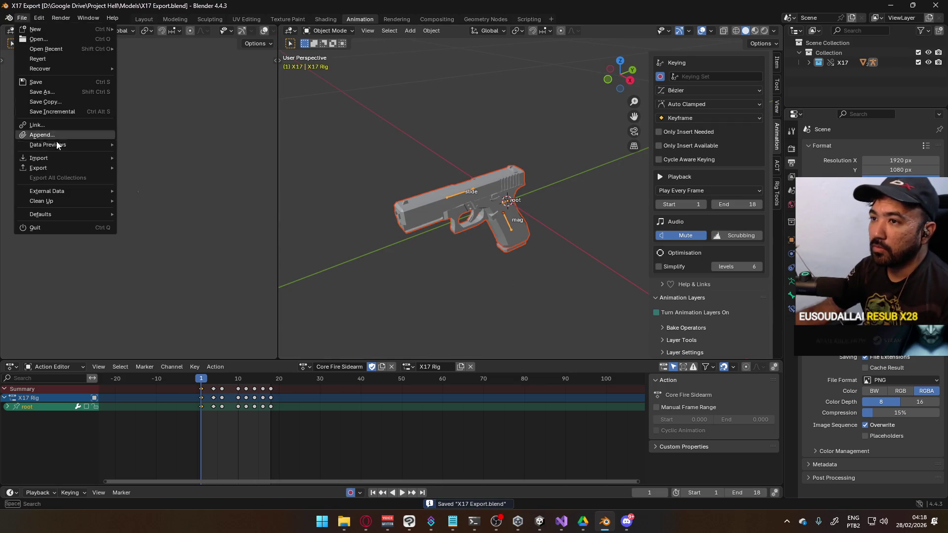
Export the animation over X17@Fire Single.fbx as FBX and switch to the Unity editor
{"action": "mouse_move", "coordinate": [53, 168]}
{"action": "left_click", "coordinate": [208, 256]}
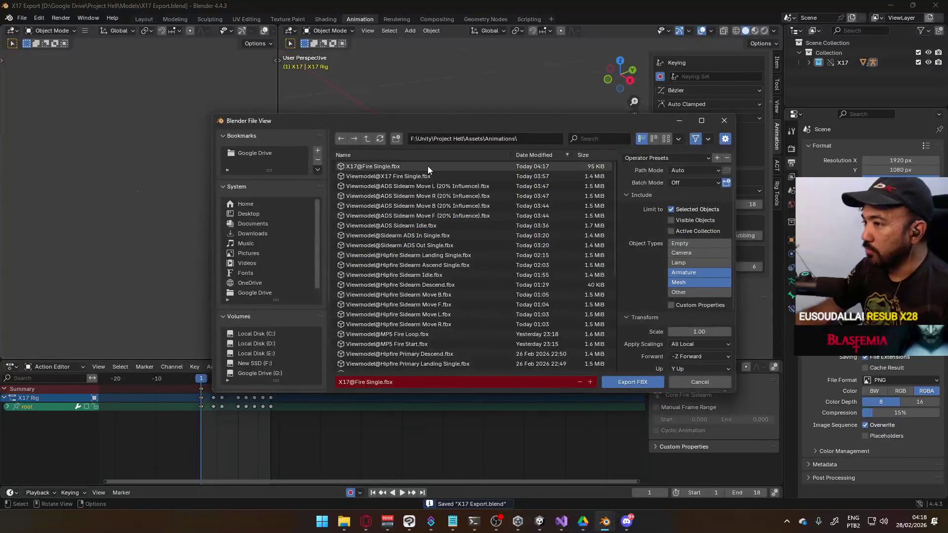
{"action": "left_click", "coordinate": [423, 165]}
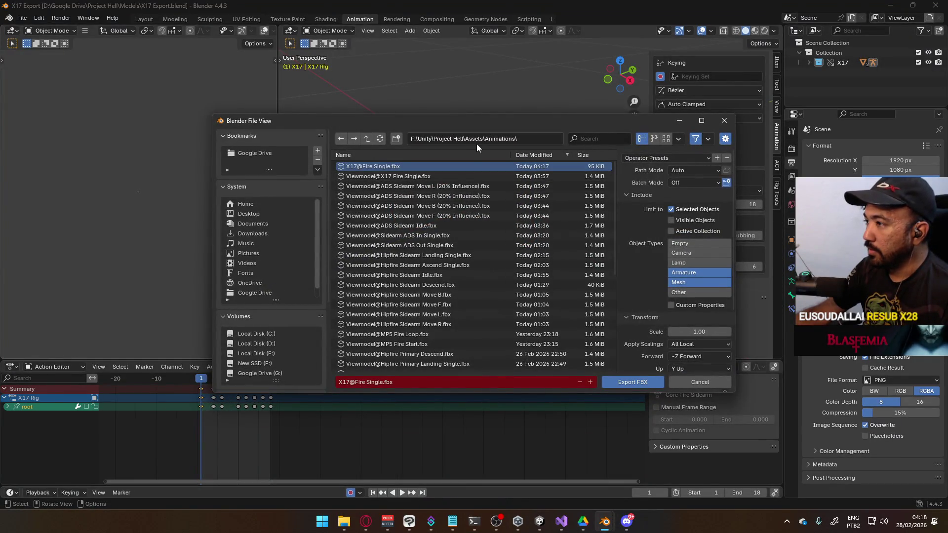
{"action": "double_click", "coordinate": [445, 167]}
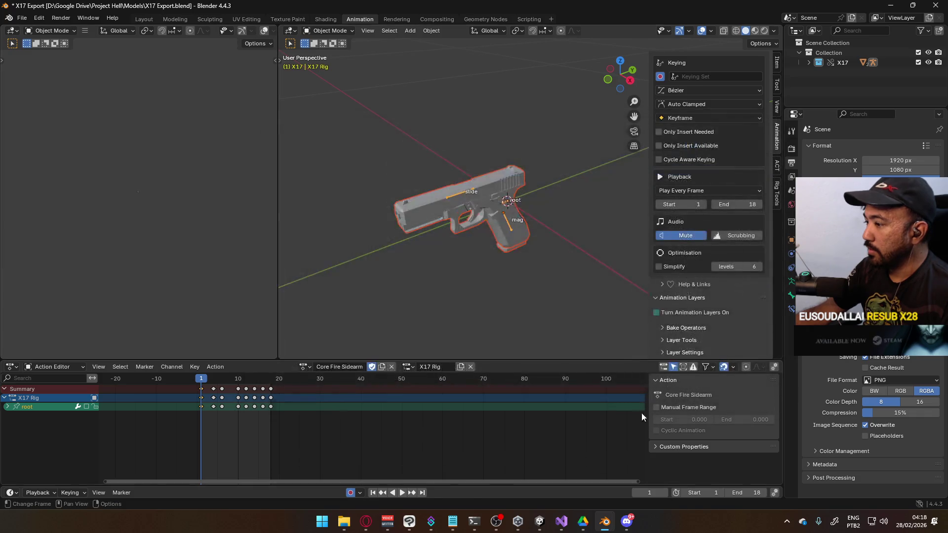
{"action": "left_click", "coordinate": [539, 522]}
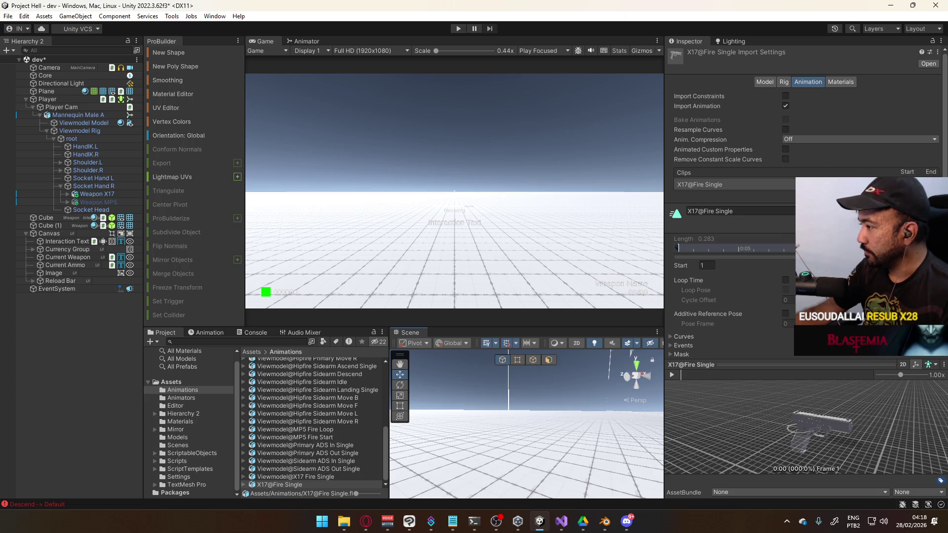
Play, pause and scrub the X17@Fire Single clip preview to frame 4
{"action": "left_click", "coordinate": [677, 376]}
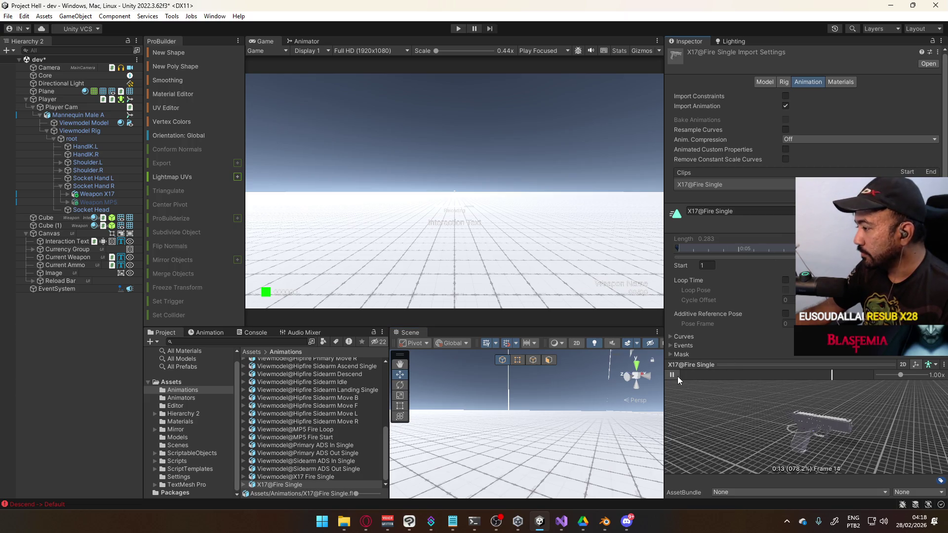
{"action": "left_click", "coordinate": [677, 376]}
{"action": "left_click", "coordinate": [682, 376]}
{"action": "mouse_move", "coordinate": [678, 375]}
{"action": "left_mouse_down"}
{"action": "mouse_move", "coordinate": [790, 375]}
{"action": "mouse_move", "coordinate": [680, 376]}
{"action": "left_mouse_up"}
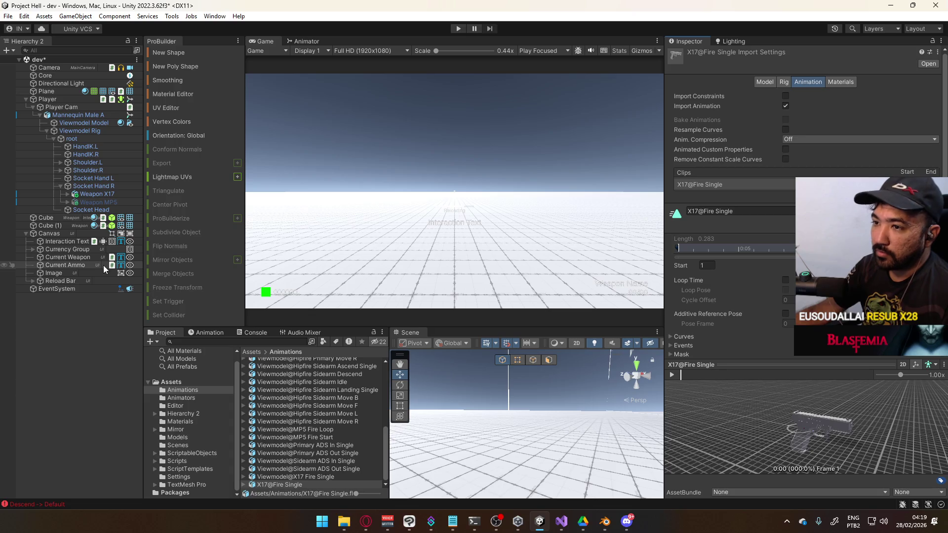
Collapse and re-expand the Player hierarchy, then select and expand Mannequin Male A
{"action": "left_click", "coordinate": [39, 115]}
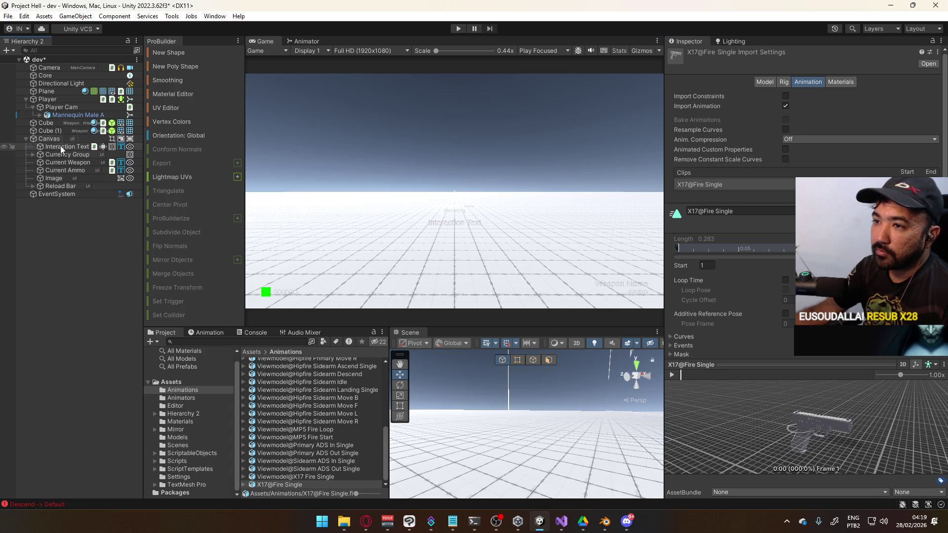
{"action": "left_click", "coordinate": [31, 108]}
{"action": "left_click", "coordinate": [25, 99]}
{"action": "left_click", "coordinate": [25, 99]}
{"action": "left_click", "coordinate": [33, 108]}
{"action": "left_click", "coordinate": [57, 115]}
{"action": "left_click", "coordinate": [41, 116]}
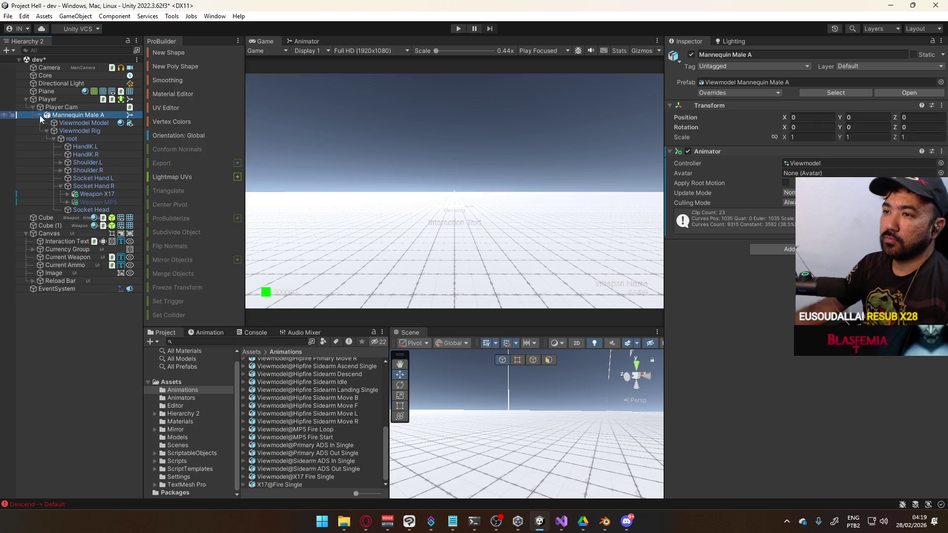
Inspect the Weapon X17 and Weapon MP5 transforms, then enter play mode
{"action": "left_click", "coordinate": [89, 194]}
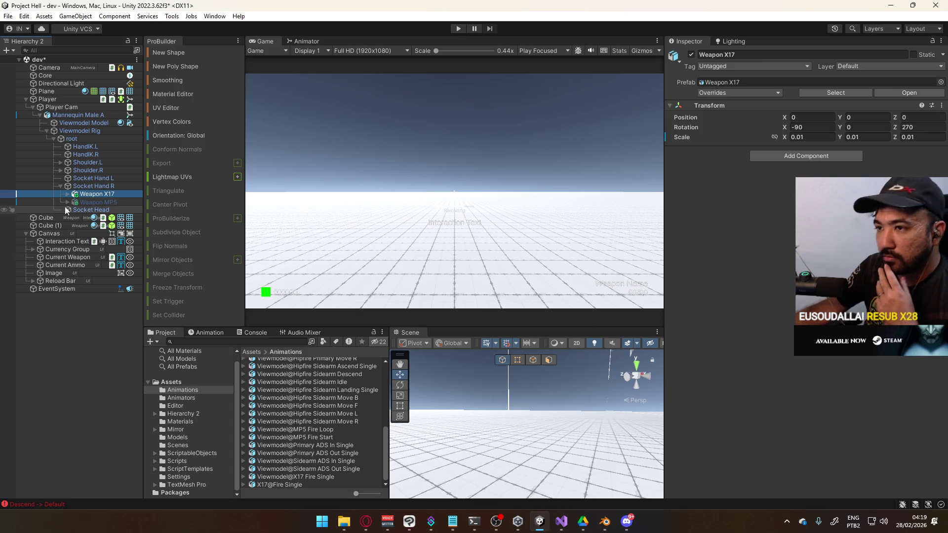
{"action": "left_click", "coordinate": [111, 203]}
{"action": "left_click", "coordinate": [110, 195]}
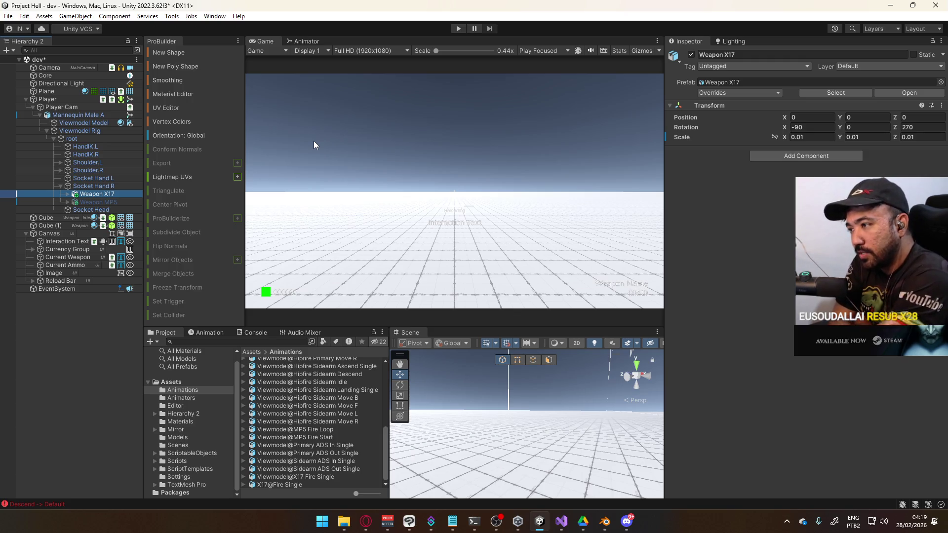
{"action": "left_click", "coordinate": [456, 30]}
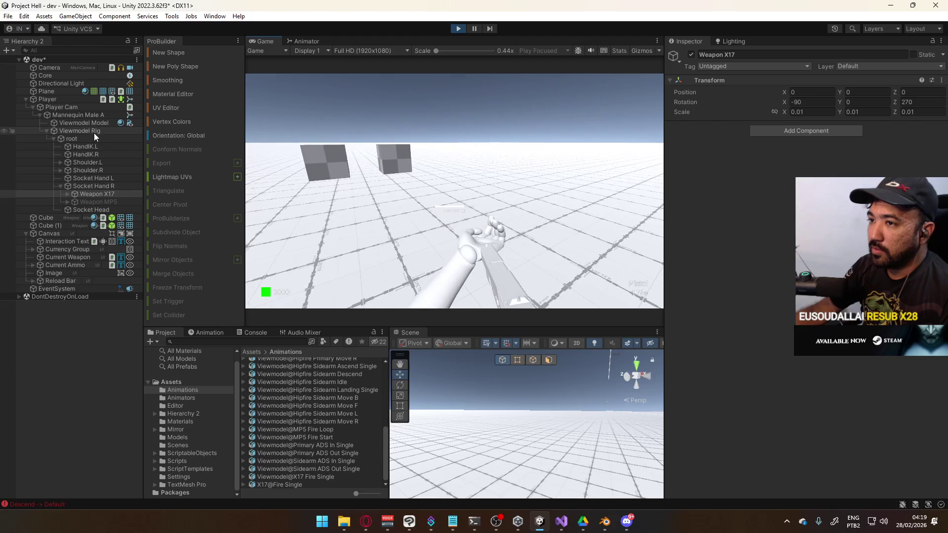
Select Mannequin Male A and show its Viewmodel controller in the Animator window
{"action": "left_click", "coordinate": [93, 116]}
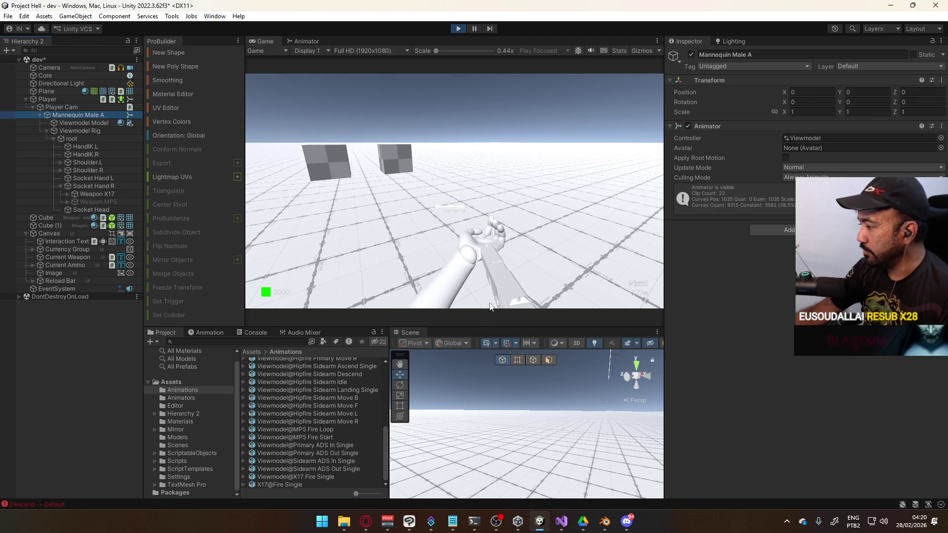
{"action": "left_click", "coordinate": [207, 332]}
{"action": "left_click", "coordinate": [175, 333]}
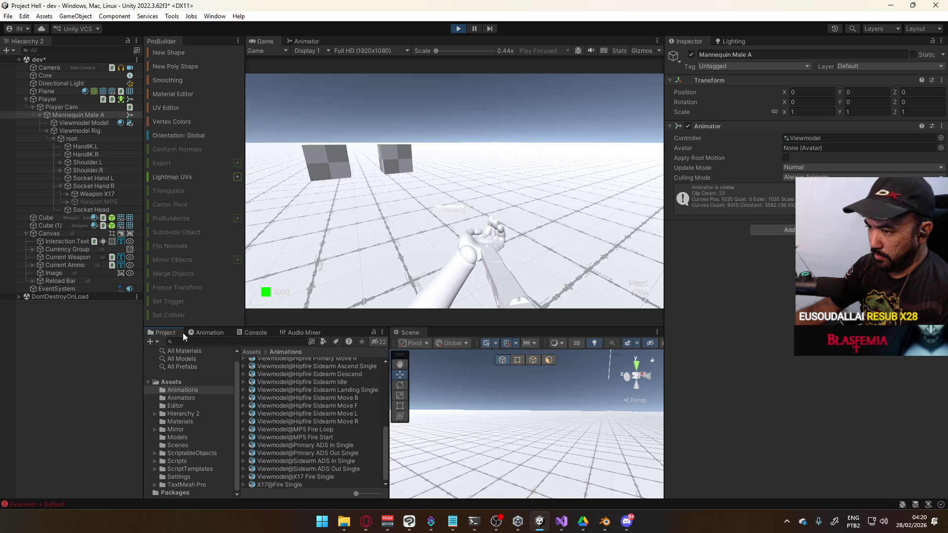
{"action": "left_click", "coordinate": [313, 42]}
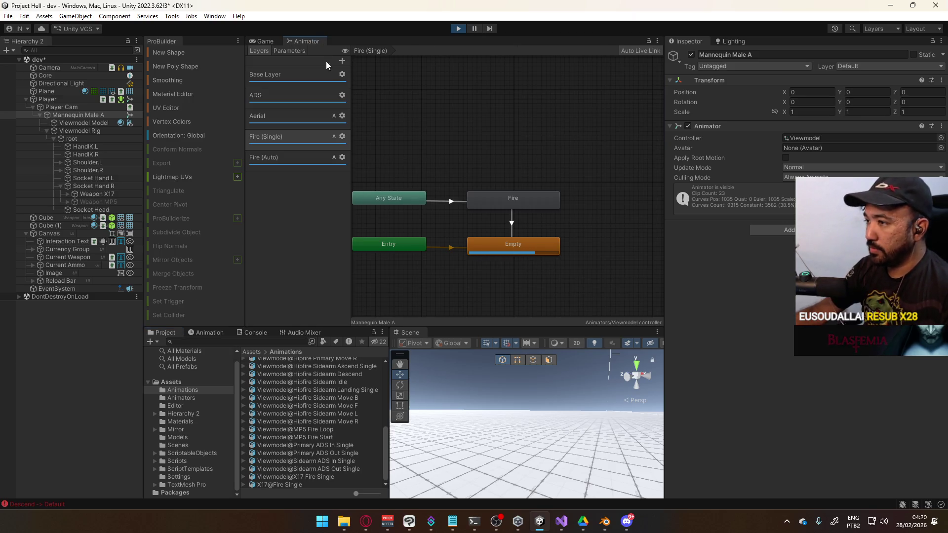
{"action": "left_click", "coordinate": [288, 51]}
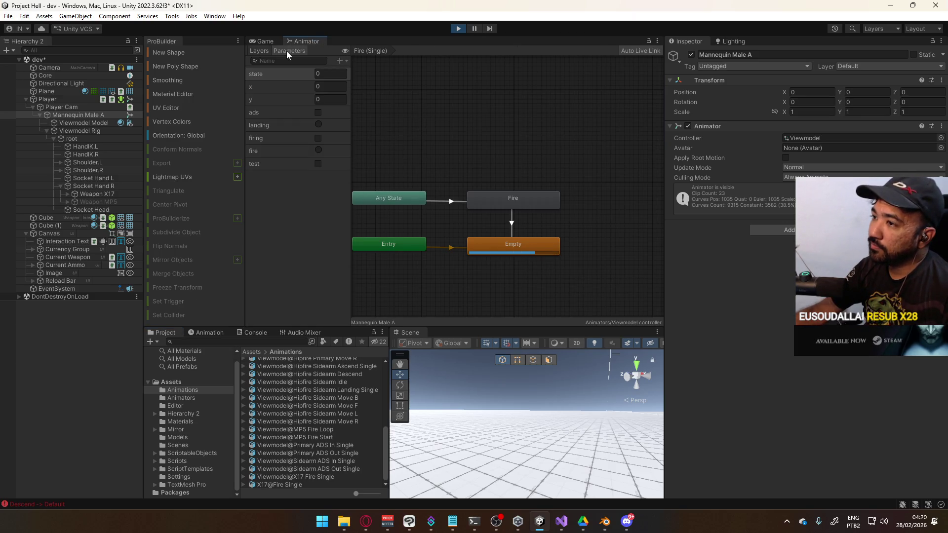
{"action": "left_click", "coordinate": [262, 52]}
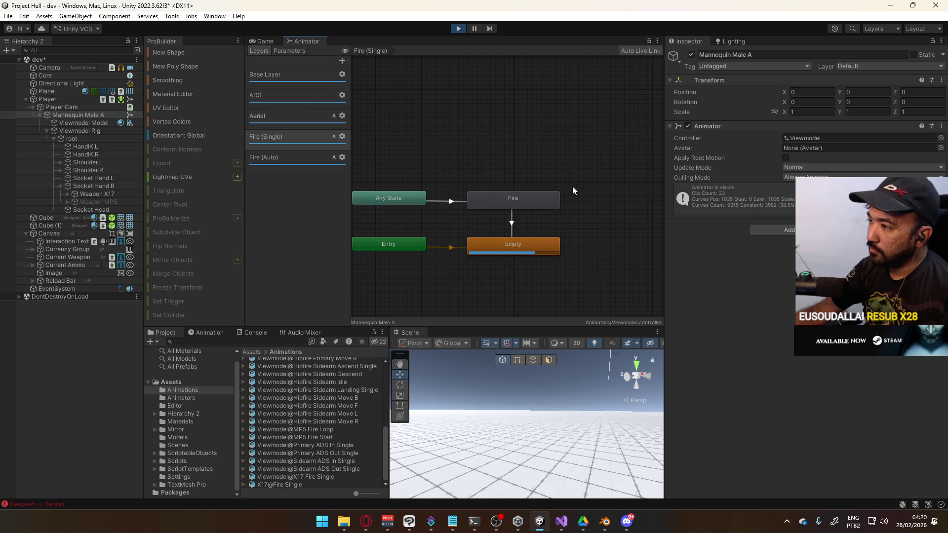
Frame the Fire (Single) layer graph and show the parameter list
{"action": "key", "text": "a"}
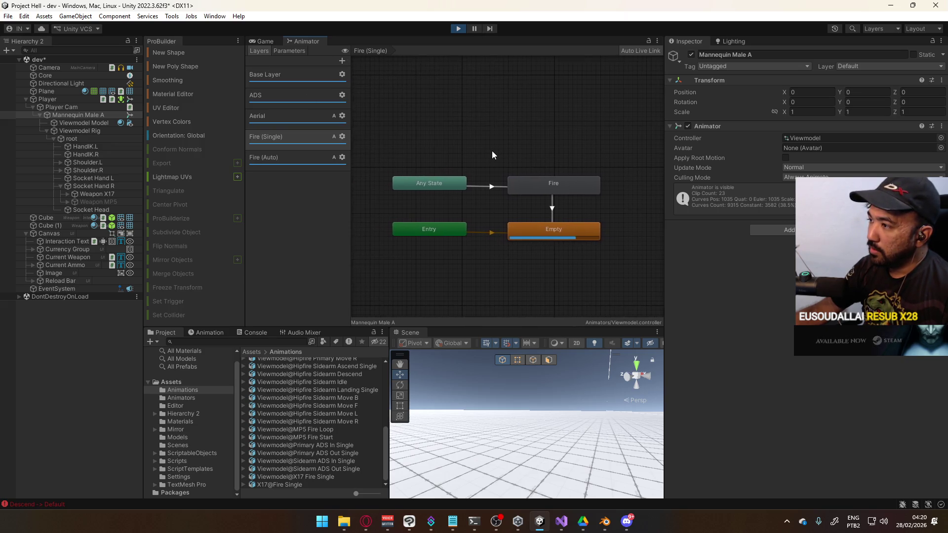
{"action": "scroll", "coordinate": [490, 166], "scroll_direction": "up", "scroll_amount": 3}
{"action": "left_click_drag", "start_coordinate": [488, 173], "coordinate": [489, 154]}
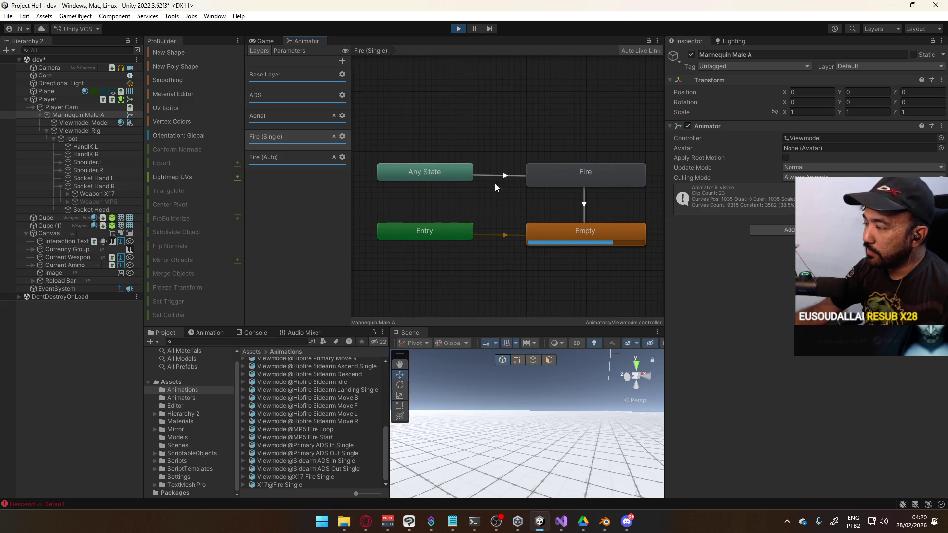
{"action": "left_click", "coordinate": [290, 51]}
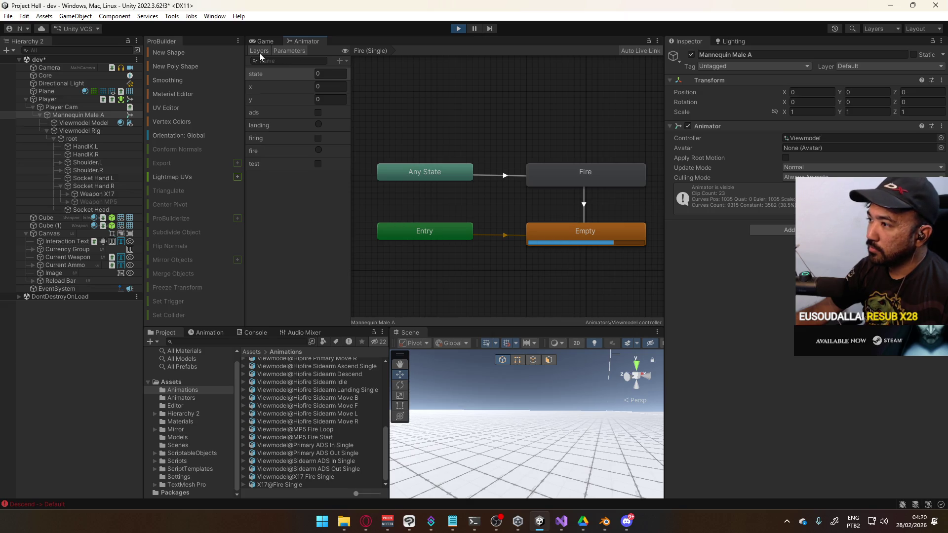
{"action": "left_click", "coordinate": [259, 52]}
{"action": "left_click", "coordinate": [290, 52]}
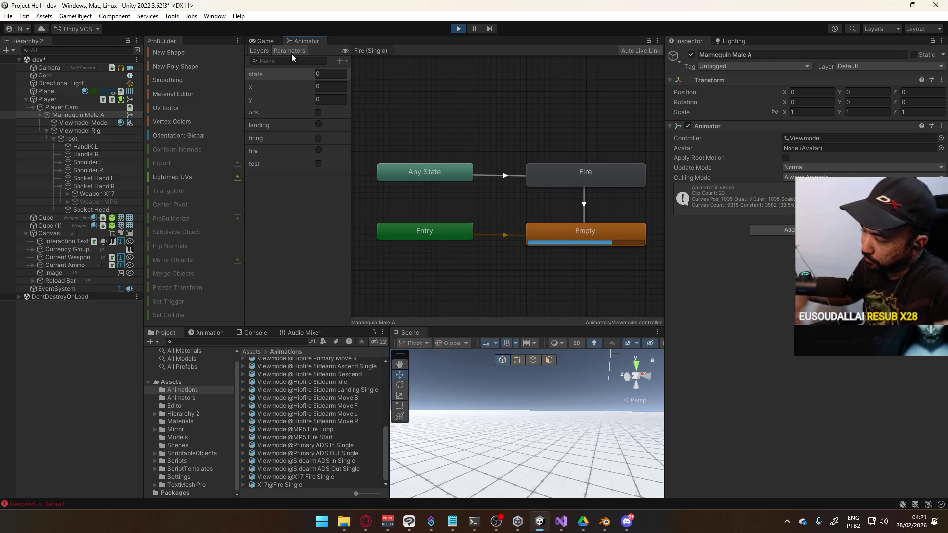
Reposition Any State and move the Entry node below the Empty state
{"action": "left_click_drag", "start_coordinate": [470, 215], "coordinate": [400, 295]}
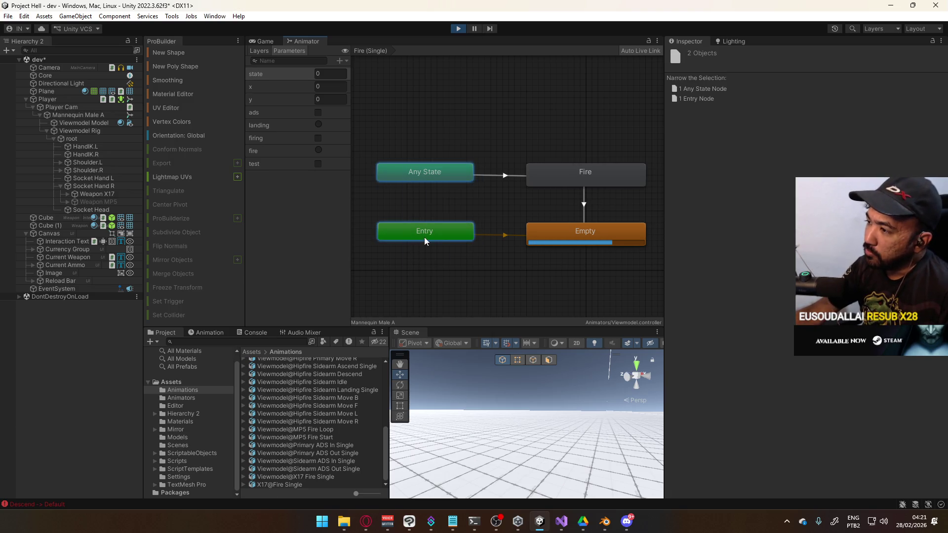
{"action": "left_click_drag", "start_coordinate": [424, 237], "coordinate": [441, 232]}
{"action": "left_click", "coordinate": [445, 161]}
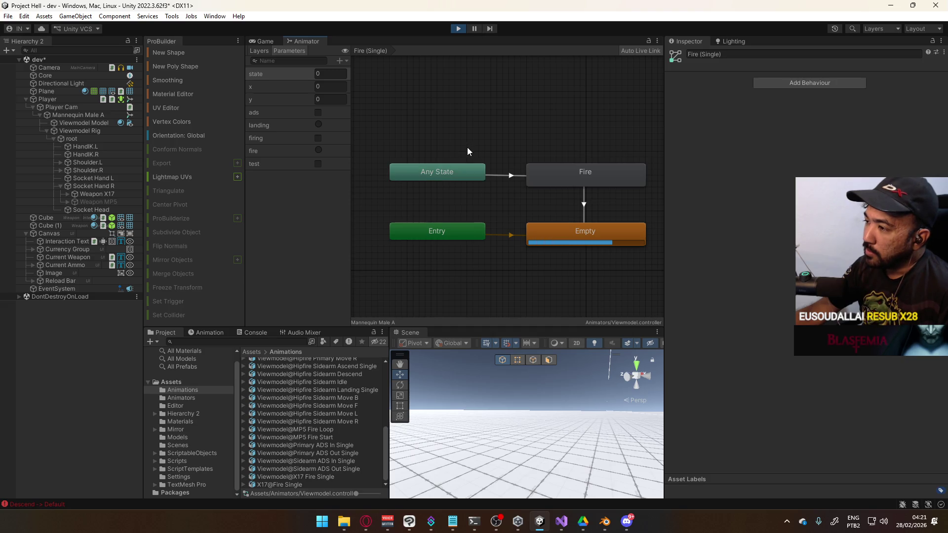
{"action": "mouse_move", "coordinate": [444, 237]}
{"action": "left_mouse_down"}
{"action": "mouse_move", "coordinate": [508, 277]}
{"action": "mouse_move", "coordinate": [591, 280]}
{"action": "left_mouse_up"}
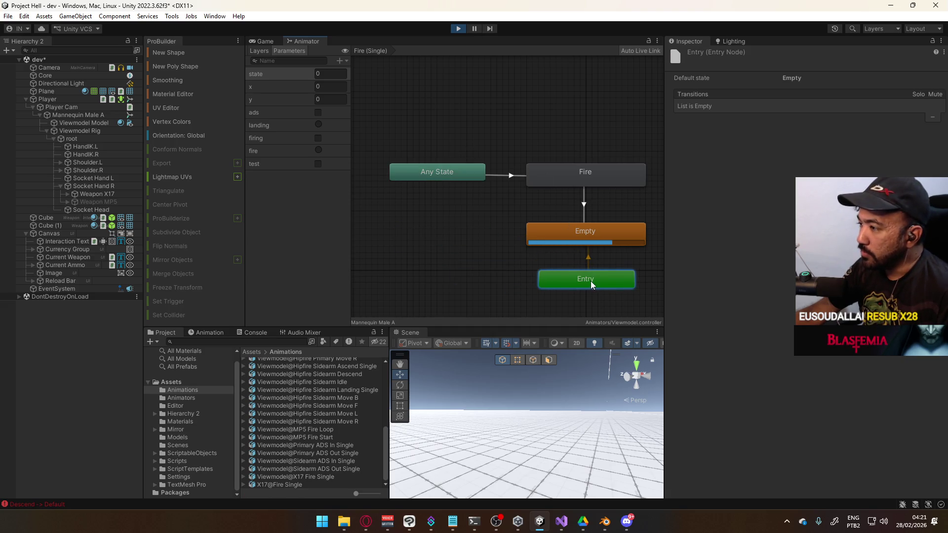
{"action": "left_click_drag", "start_coordinate": [534, 267], "coordinate": [535, 289]}
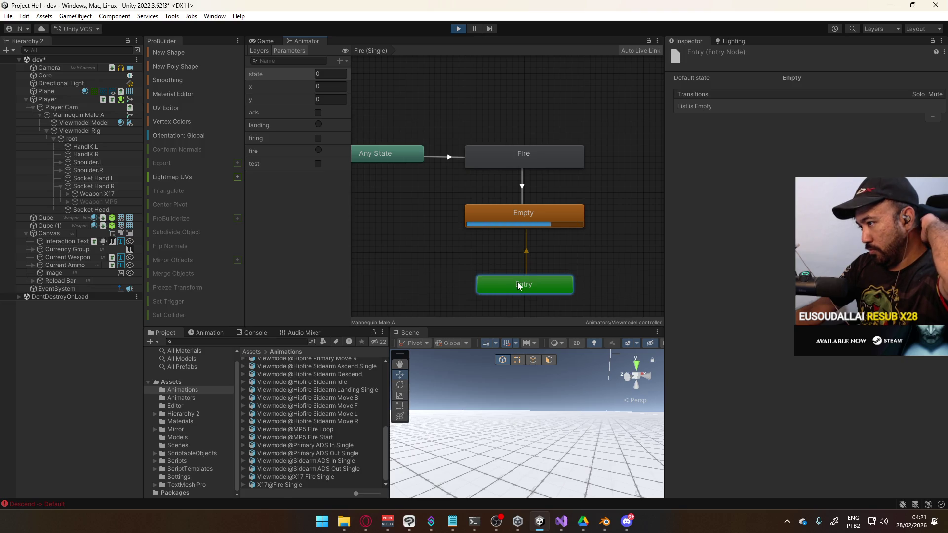
{"action": "left_click", "coordinate": [517, 222]}
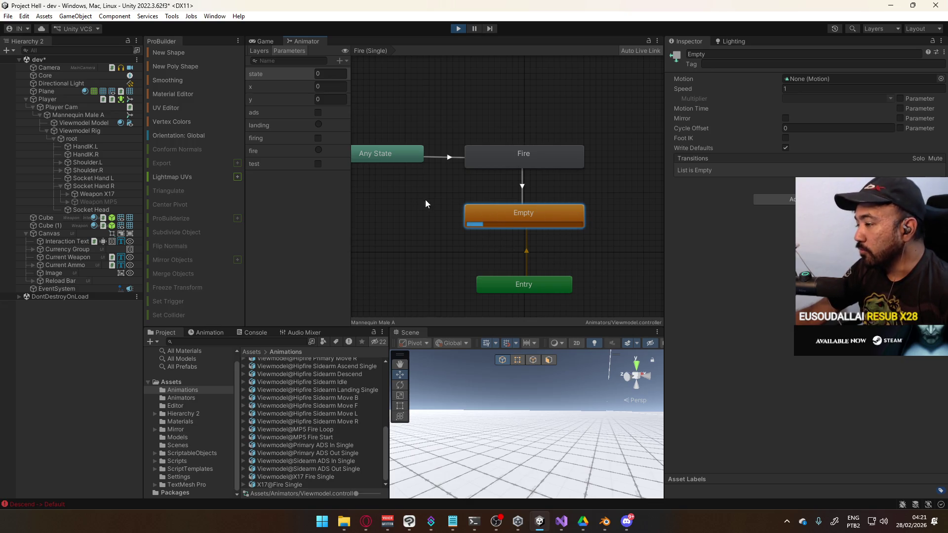
Review the Fire → Empty transition timing (exit time 1, no conditions), then return to the Game view
{"action": "left_click_drag", "start_coordinate": [443, 199], "coordinate": [473, 224]}
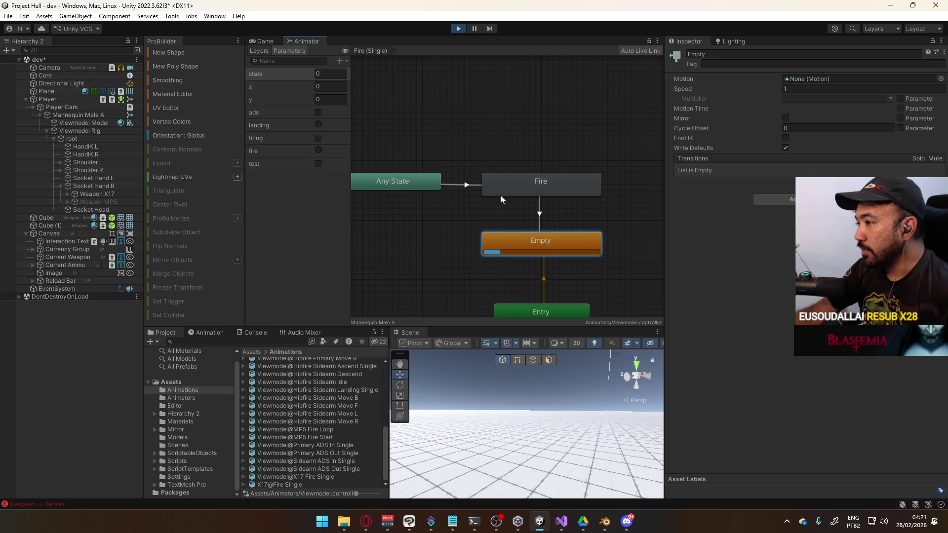
{"action": "left_click_drag", "start_coordinate": [496, 244], "coordinate": [522, 200]}
{"action": "left_click", "coordinate": [534, 202]}
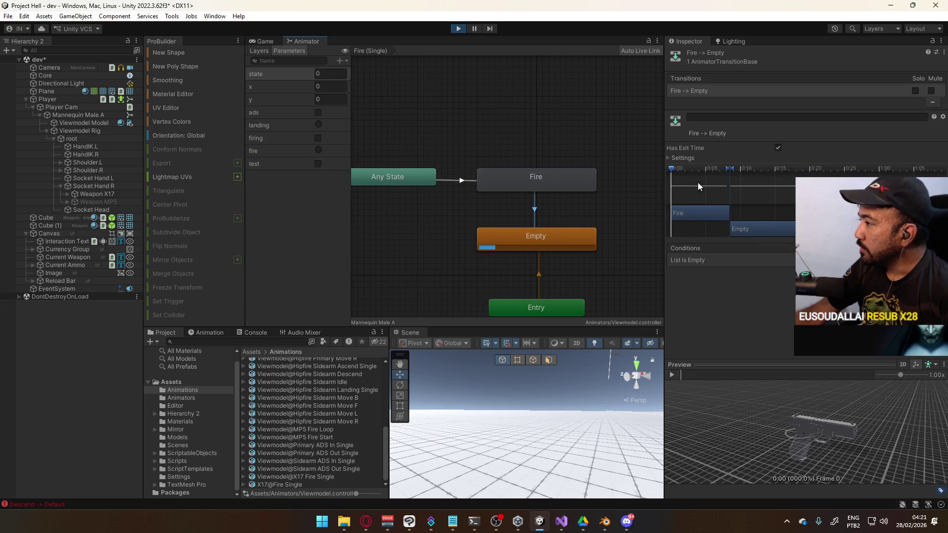
{"action": "left_click", "coordinate": [684, 157]}
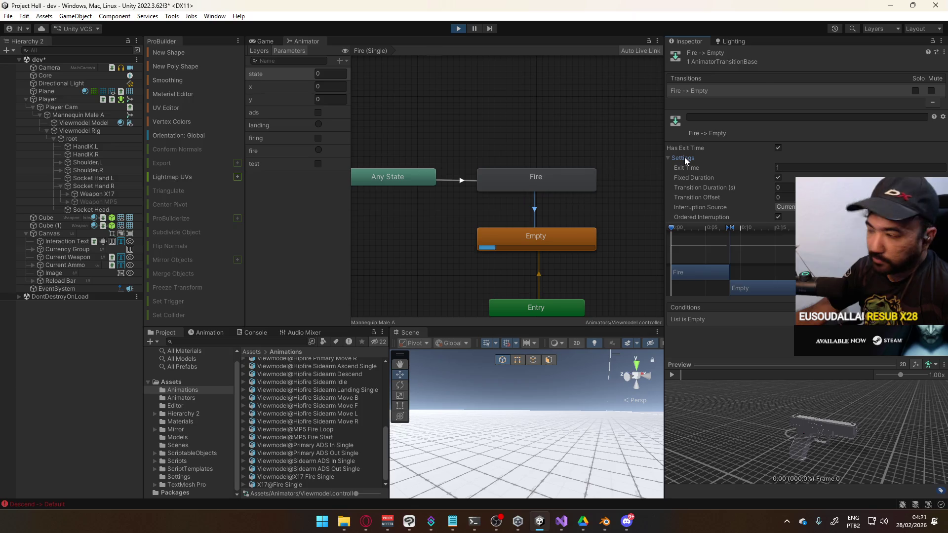
{"action": "left_click", "coordinate": [684, 157]}
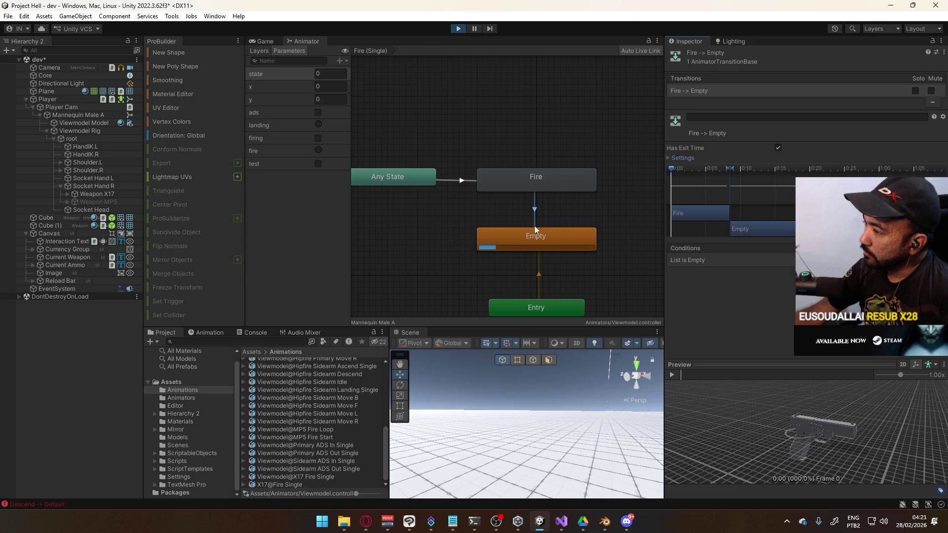
{"action": "scroll", "coordinate": [534, 226], "scroll_direction": "down", "scroll_amount": 2}
{"action": "mouse_move", "coordinate": [498, 221]}
{"action": "left_mouse_down"}
{"action": "mouse_move", "coordinate": [514, 184]}
{"action": "mouse_move", "coordinate": [530, 185]}
{"action": "left_mouse_up"}
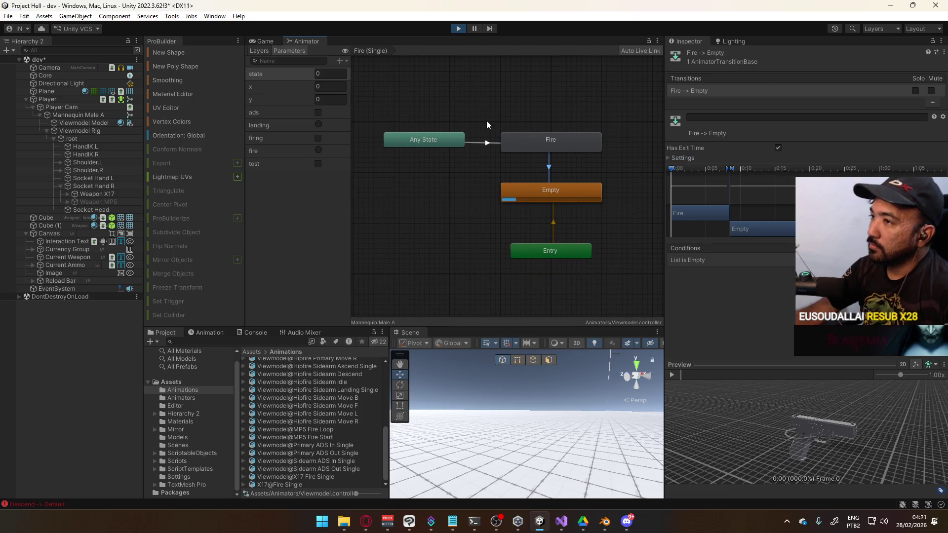
{"action": "left_click", "coordinate": [270, 43]}
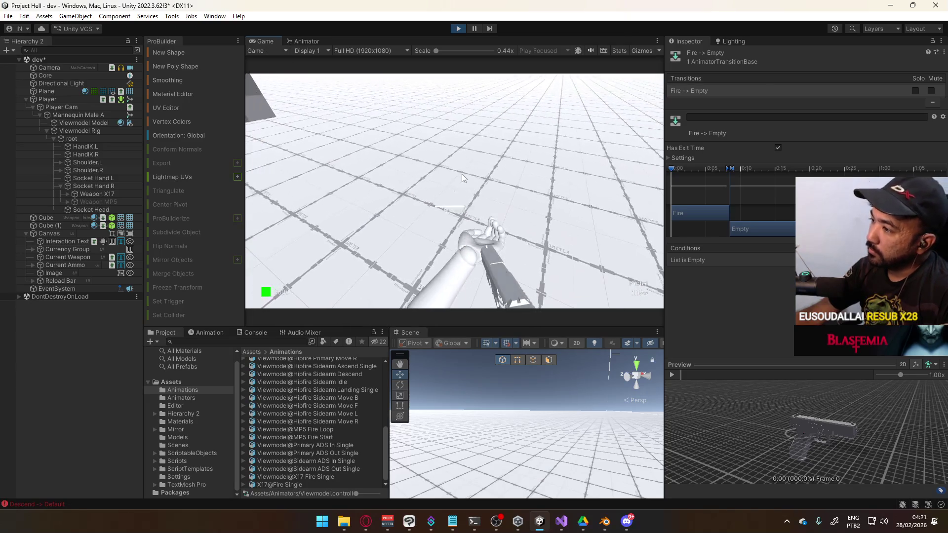
Show the Animator state graph and select Weapon X17 (rotation −90, 0, 270, scale 0.01)
{"action": "left_click", "coordinate": [461, 174]}
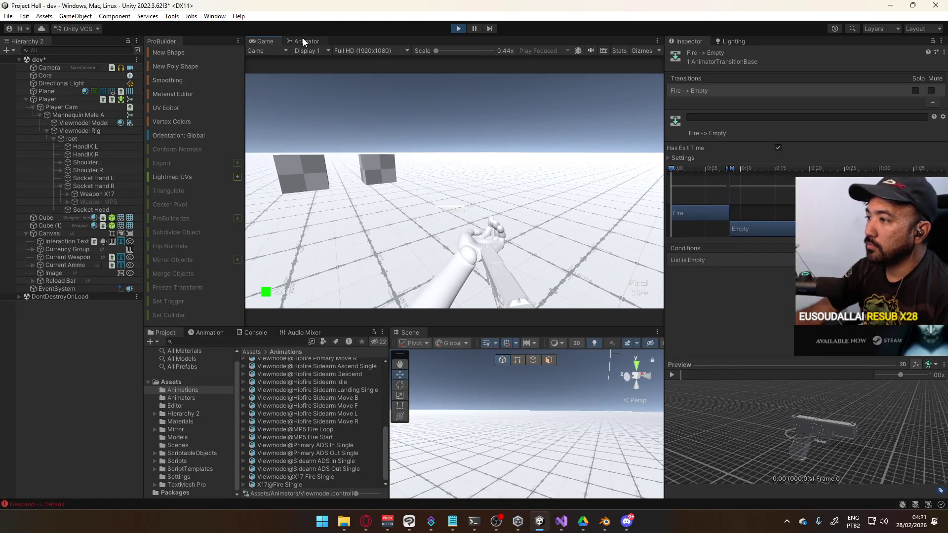
{"action": "left_click", "coordinate": [303, 41]}
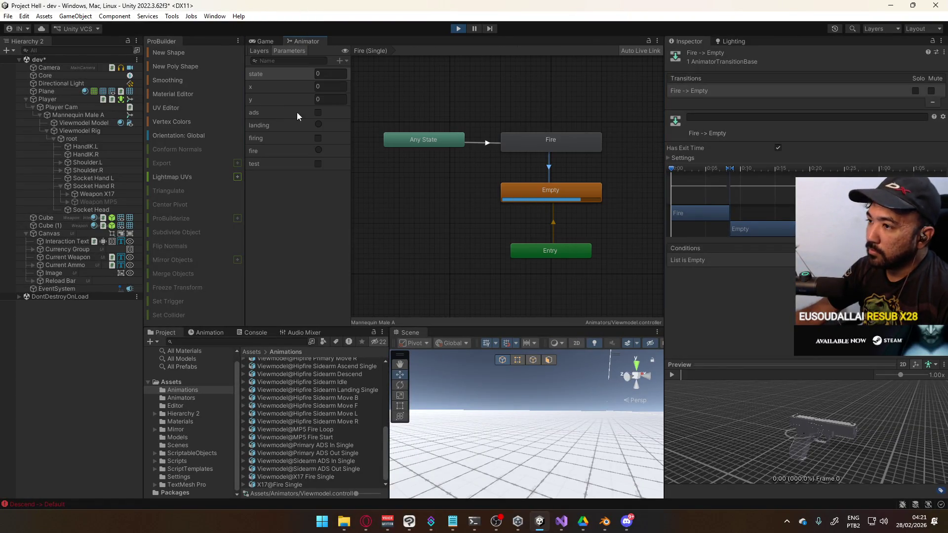
{"action": "left_click", "coordinate": [107, 194]}
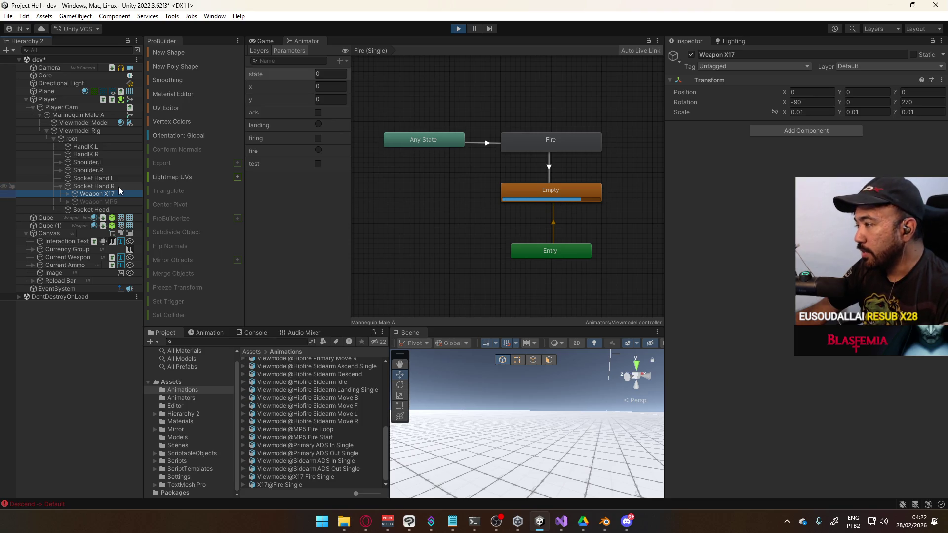
Disable Weapon X17 and enable Weapon MP5 in the Inspector
{"action": "left_click", "coordinate": [119, 186]}
{"action": "left_click", "coordinate": [116, 194]}
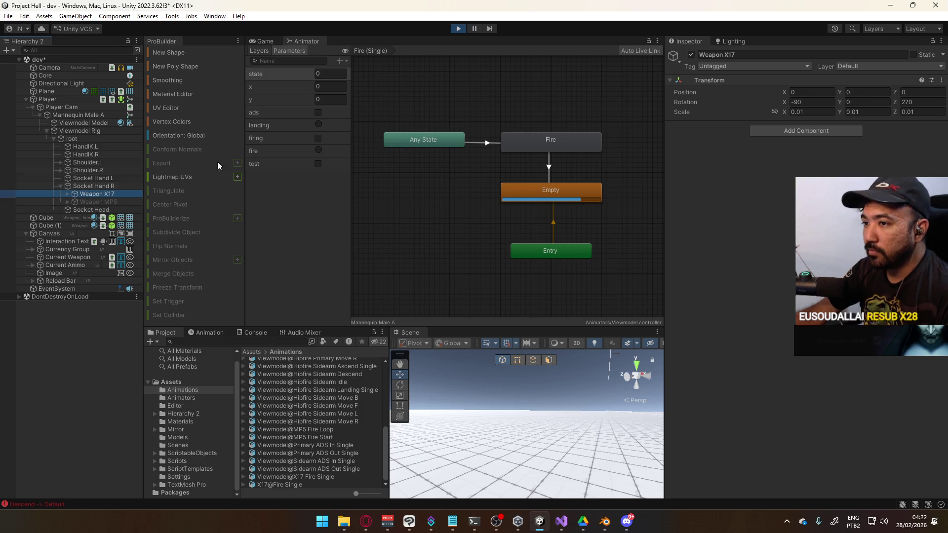
{"action": "left_click", "coordinate": [691, 54]}
{"action": "key", "text": "Down"}
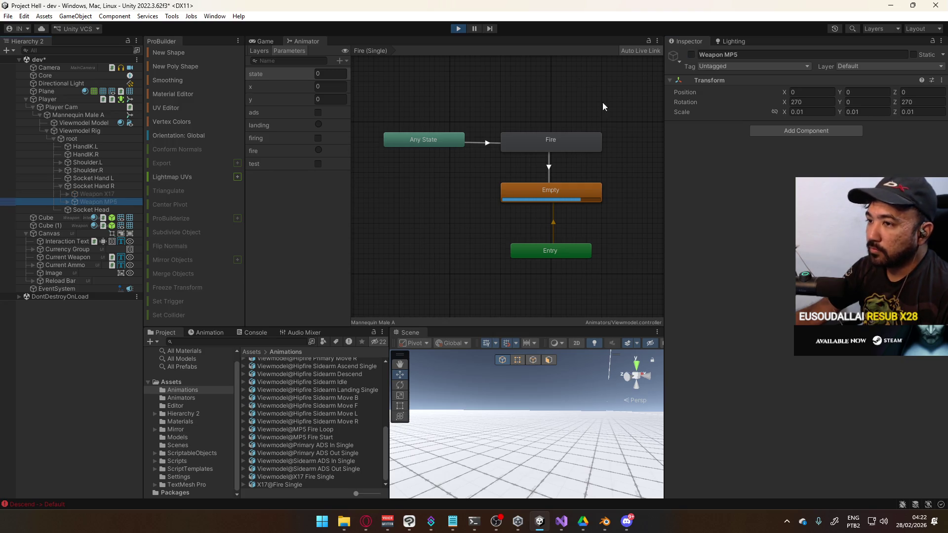
{"action": "left_click", "coordinate": [692, 54]}
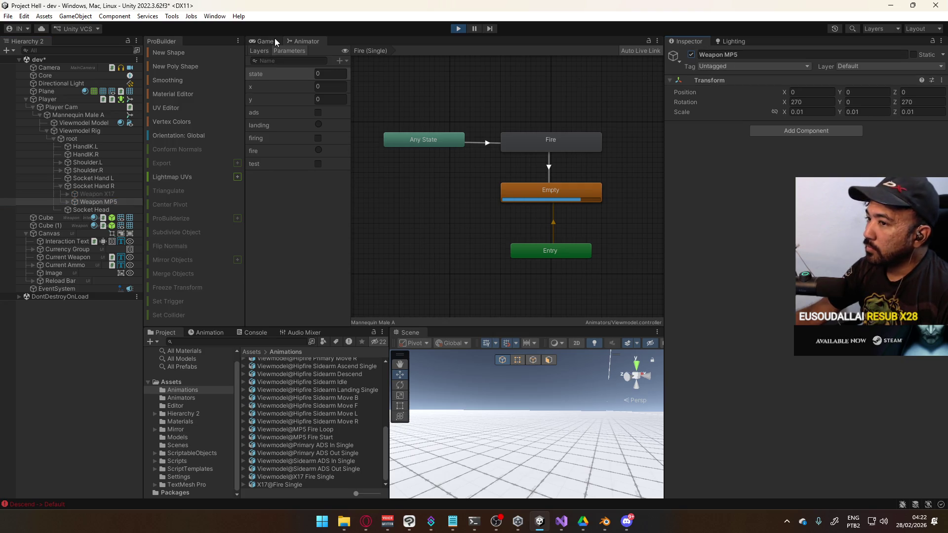
Move the player forward in the running game to test the MP5
{"action": "left_click", "coordinate": [275, 40]}
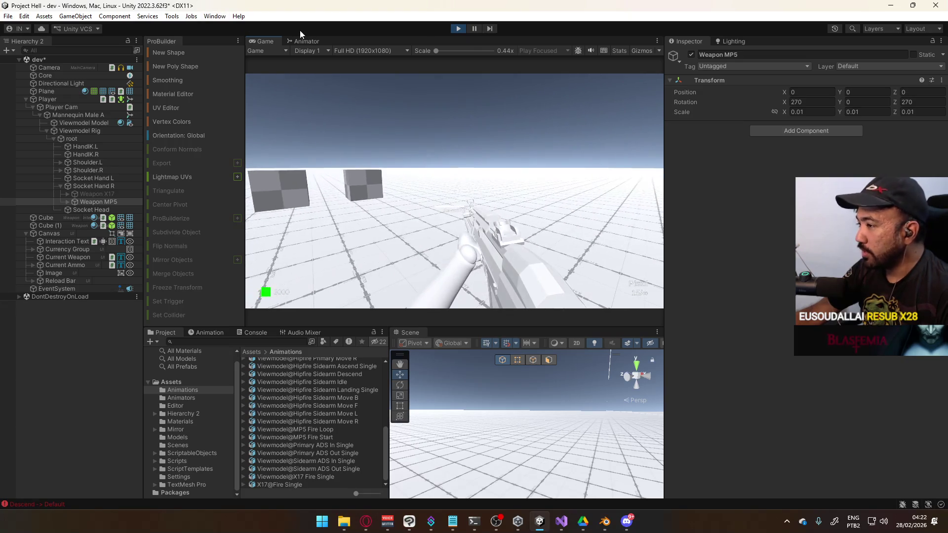
{"action": "key", "text": "super"}
{"action": "left_click", "coordinate": [448, 149]}
{"action": "key", "text": "w"}
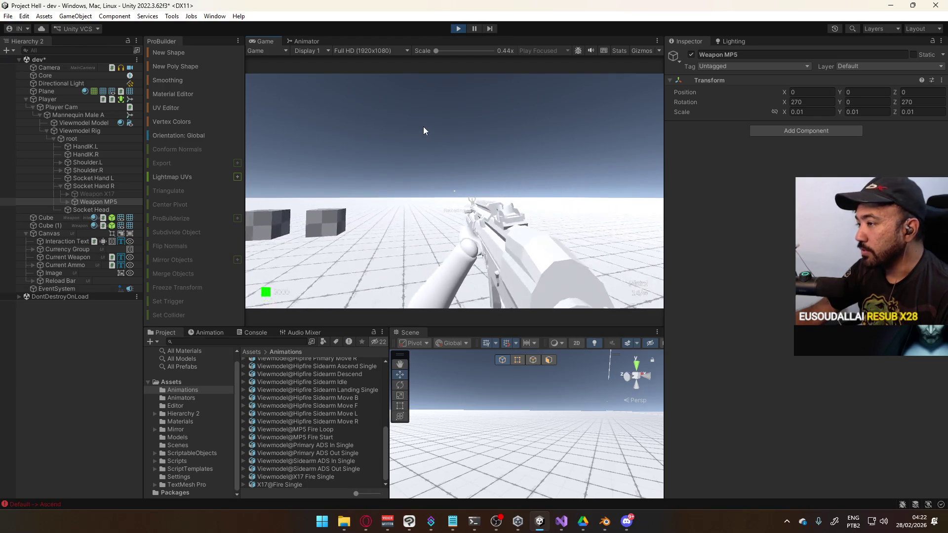
{"action": "key", "text": "super"}
{"action": "left_click", "coordinate": [113, 126]}
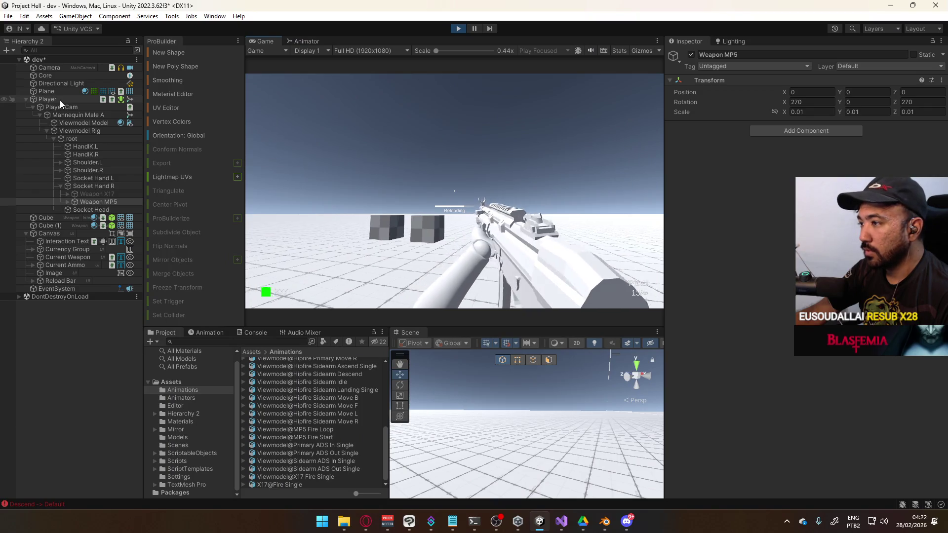
Re-enable Weapon X17, disable Weapon MP5, and reselect Weapon X17
{"action": "left_click", "coordinate": [98, 193]}
{"action": "left_click", "coordinate": [692, 55]}
{"action": "left_click", "coordinate": [96, 203]}
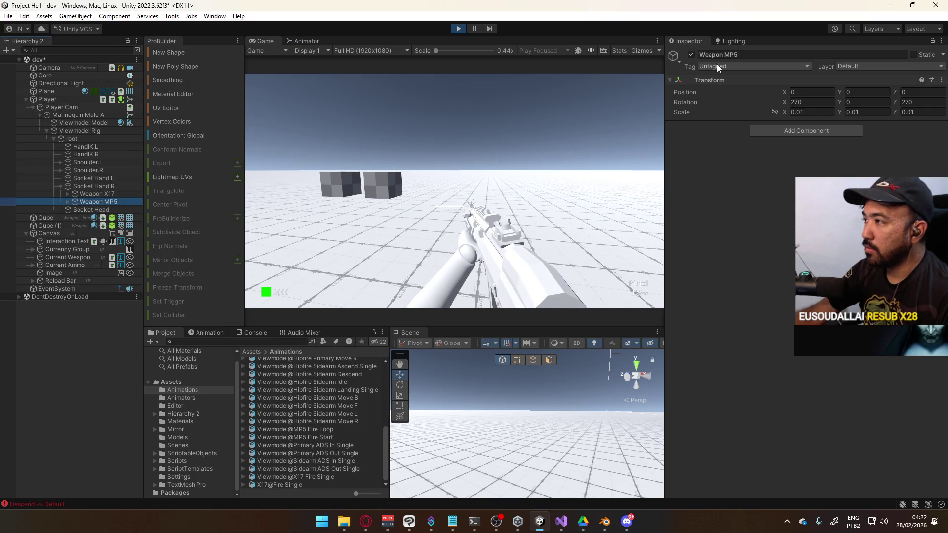
{"action": "left_click", "coordinate": [692, 55]}
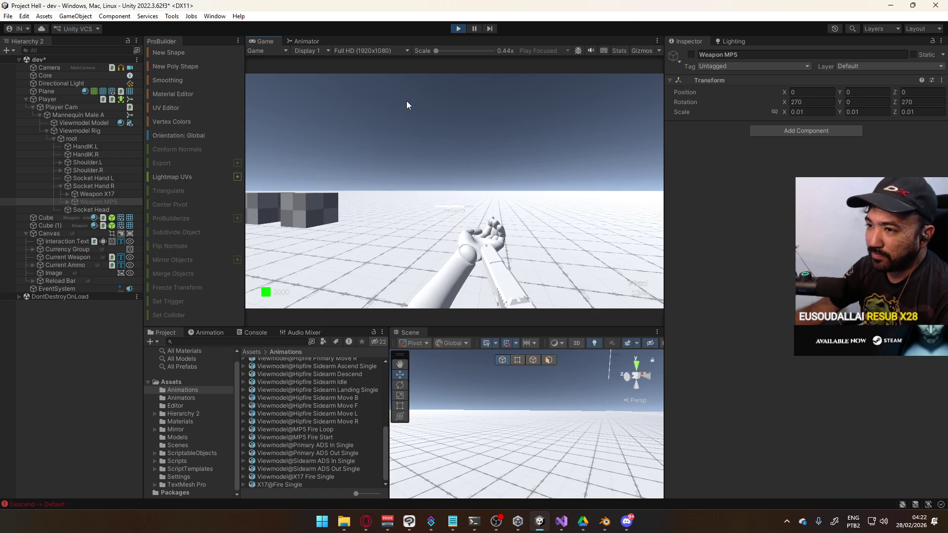
{"action": "left_click", "coordinate": [97, 194]}
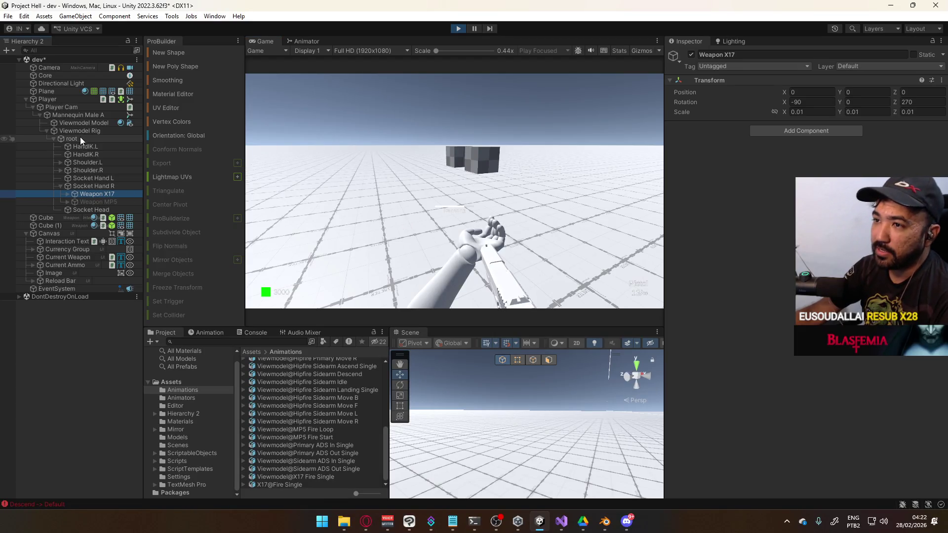
Select Mannequin Male A and bring up the Viewmodel animator's layer list
{"action": "left_click", "coordinate": [84, 116]}
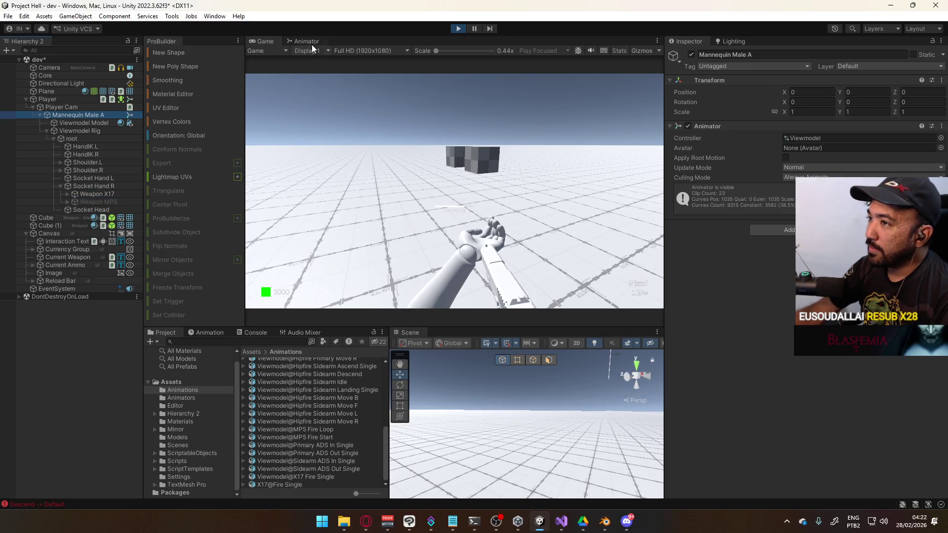
{"action": "left_click", "coordinate": [310, 44]}
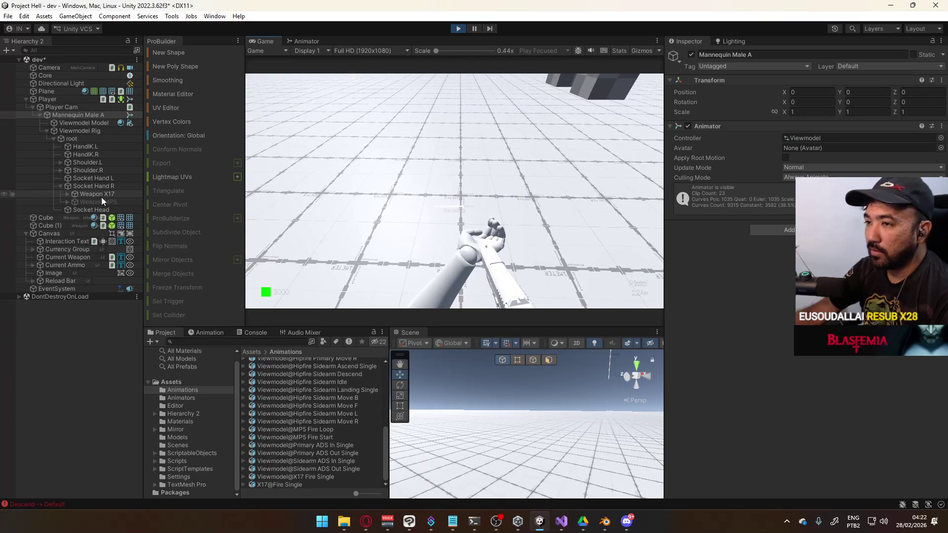
{"action": "left_click", "coordinate": [297, 40]}
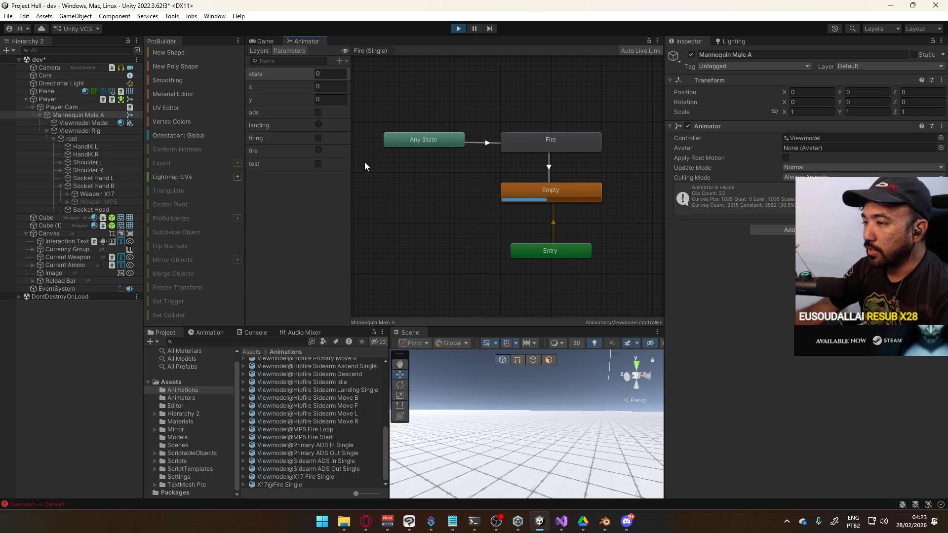
{"action": "left_click", "coordinate": [274, 43]}
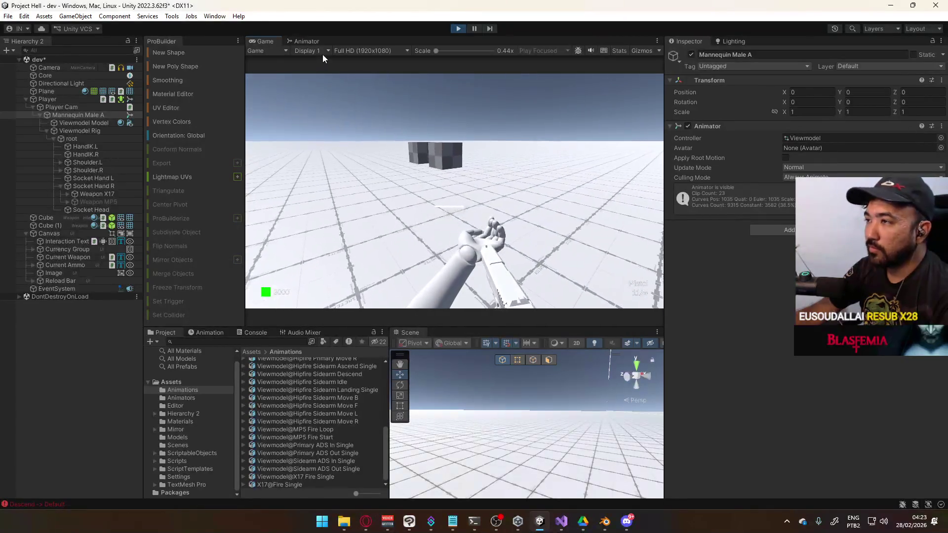
{"action": "left_click", "coordinate": [310, 43]}
{"action": "left_click", "coordinate": [259, 51]}
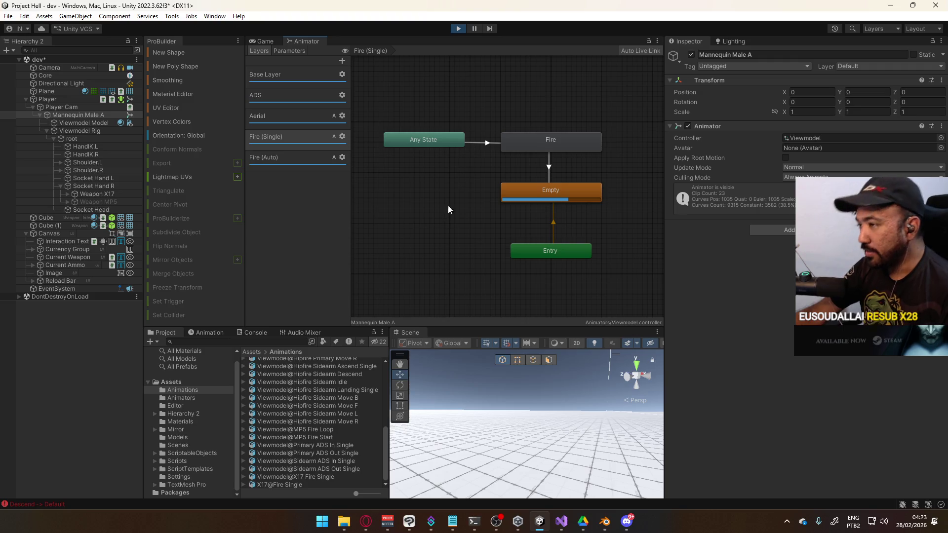
View the Fire (Single) layer graph and nudge its Entry state slightly up
{"action": "left_click", "coordinate": [306, 164]}
{"action": "left_click", "coordinate": [311, 146]}
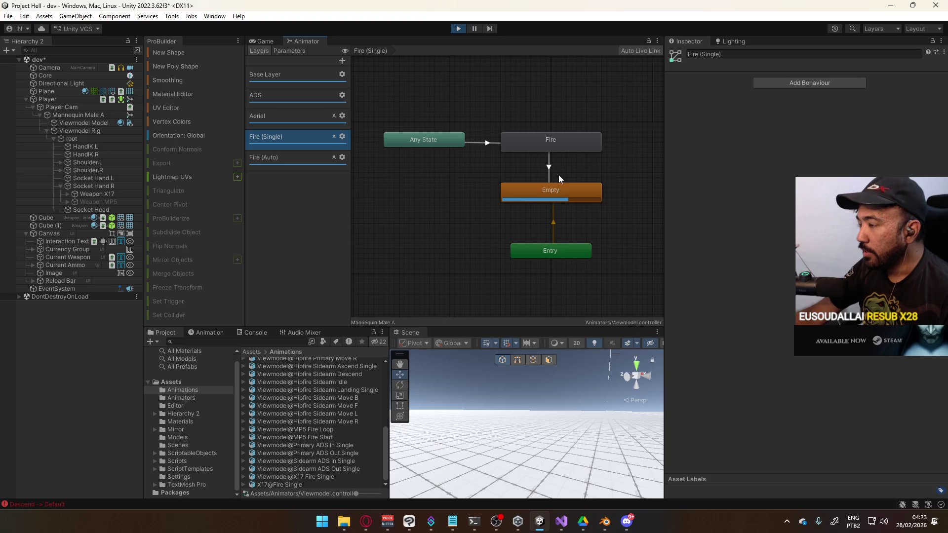
{"action": "mouse_move", "coordinate": [606, 158]}
{"action": "left_mouse_down"}
{"action": "mouse_move", "coordinate": [592, 188]}
{"action": "mouse_move", "coordinate": [560, 134]}
{"action": "mouse_move", "coordinate": [571, 193]}
{"action": "left_mouse_up"}
{"action": "left_click_drag", "start_coordinate": [524, 281], "coordinate": [520, 277]}
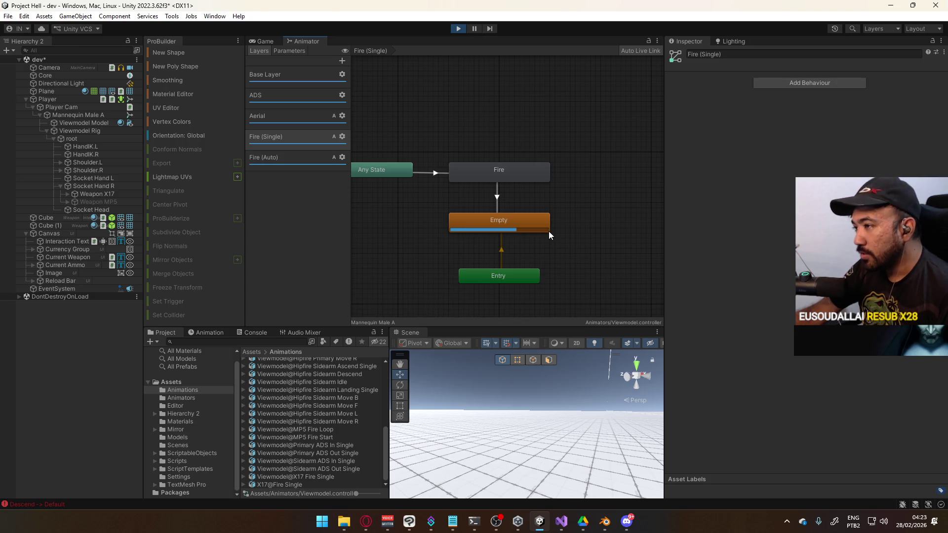
Step through Fire (Auto), Fire (Single), Aerial and ADS to Base Layer, repositioning its Crouch state
{"action": "left_click", "coordinate": [282, 158]}
{"action": "left_click", "coordinate": [292, 132]}
{"action": "left_click", "coordinate": [289, 121]}
{"action": "left_click", "coordinate": [293, 98]}
{"action": "left_click", "coordinate": [288, 80]}
{"action": "left_click_drag", "start_coordinate": [535, 188], "coordinate": [534, 170]}
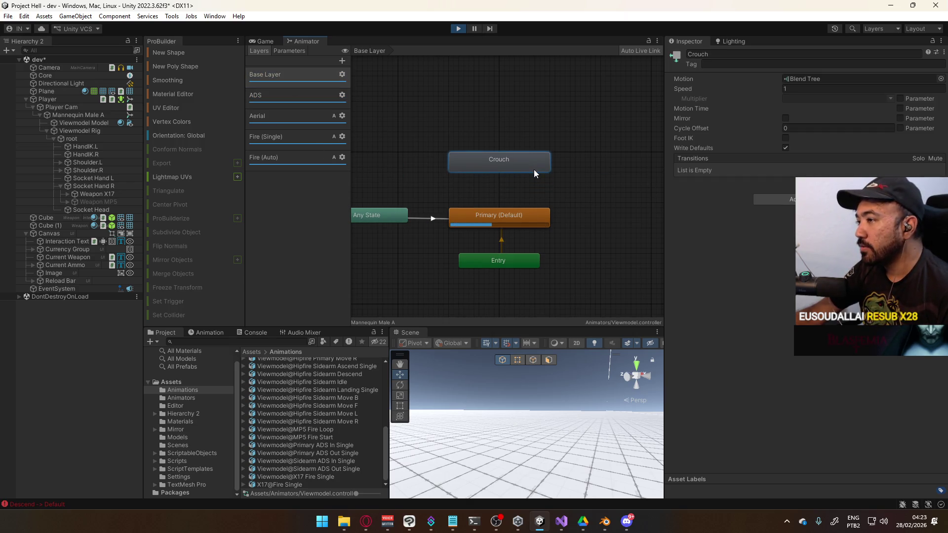
{"action": "left_click", "coordinate": [566, 179]}
{"action": "mouse_move", "coordinate": [474, 187]}
{"action": "left_mouse_down"}
{"action": "mouse_move", "coordinate": [519, 150]}
{"action": "mouse_move", "coordinate": [528, 180]}
{"action": "left_mouse_up"}
{"action": "left_click", "coordinate": [560, 164]}
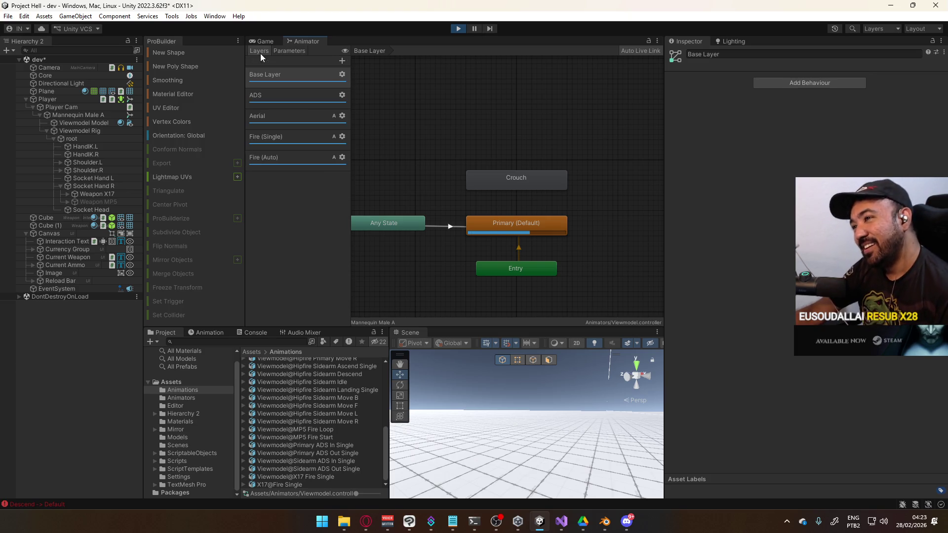
Review the ADS, Aerial, Fire (Single) and Fire (Auto) layers, then return to the running Game view
{"action": "left_click", "coordinate": [298, 99]}
{"action": "mouse_move", "coordinate": [564, 125]}
{"action": "left_mouse_down"}
{"action": "mouse_move", "coordinate": [461, 127]}
{"action": "mouse_move", "coordinate": [467, 93]}
{"action": "mouse_move", "coordinate": [479, 95]}
{"action": "left_mouse_up"}
{"action": "left_click", "coordinate": [291, 120]}
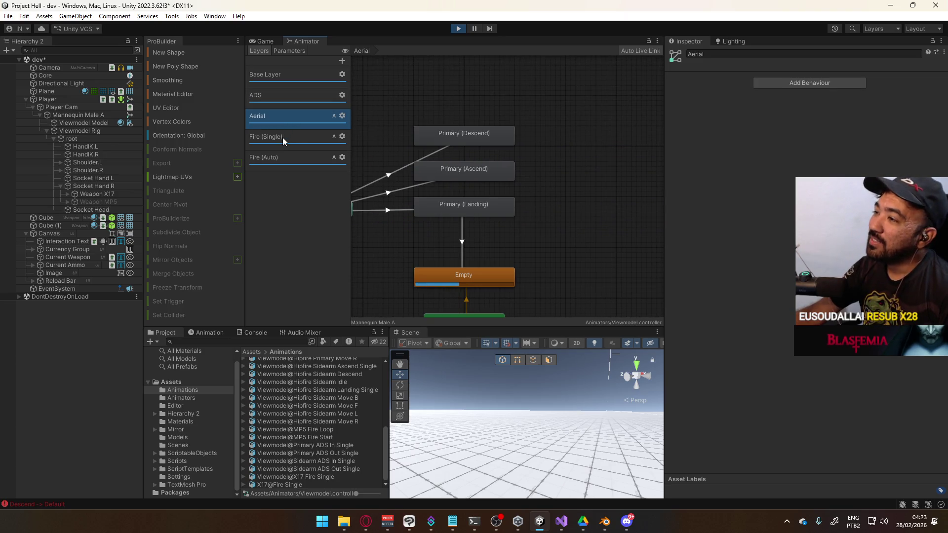
{"action": "left_click", "coordinate": [283, 138]}
{"action": "left_click", "coordinate": [286, 158]}
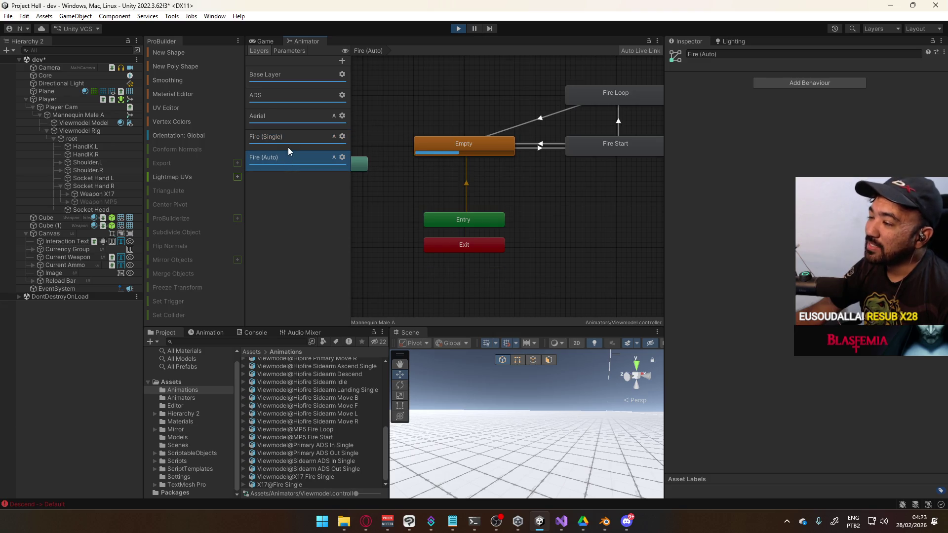
{"action": "left_click", "coordinate": [286, 131]}
{"action": "left_click", "coordinate": [292, 52]}
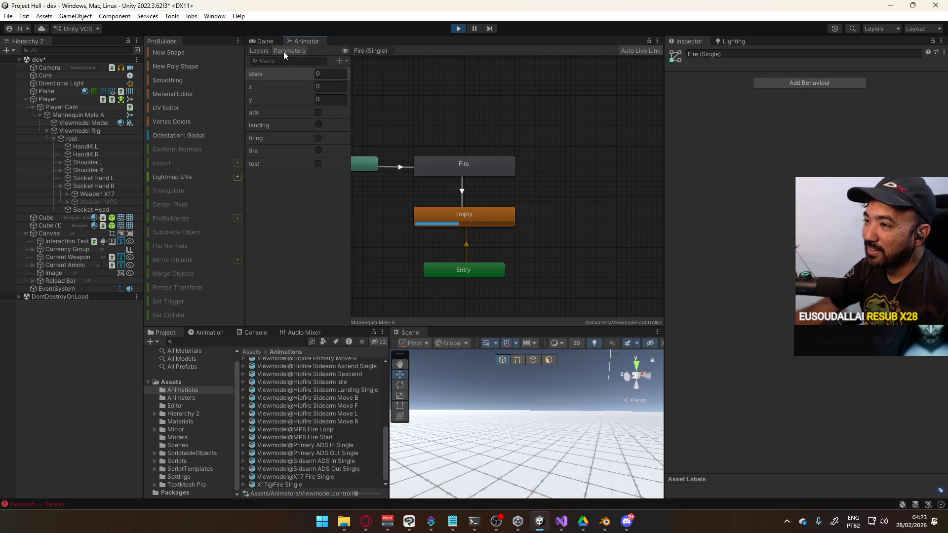
{"action": "left_click", "coordinate": [263, 51]}
{"action": "left_click", "coordinate": [265, 41]}
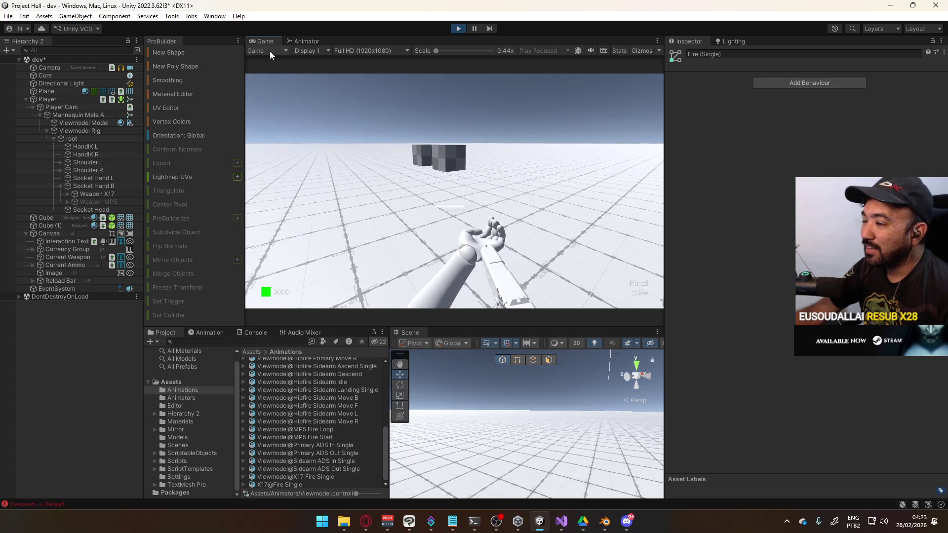
Select Mannequin Male A under Player and set its Animator controller to Viewmodel (Sidearm Override)
{"action": "left_click", "coordinate": [290, 41]}
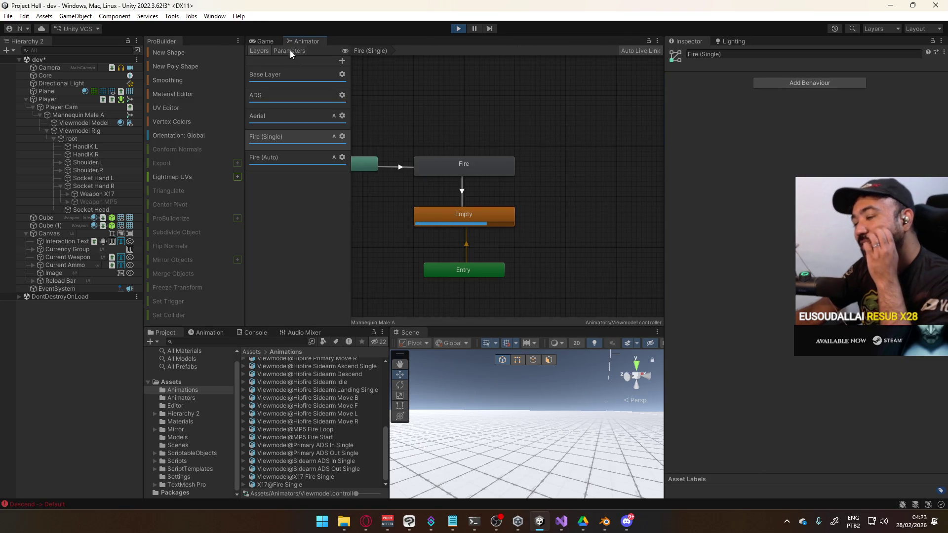
{"action": "left_click", "coordinate": [289, 50]}
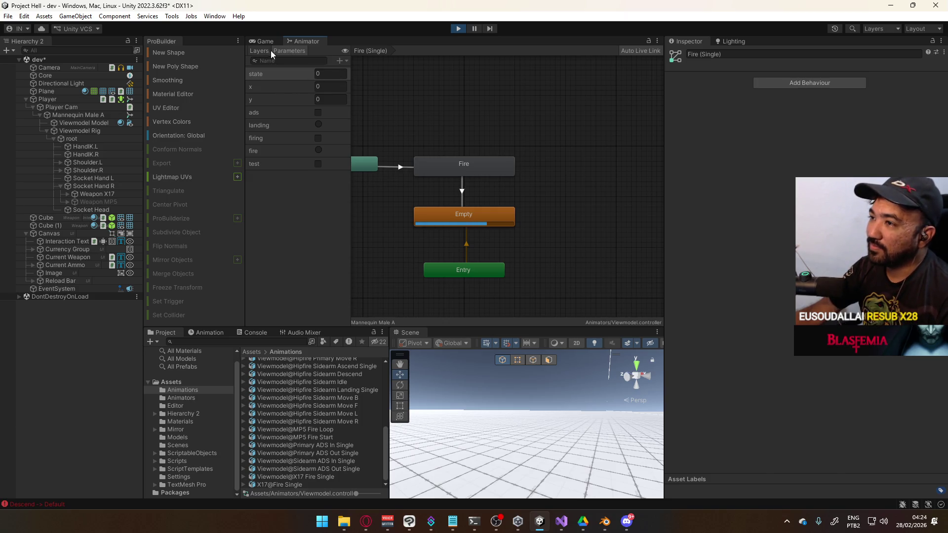
{"action": "left_click", "coordinate": [57, 99]}
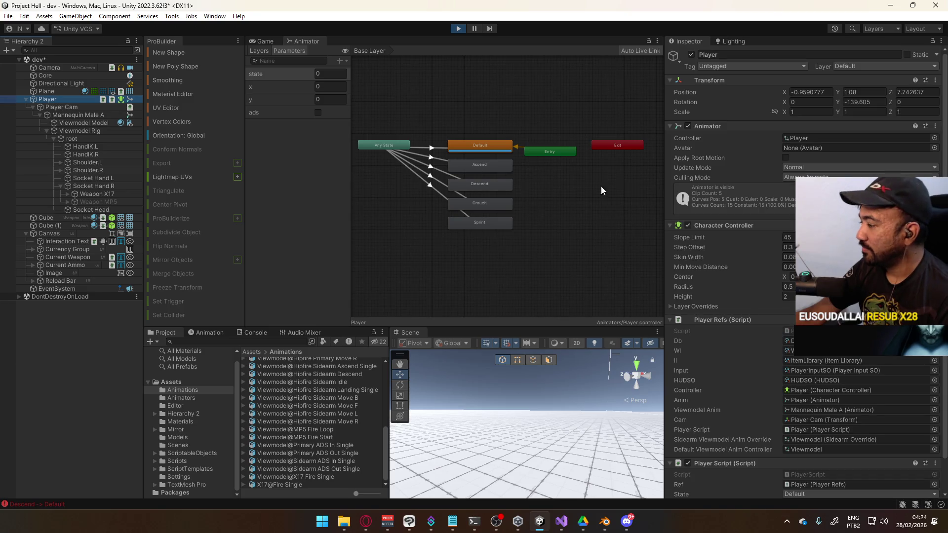
{"action": "scroll", "coordinate": [792, 296], "scroll_direction": "down", "scroll_amount": 2}
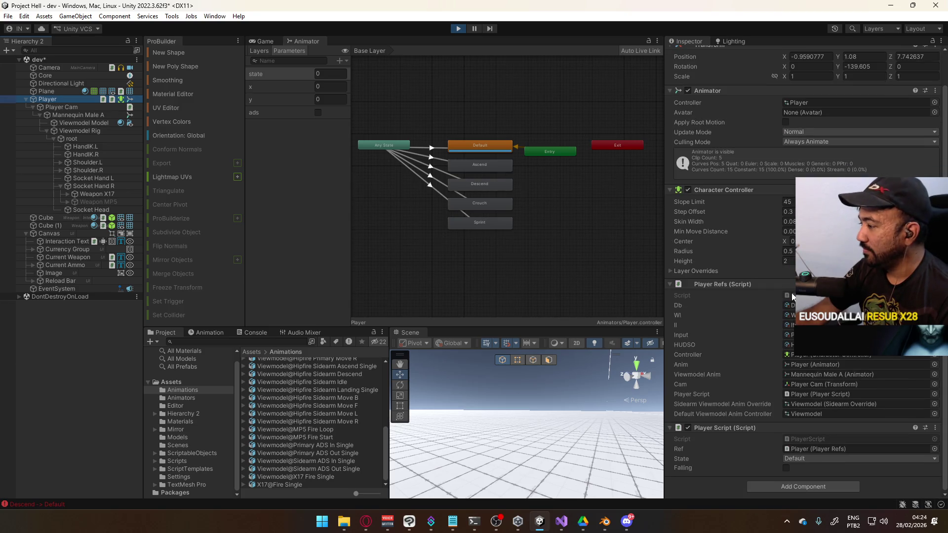
{"action": "left_click", "coordinate": [69, 114]}
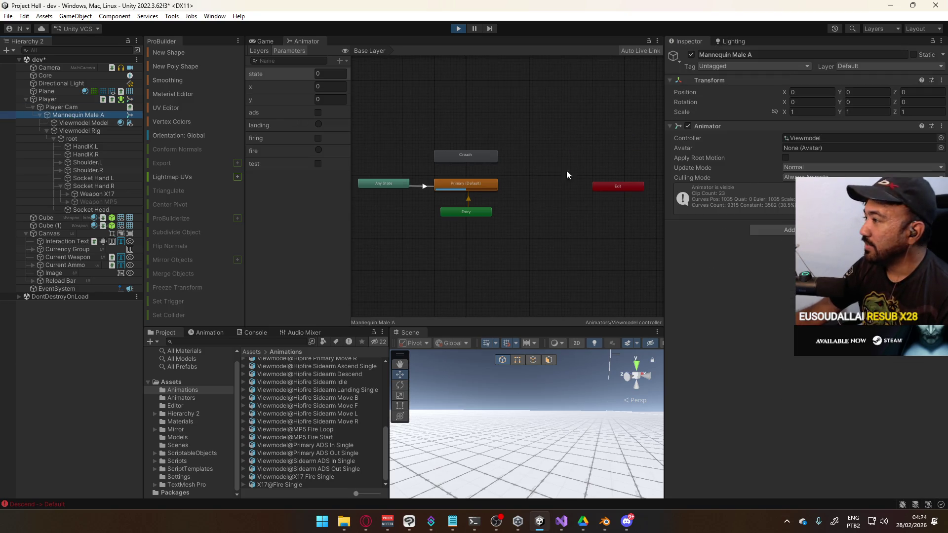
{"action": "left_click", "coordinate": [934, 138]}
{"action": "double_click", "coordinate": [786, 184]}
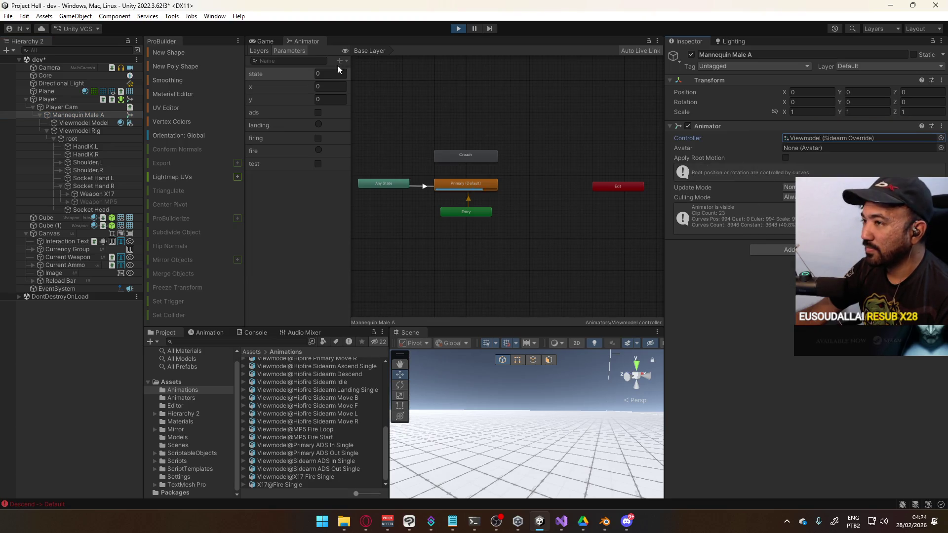
{"action": "left_click", "coordinate": [271, 39]}
Return focus to the game, walk toward the cube, reload the sidearm and back away
{"action": "key", "text": "super"}
{"action": "key", "text": "Escape"}
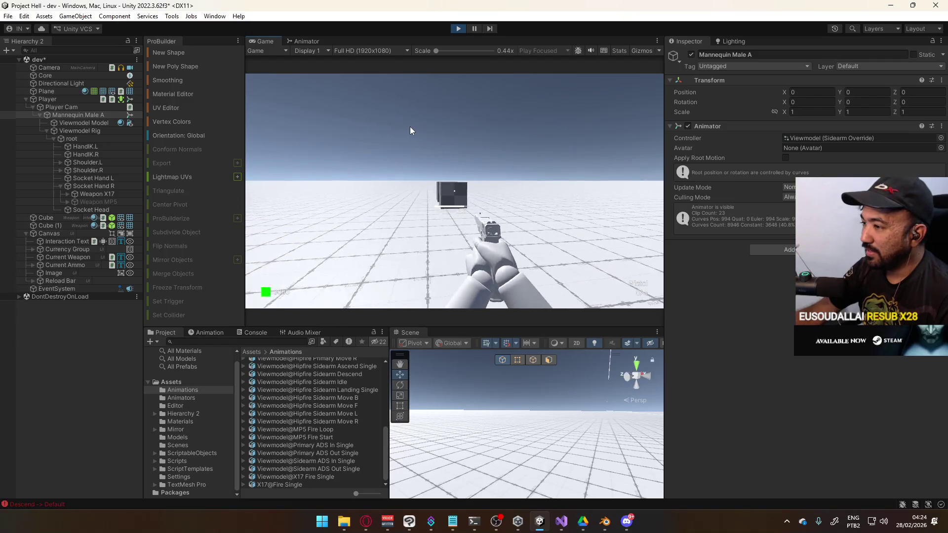
{"action": "key", "text": "w"}
{"action": "key", "text": "r"}
{"action": "key", "text": "s"}
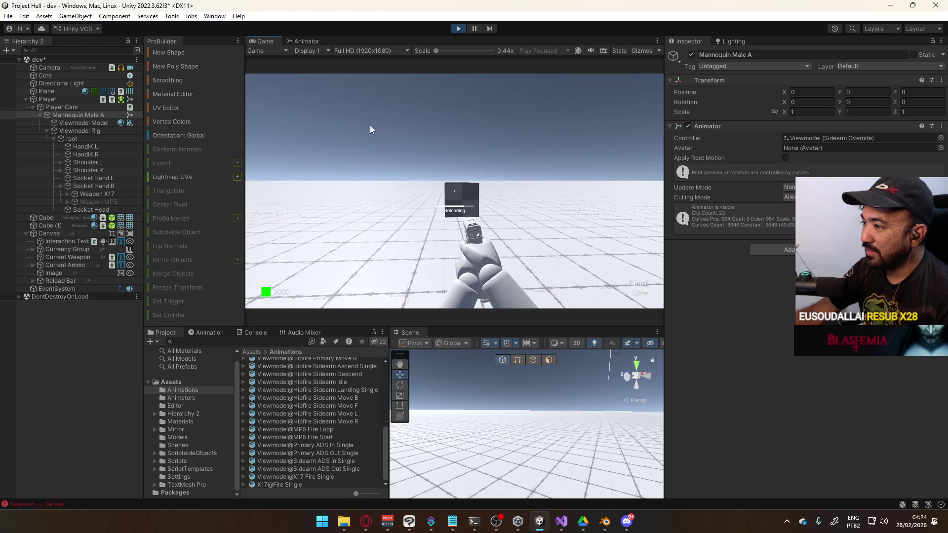
{"action": "key", "text": "s"}
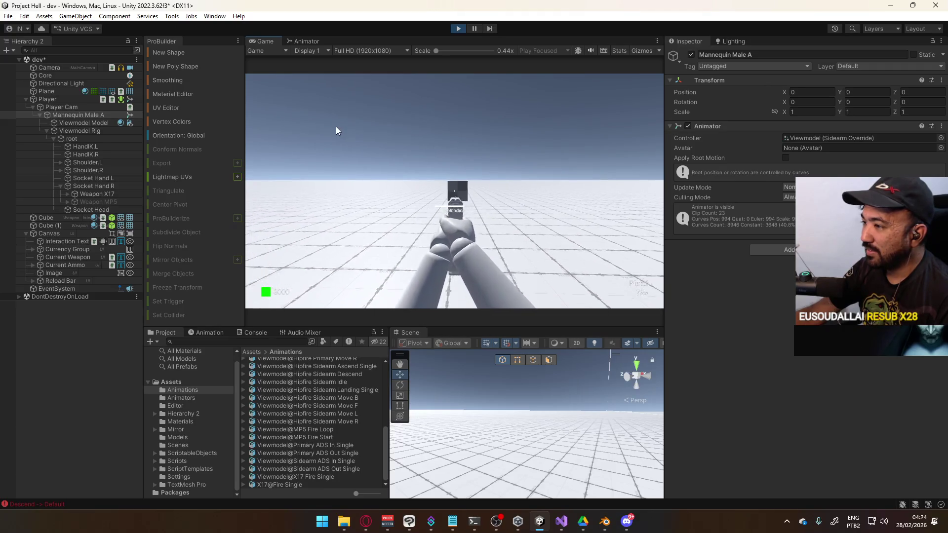
Walk forward, reload again and retreat, then leave the game for the Animator graph
{"action": "key", "text": "w"}
{"action": "key", "text": "w"}
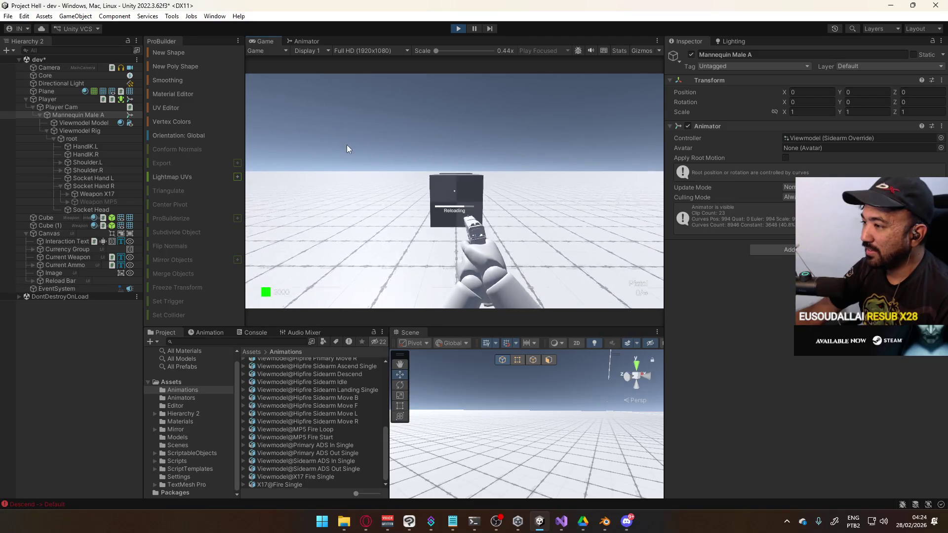
{"action": "key", "text": "r"}
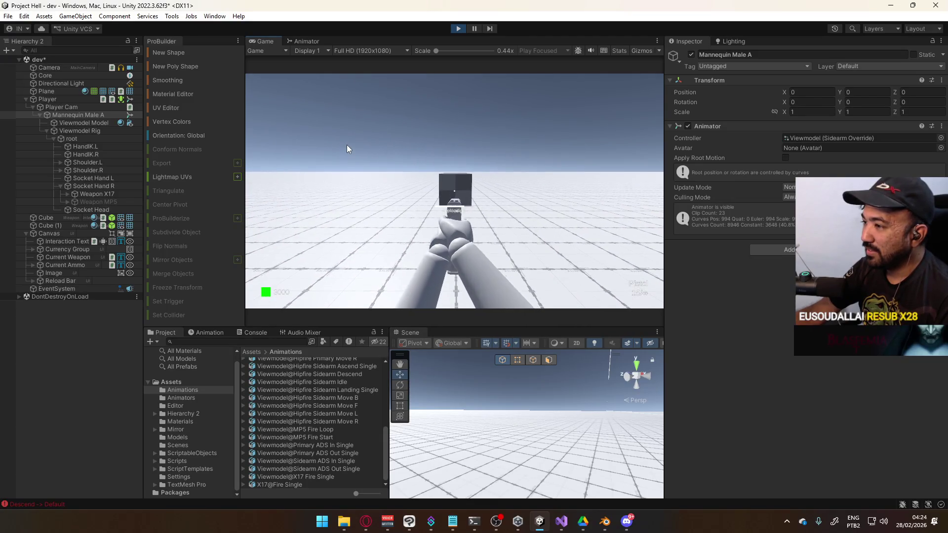
{"action": "key", "text": "s"}
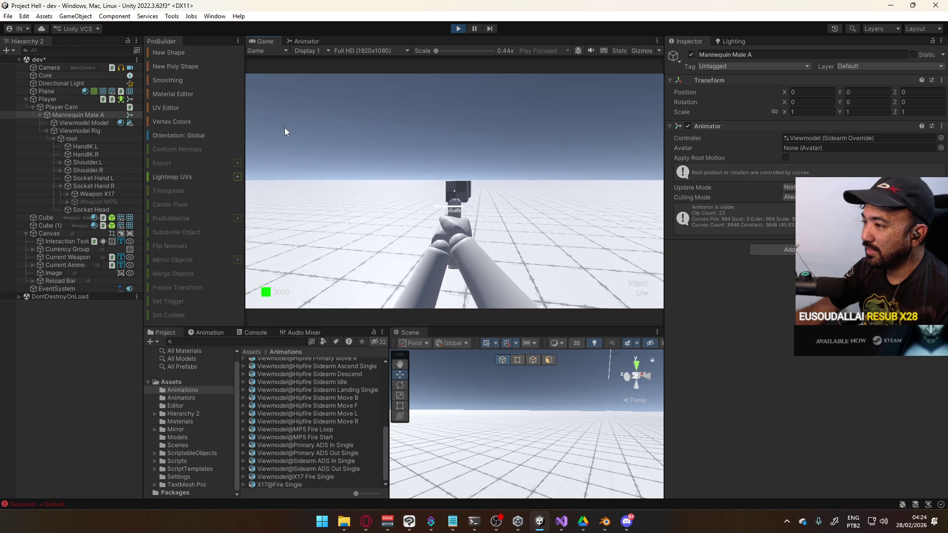
{"action": "key", "text": "super"}
{"action": "key", "text": "Escape"}
{"action": "left_click", "coordinate": [310, 42]}
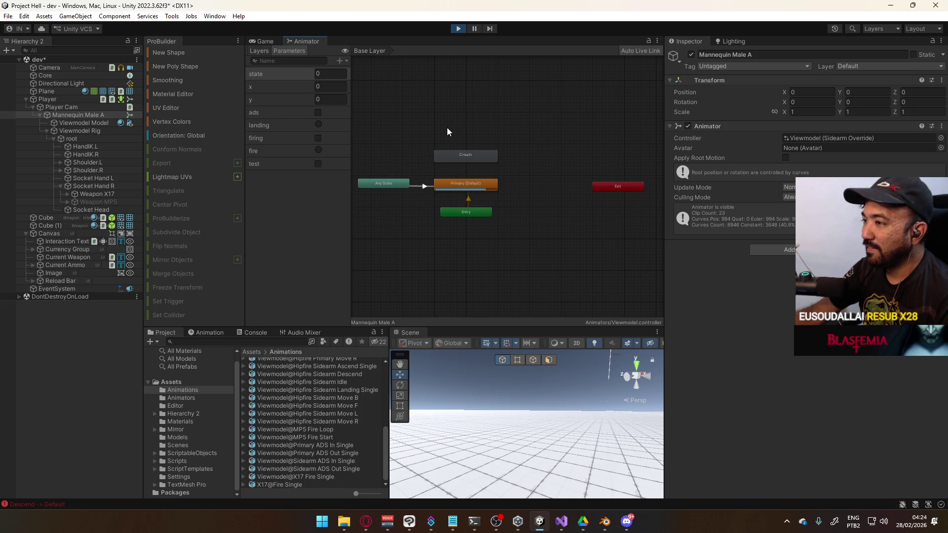
Inspect the controller's layers, the AnyState to Crouch transition and the Crouch state
{"action": "left_click", "coordinate": [259, 51]}
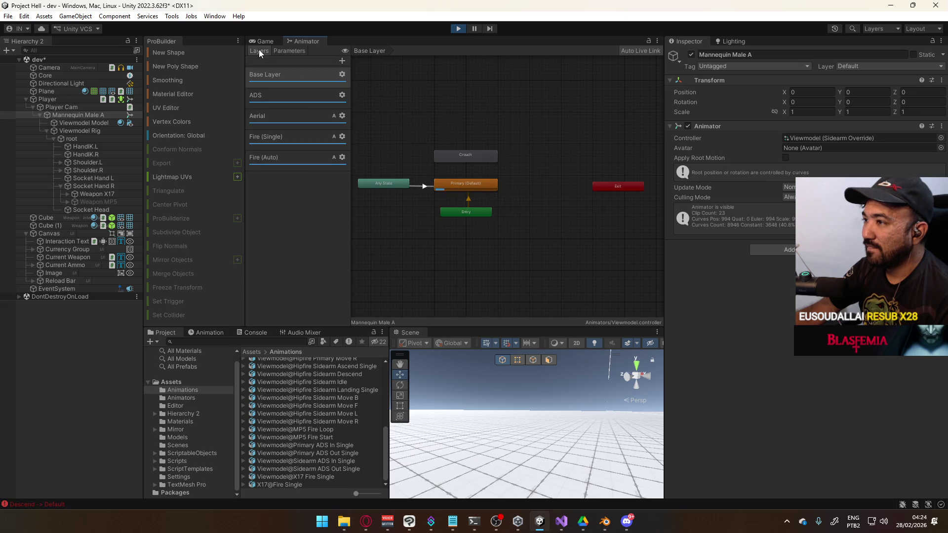
{"action": "left_click", "coordinate": [321, 75]}
{"action": "left_click", "coordinate": [516, 183]}
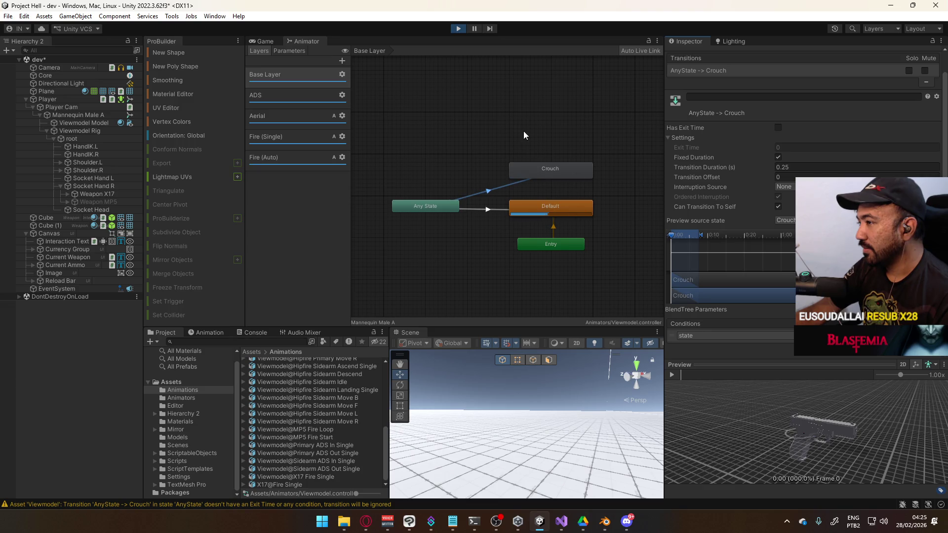
{"action": "left_click", "coordinate": [536, 166]}
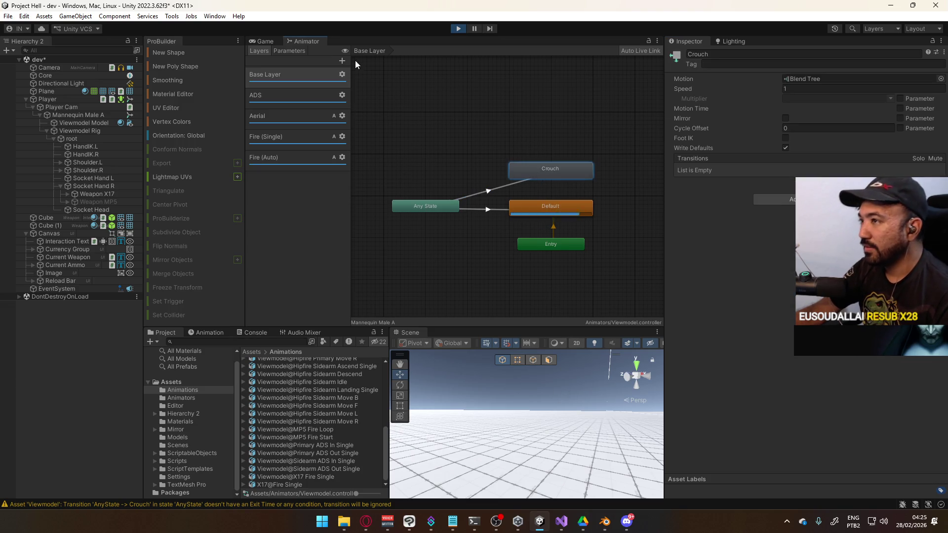
Check the running game, stop the play test and switch over to Blender
{"action": "left_click", "coordinate": [272, 43]}
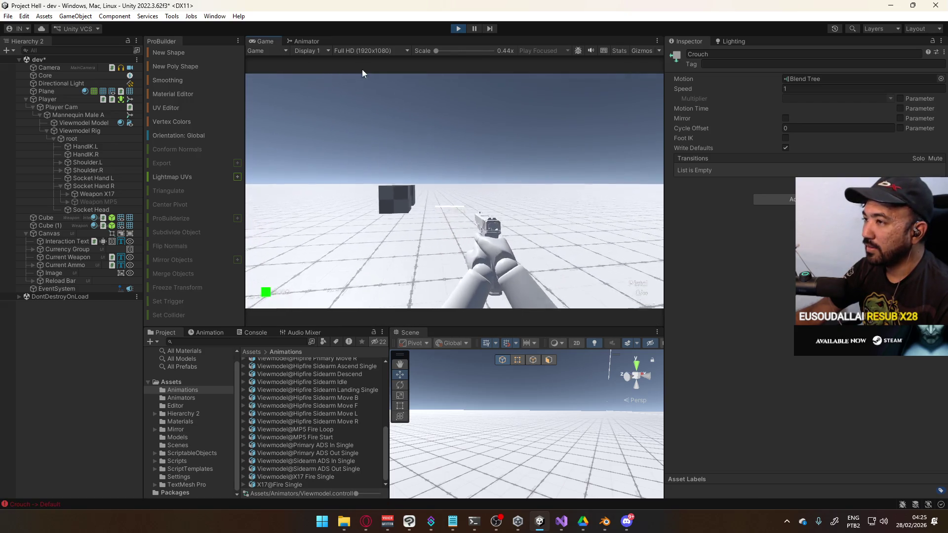
{"action": "left_click", "coordinate": [306, 42]}
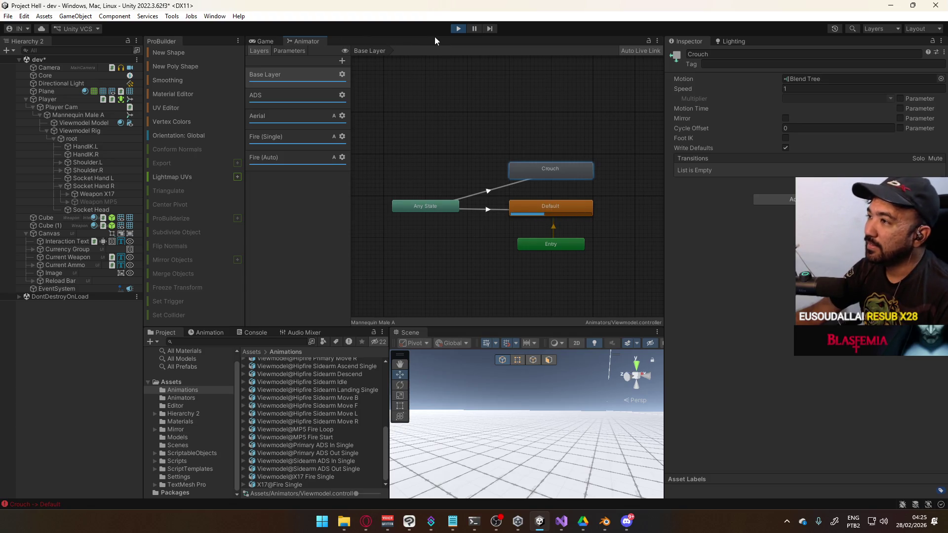
{"action": "left_click", "coordinate": [458, 28]}
{"action": "left_click", "coordinate": [605, 522]}
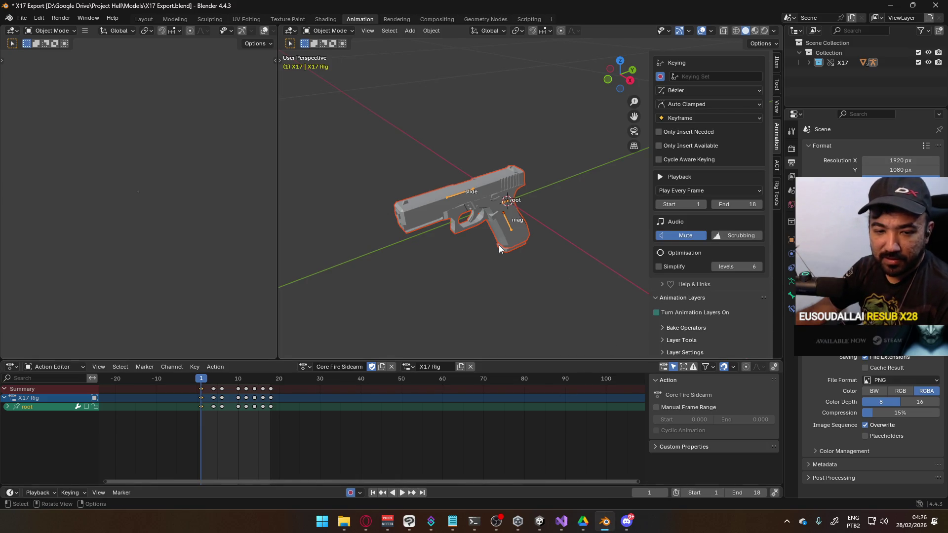
Check the rig's transform values and select only the X17 Rig, not the gun mesh
{"action": "scroll", "coordinate": [500, 247], "scroll_direction": "down", "scroll_amount": 3}
{"action": "scroll", "coordinate": [499, 247], "scroll_direction": "up", "scroll_amount": 1}
{"action": "left_click", "coordinate": [777, 64]}
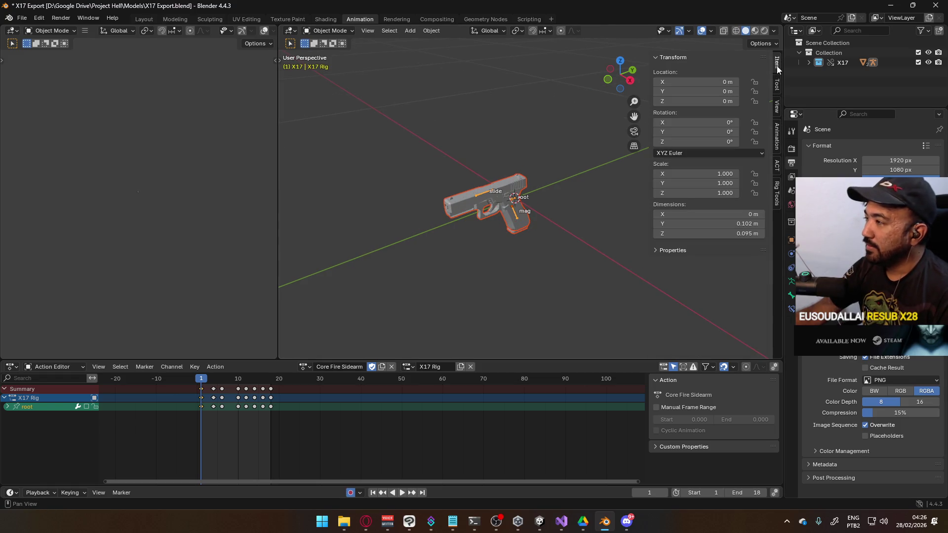
{"action": "mouse_move", "coordinate": [628, 148]}
{"action": "left_mouse_down"}
{"action": "mouse_move", "coordinate": [540, 196]}
{"action": "mouse_move", "coordinate": [485, 194]}
{"action": "mouse_move", "coordinate": [481, 183]}
{"action": "left_mouse_up"}
{"action": "mouse_move", "coordinate": [454, 228]}
{"action": "left_mouse_down"}
{"action": "mouse_move", "coordinate": [509, 197]}
{"action": "mouse_move", "coordinate": [540, 225]}
{"action": "left_mouse_up"}
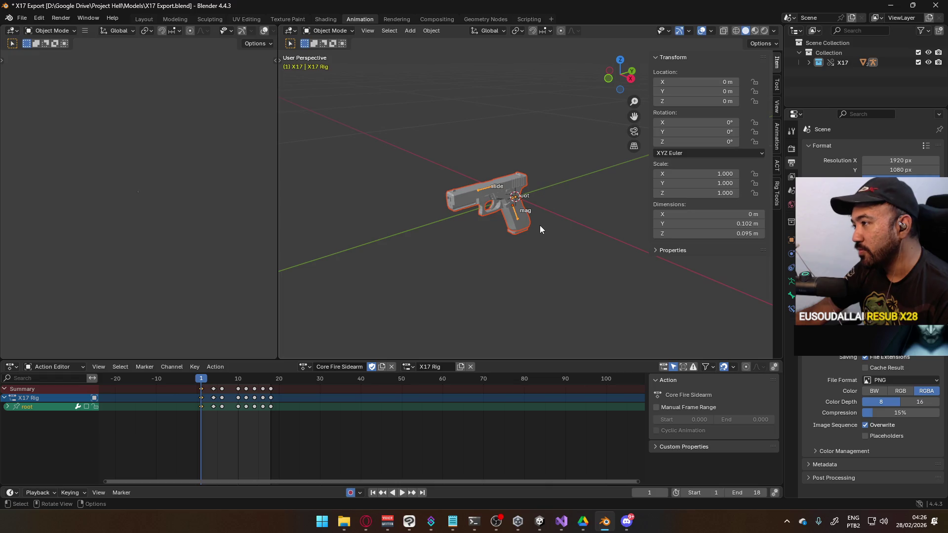
{"action": "left_click", "coordinate": [483, 191]}
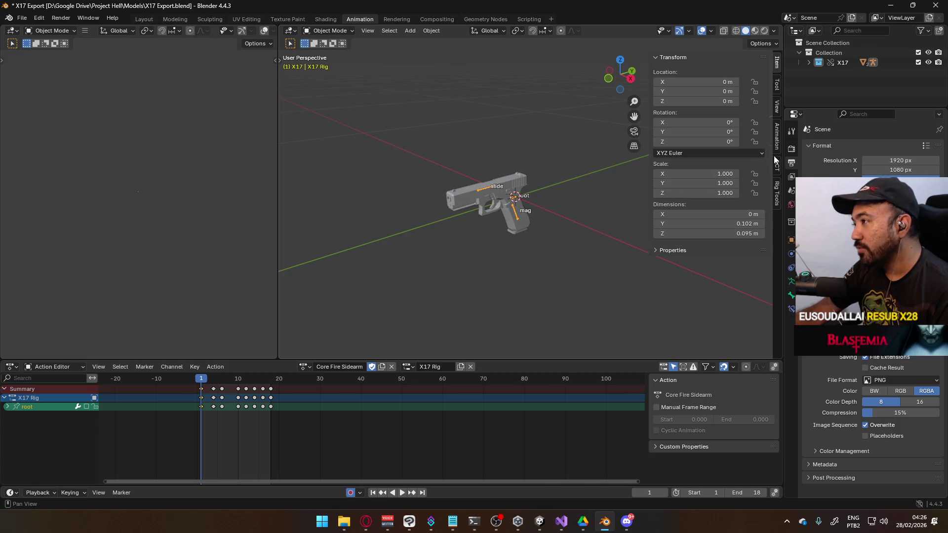
Switch the X17 Rig into Pose Mode with the animation settings shown in the sidebar
{"action": "left_click", "coordinate": [777, 138]}
{"action": "scroll", "coordinate": [717, 154], "scroll_direction": "down", "scroll_amount": 5}
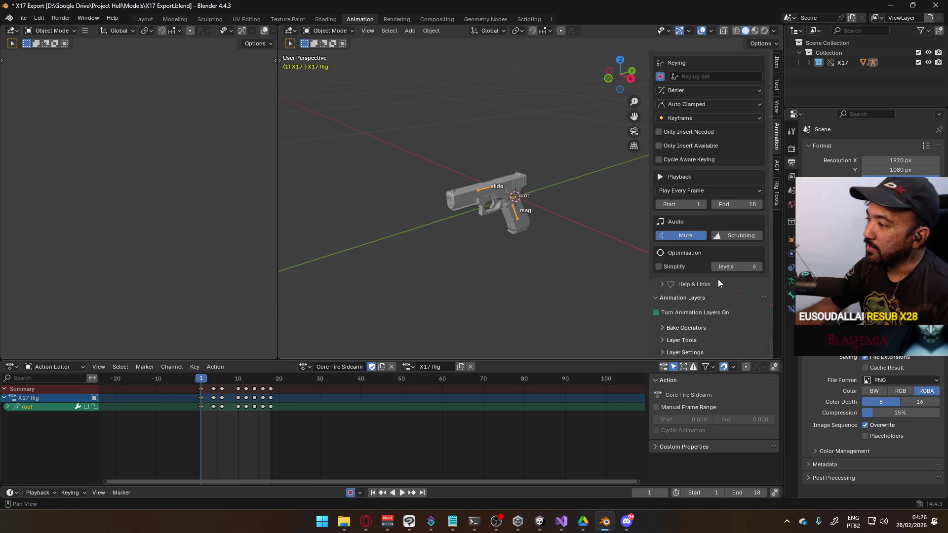
{"action": "left_click", "coordinate": [329, 30]}
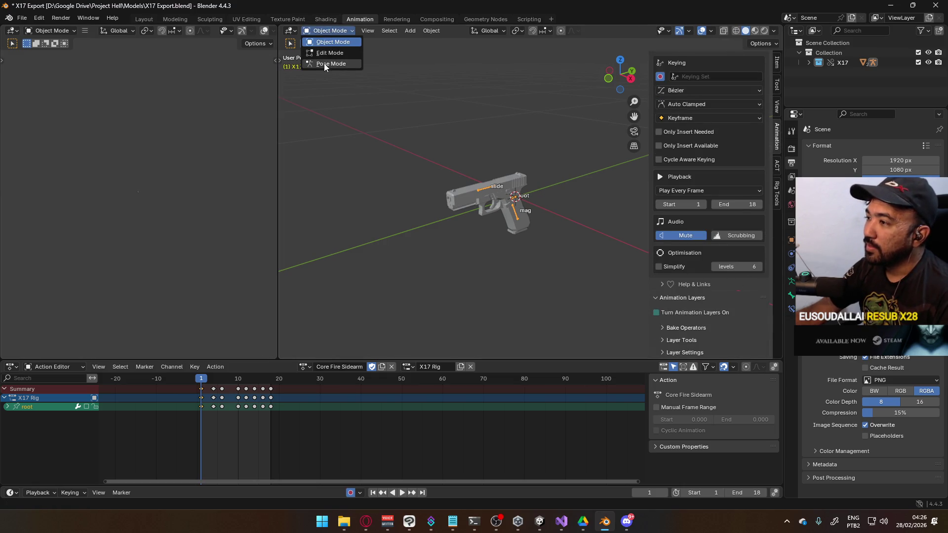
{"action": "left_click", "coordinate": [327, 62]}
{"action": "scroll", "coordinate": [715, 177], "scroll_direction": "down", "scroll_amount": 3}
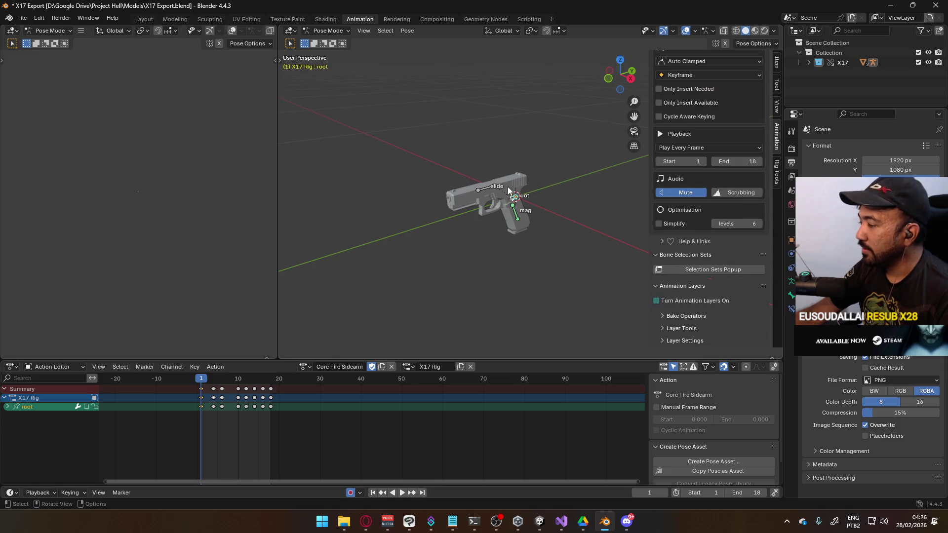
{"action": "left_click", "coordinate": [22, 17]}
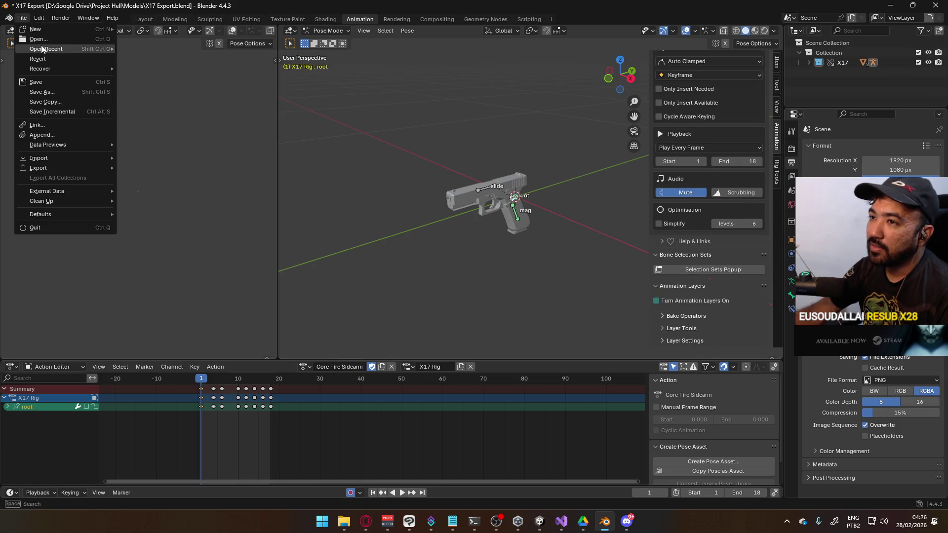
Open recent file Player Viewmodel Generic.blend, discarding unsaved X17 Export changes
{"action": "mouse_move", "coordinate": [49, 50]}
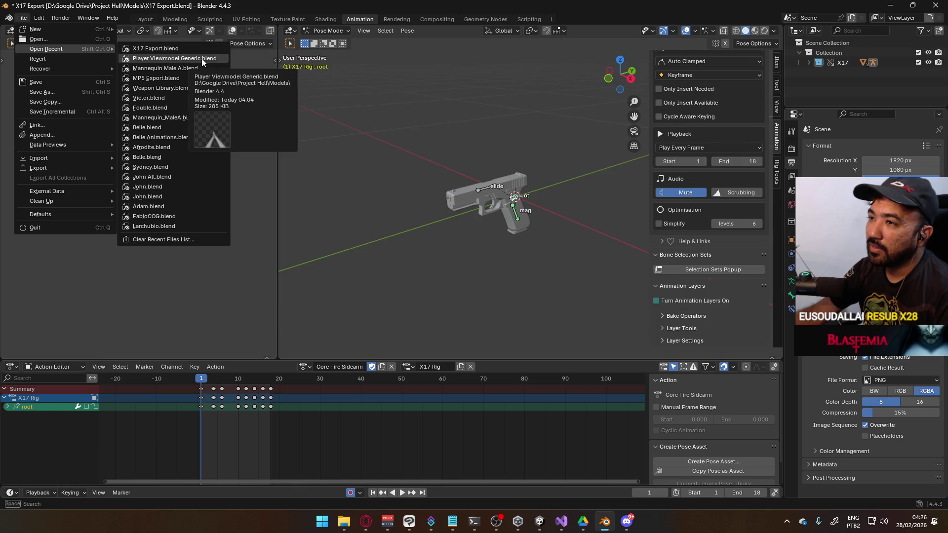
{"action": "left_click", "coordinate": [202, 59]}
{"action": "left_click", "coordinate": [491, 277]}
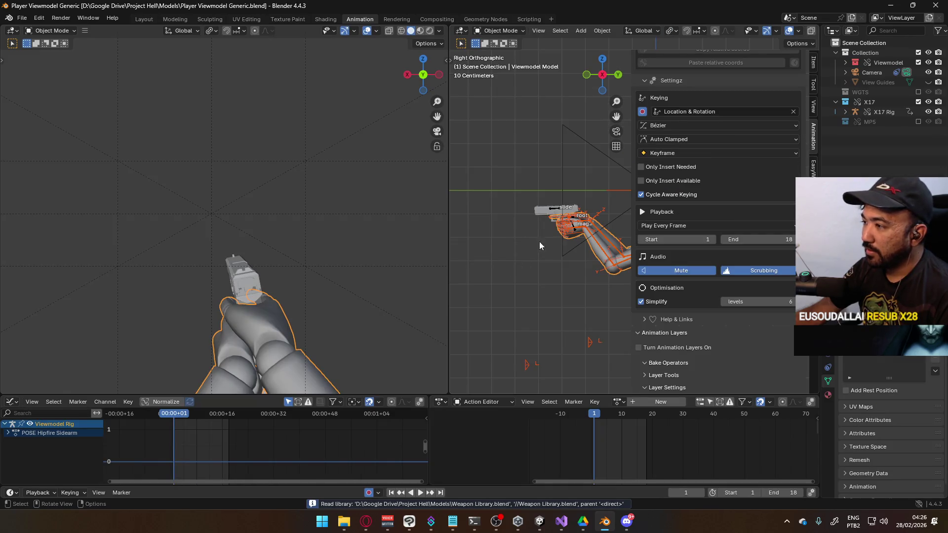
Make the X17 Rig active, frame it in the right view, and scroll the sidebar to Animation Layers
{"action": "left_click", "coordinate": [557, 215]}
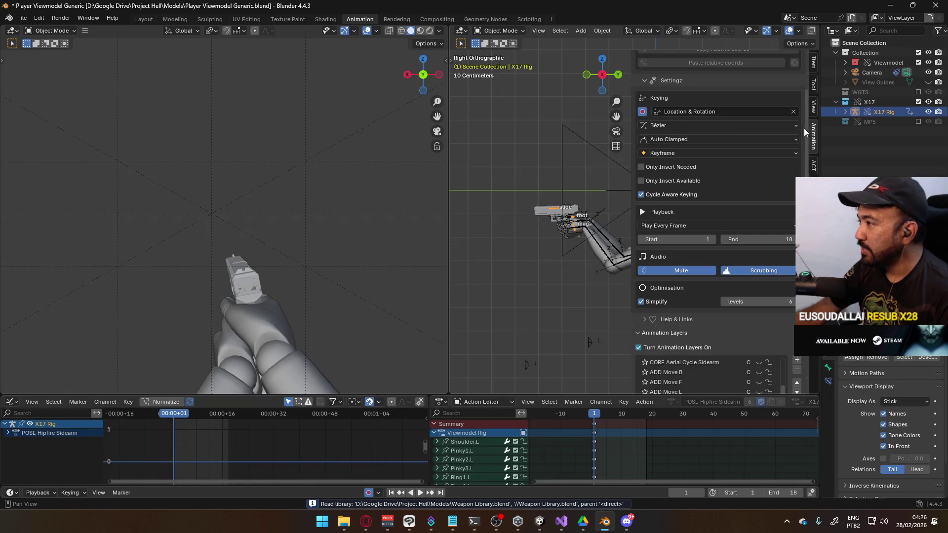
{"action": "key", "text": "KP_8"}
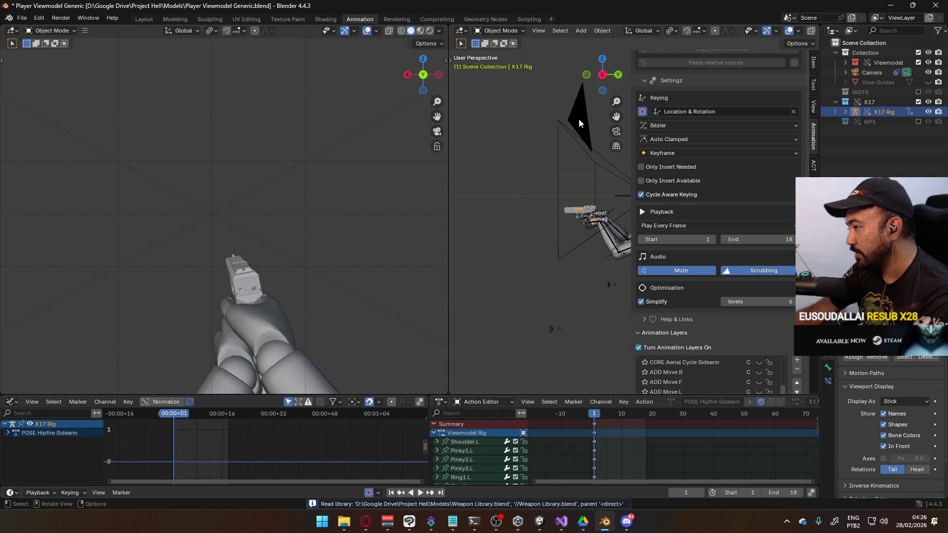
{"action": "key", "text": "KP_3"}
{"action": "key", "text": "KP_Decimal"}
{"action": "scroll", "coordinate": [701, 228], "scroll_direction": "up", "scroll_amount": 4}
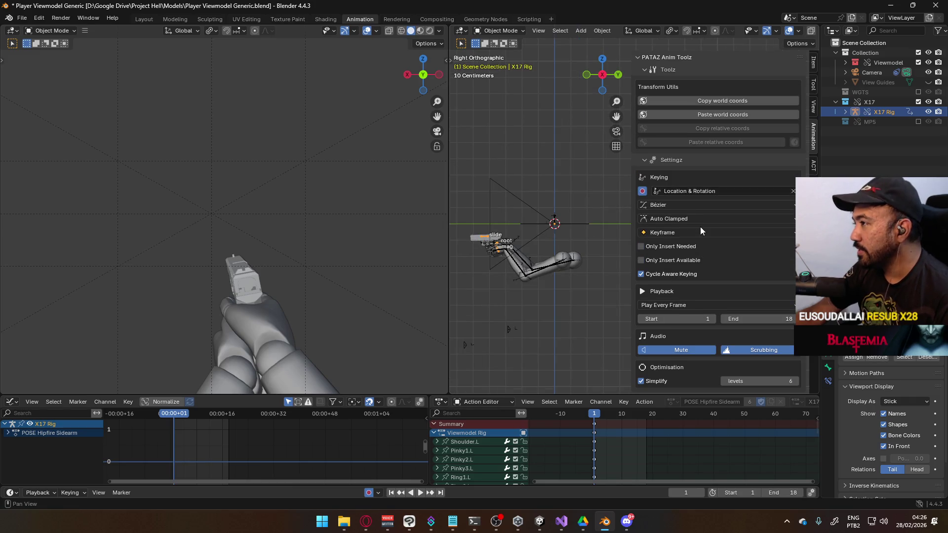
{"action": "scroll", "coordinate": [700, 227], "scroll_direction": "down", "scroll_amount": 10}
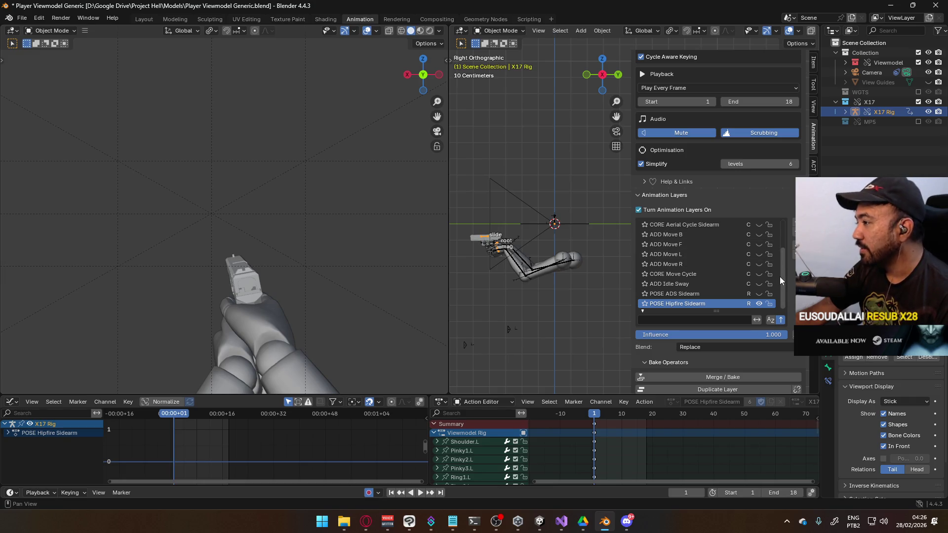
{"action": "left_click_drag", "start_coordinate": [781, 271], "coordinate": [783, 239]}
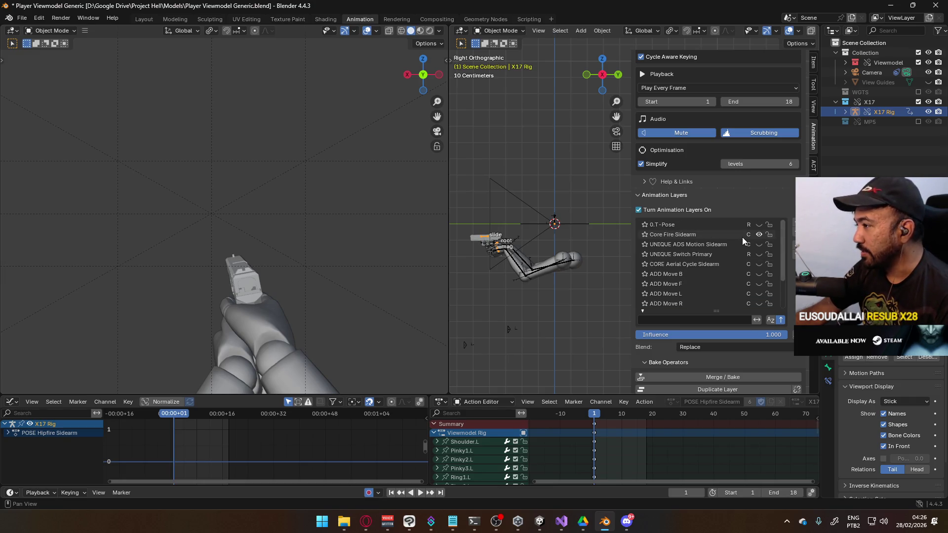
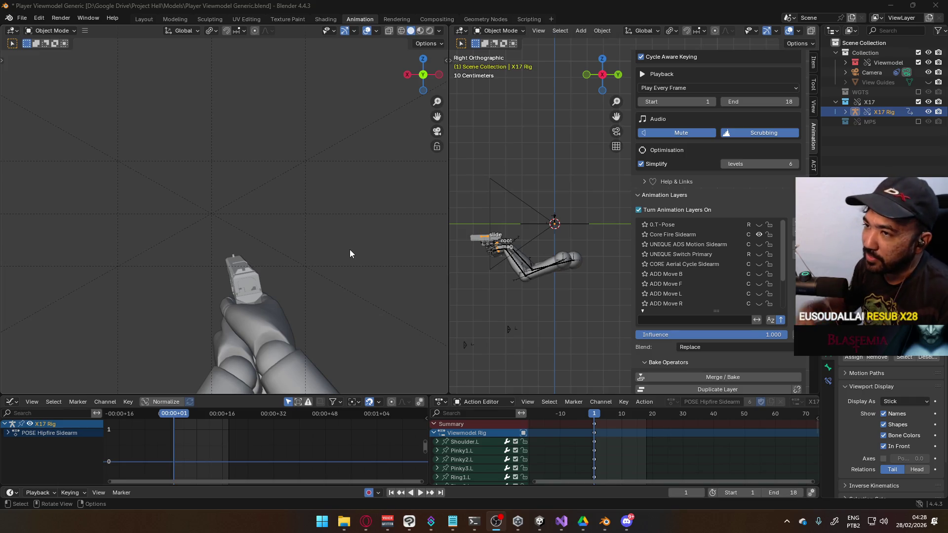
In camera view, play back the Core Fire Sidearm layer, then reactivate POSE Hipfire Sidearm
{"action": "key", "text": "KP_0"}
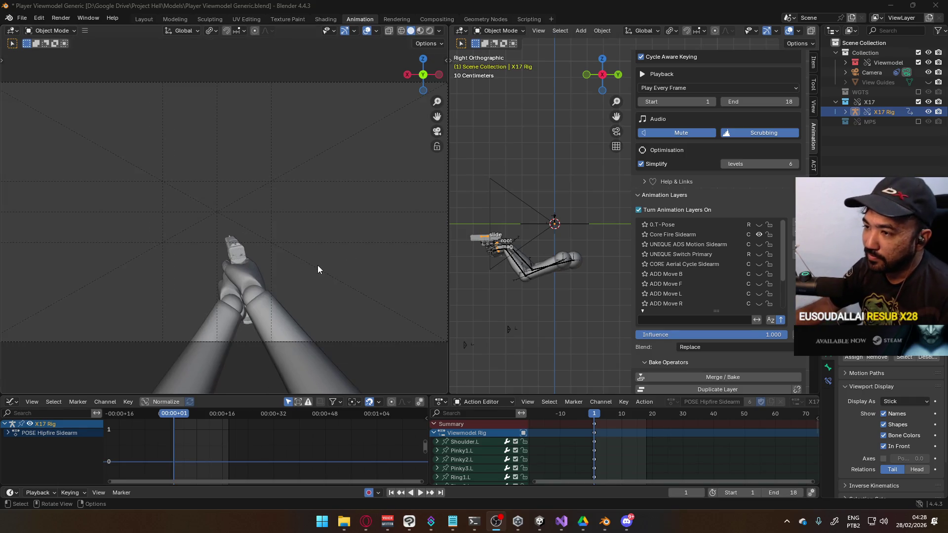
{"action": "scroll", "coordinate": [318, 265], "scroll_direction": "down", "scroll_amount": 1}
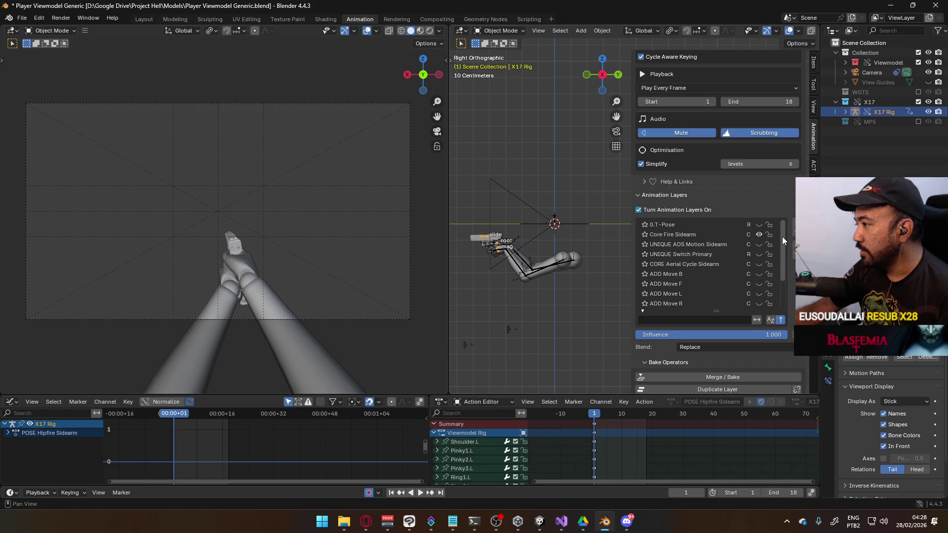
{"action": "mouse_move", "coordinate": [782, 239]}
{"action": "left_mouse_down"}
{"action": "mouse_move", "coordinate": [779, 281]}
{"action": "mouse_move", "coordinate": [733, 241]}
{"action": "left_mouse_up"}
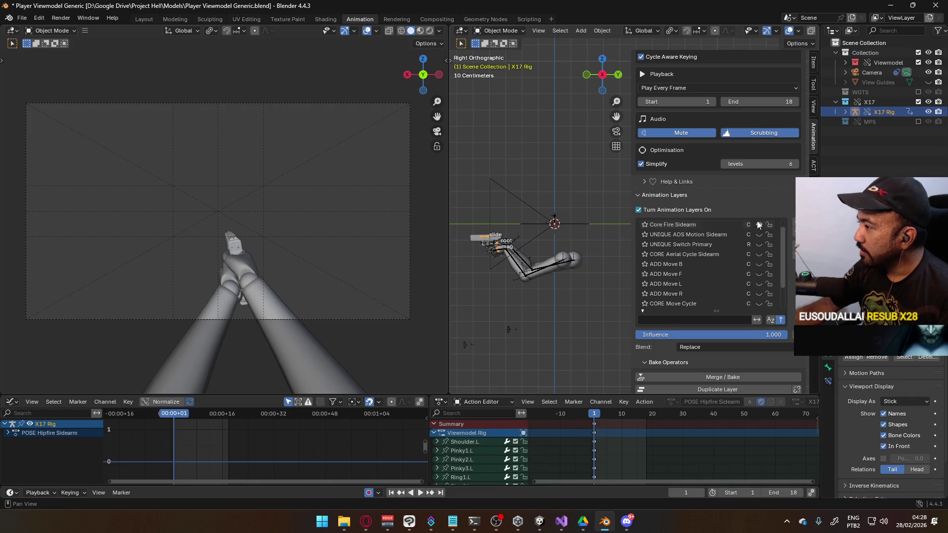
{"action": "scroll", "coordinate": [706, 230], "scroll_direction": "up", "scroll_amount": 1}
{"action": "left_click", "coordinate": [692, 237]}
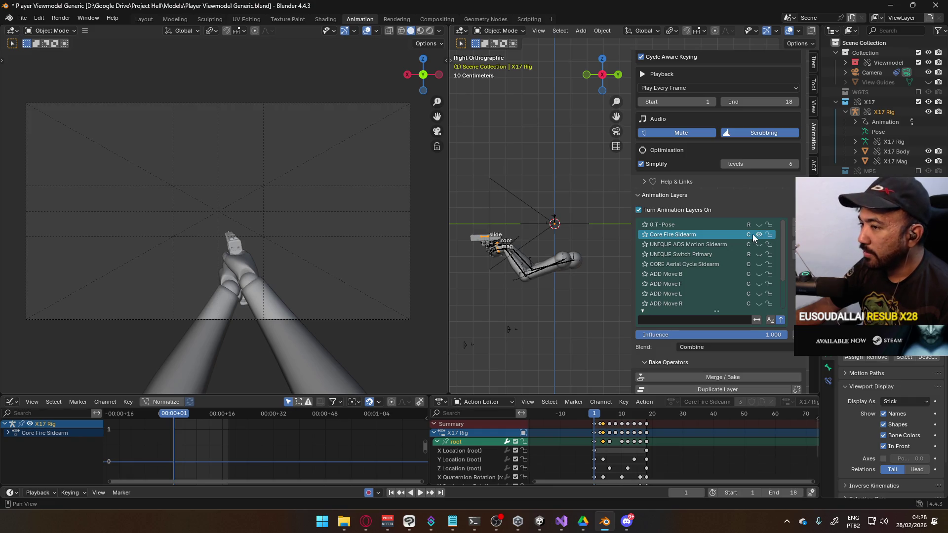
{"action": "key", "text": "space"}
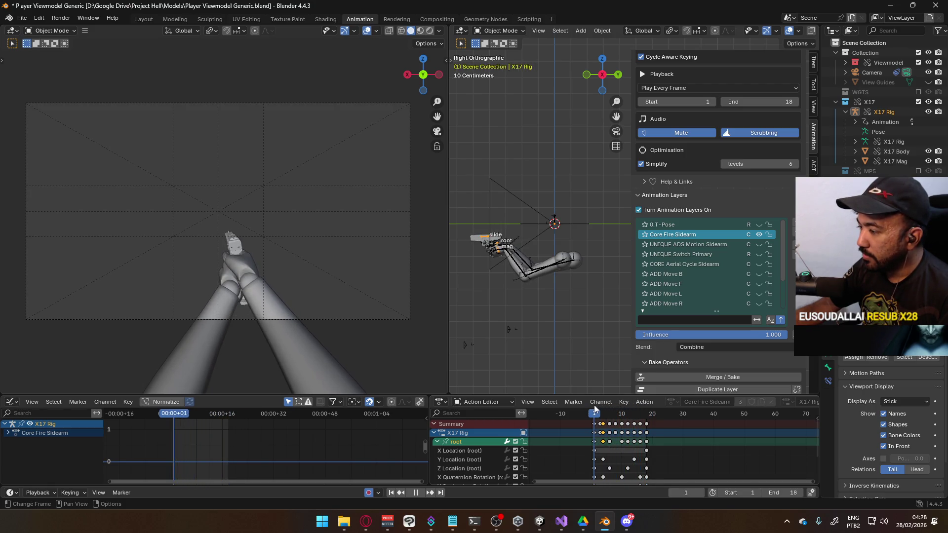
{"action": "key", "text": "space"}
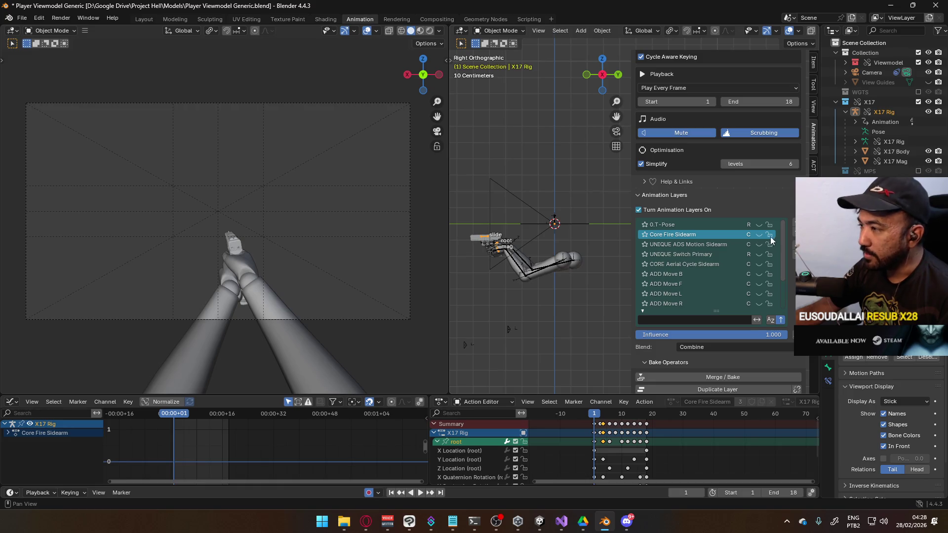
{"action": "scroll", "coordinate": [776, 267], "scroll_direction": "down", "scroll_amount": 4}
{"action": "left_click", "coordinate": [698, 303]}
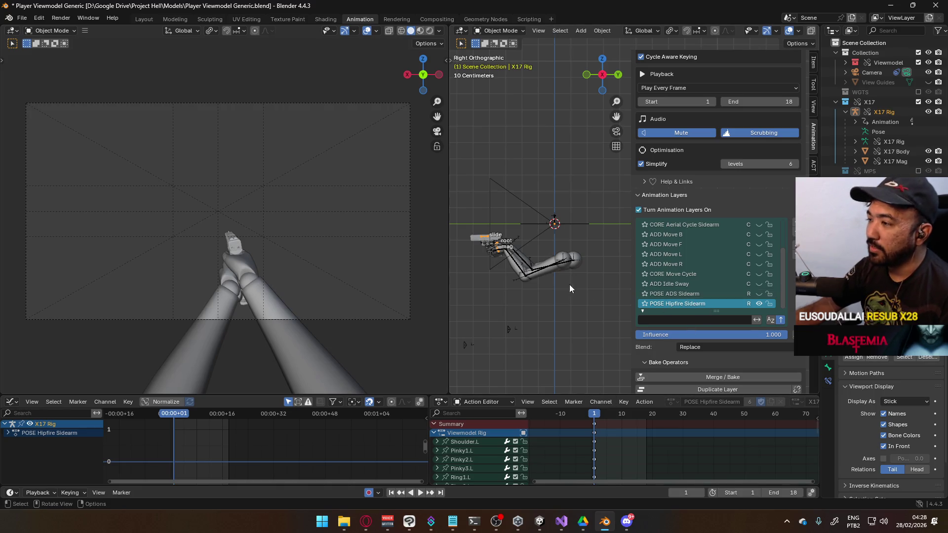
Select the arm mesh, make X17 Rig the active object, and save Player Viewmodel Generic.blend
{"action": "left_click", "coordinate": [562, 262]}
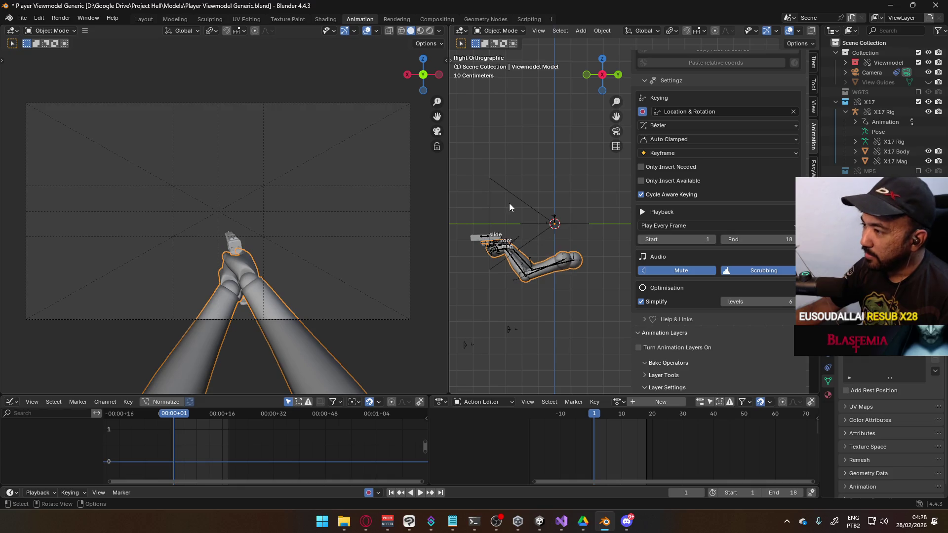
{"action": "left_click", "coordinate": [525, 191]}
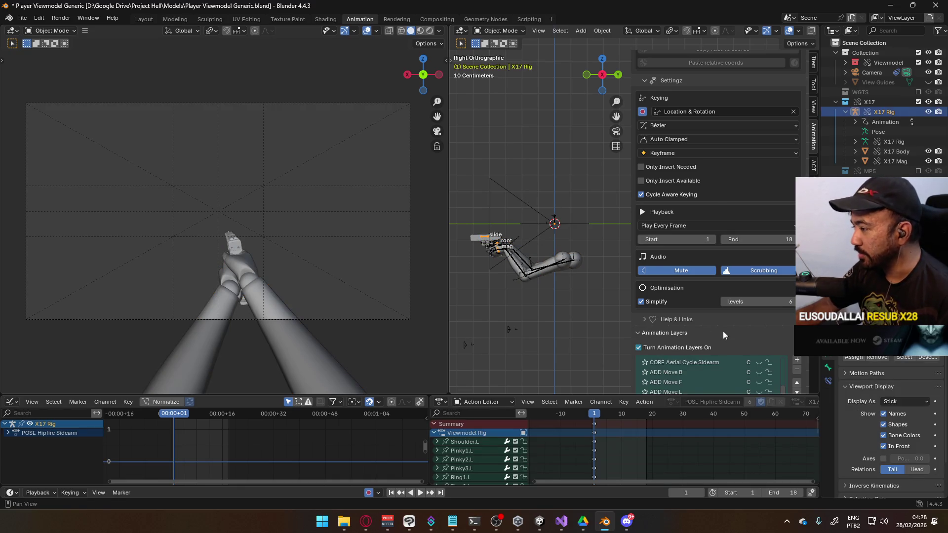
{"action": "scroll", "coordinate": [723, 334], "scroll_direction": "down", "scroll_amount": 2}
{"action": "scroll", "coordinate": [789, 350], "scroll_direction": "down", "scroll_amount": 2}
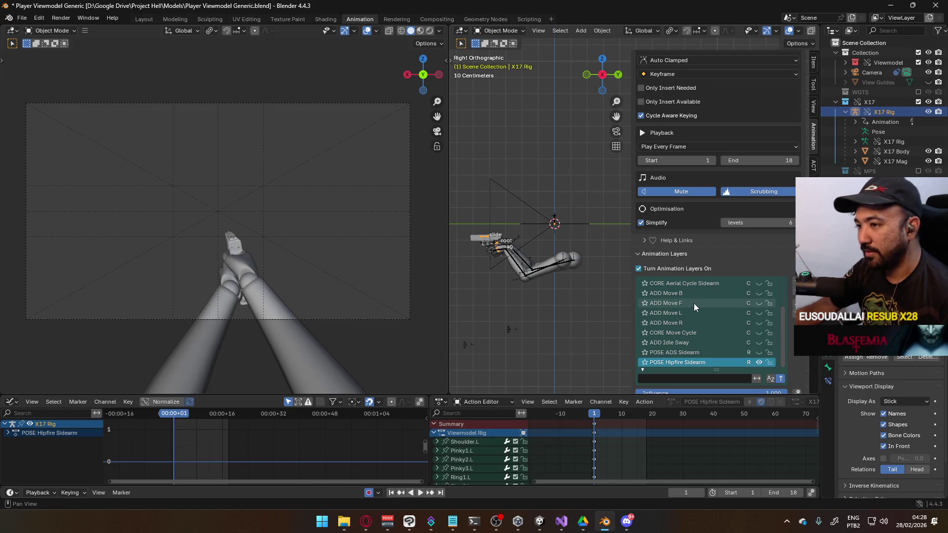
{"action": "key", "text": "ctrl+s"}
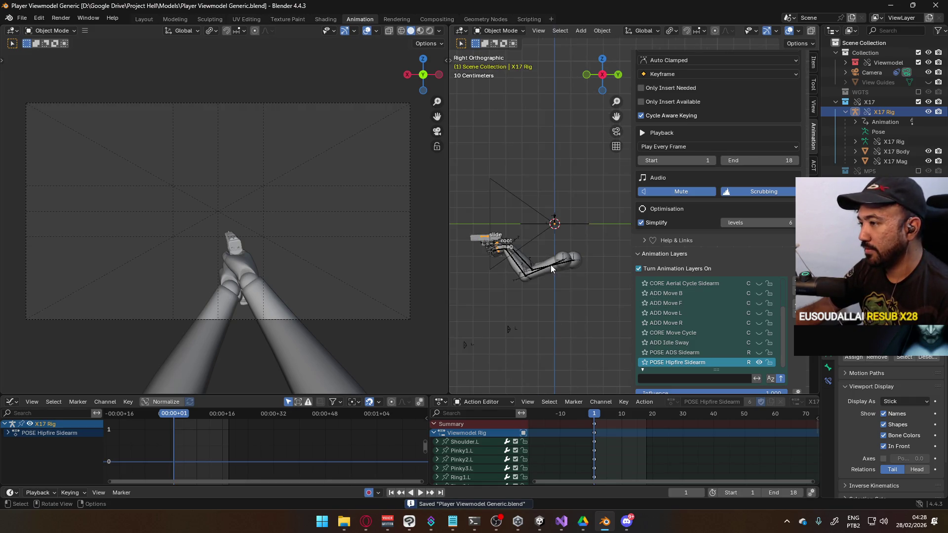
{"action": "scroll", "coordinate": [551, 268], "scroll_direction": "up", "scroll_amount": 1}
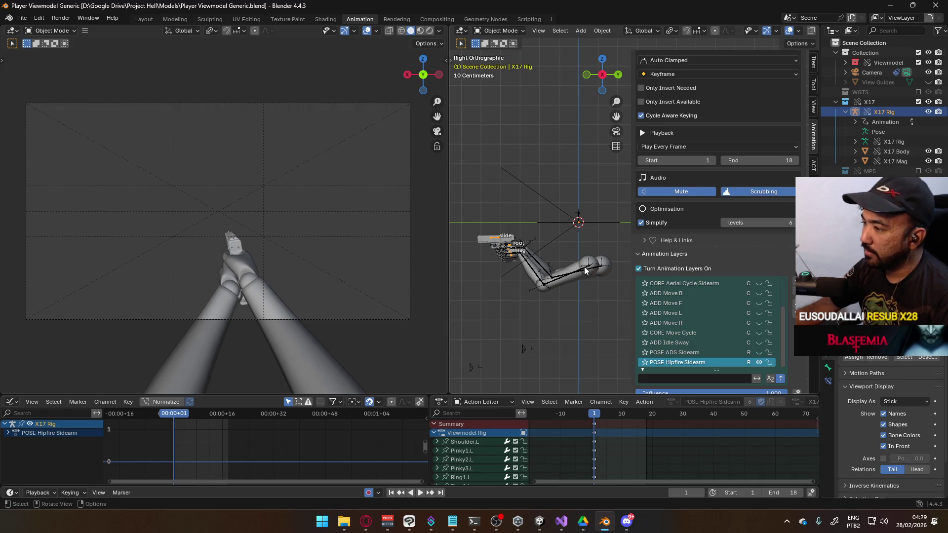
In Unity, widen the Project file list and scroll through the Assets > Animations clips before returning to Blender
{"action": "left_click", "coordinate": [540, 519]}
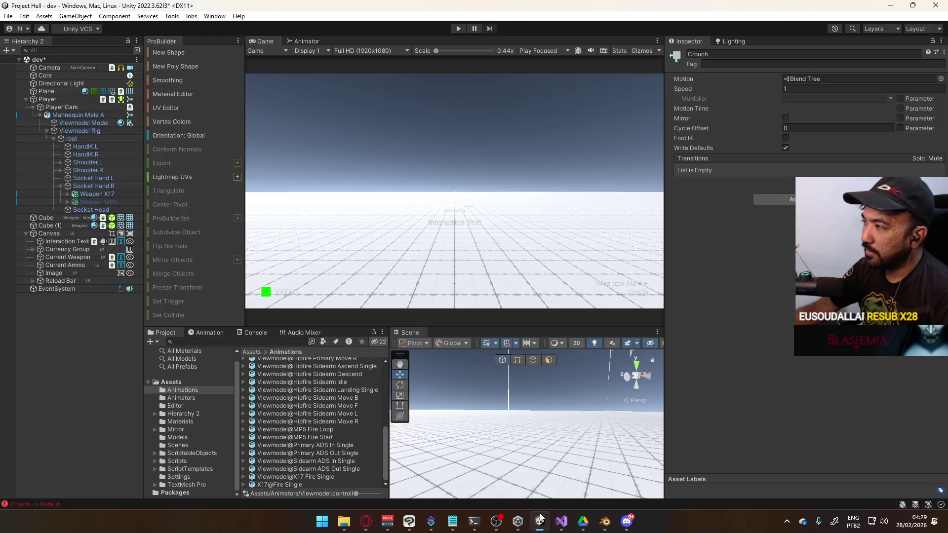
{"action": "scroll", "coordinate": [343, 363], "scroll_direction": "up", "scroll_amount": 6}
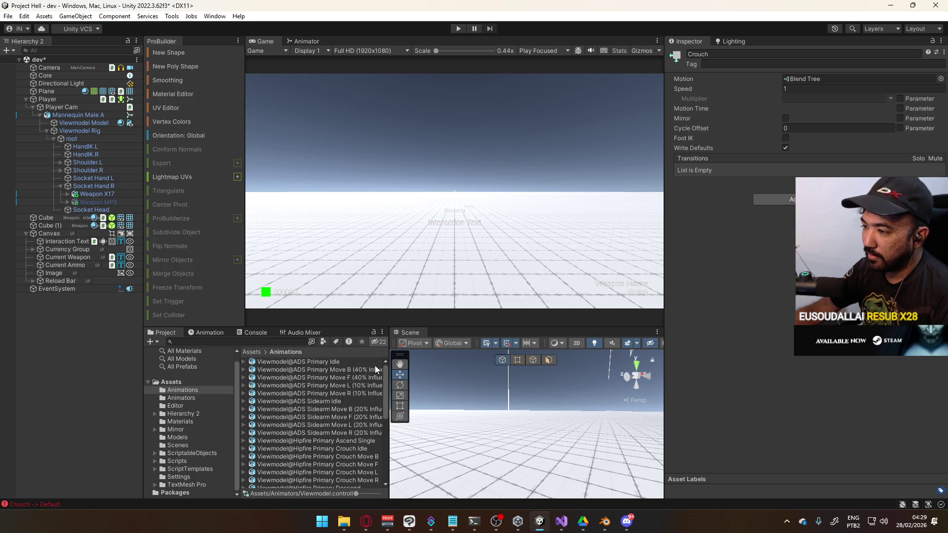
{"action": "left_click_drag", "start_coordinate": [388, 368], "coordinate": [411, 366]}
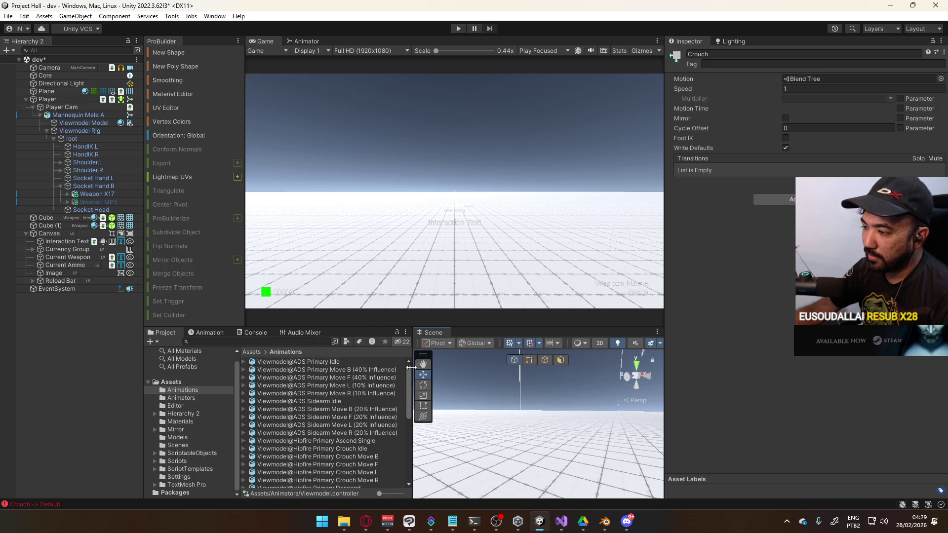
{"action": "scroll", "coordinate": [364, 369], "scroll_direction": "down", "scroll_amount": 6}
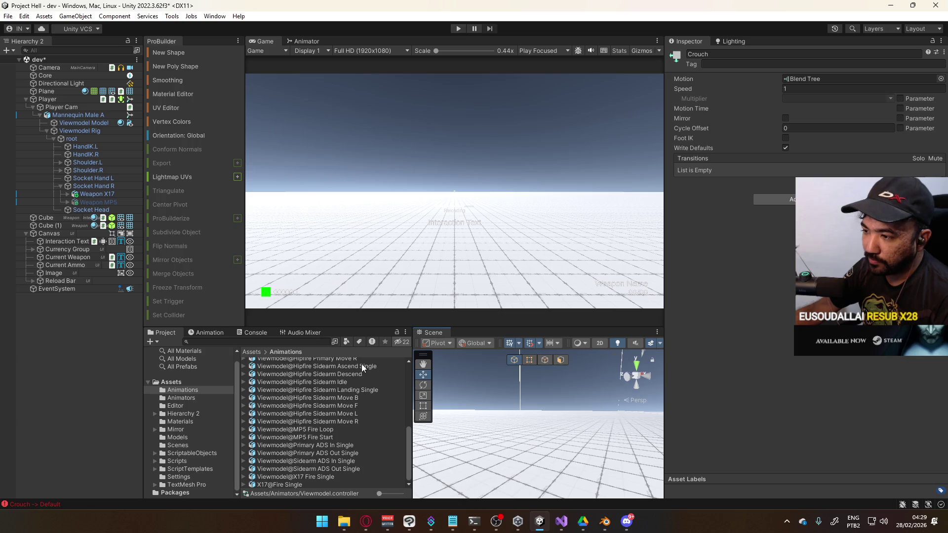
{"action": "scroll", "coordinate": [365, 371], "scroll_direction": "up", "scroll_amount": 10}
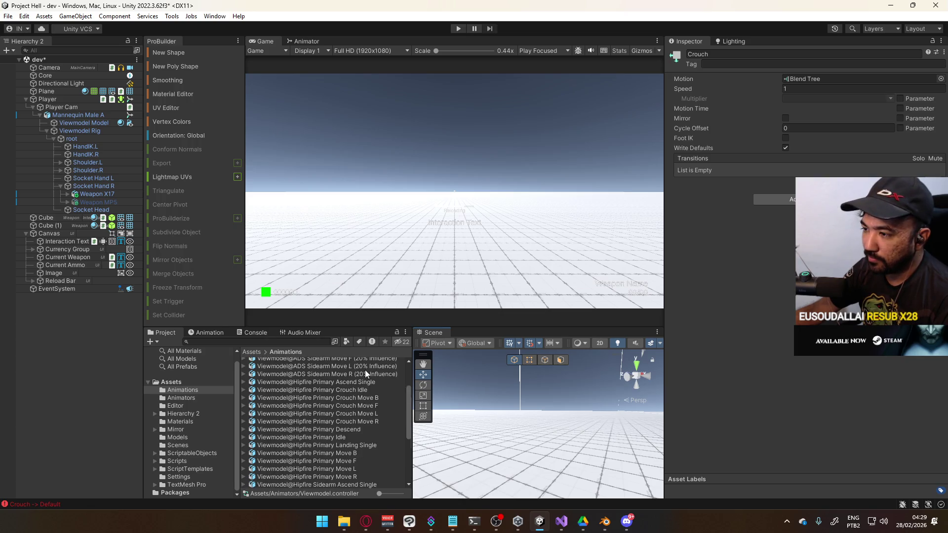
{"action": "scroll", "coordinate": [365, 369], "scroll_direction": "down", "scroll_amount": 10}
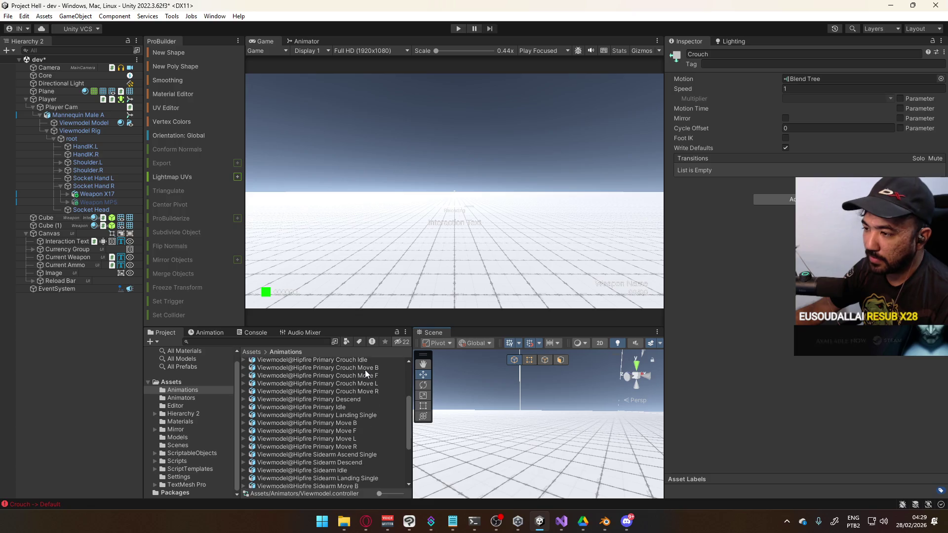
{"action": "scroll", "coordinate": [366, 369], "scroll_direction": "up", "scroll_amount": 3}
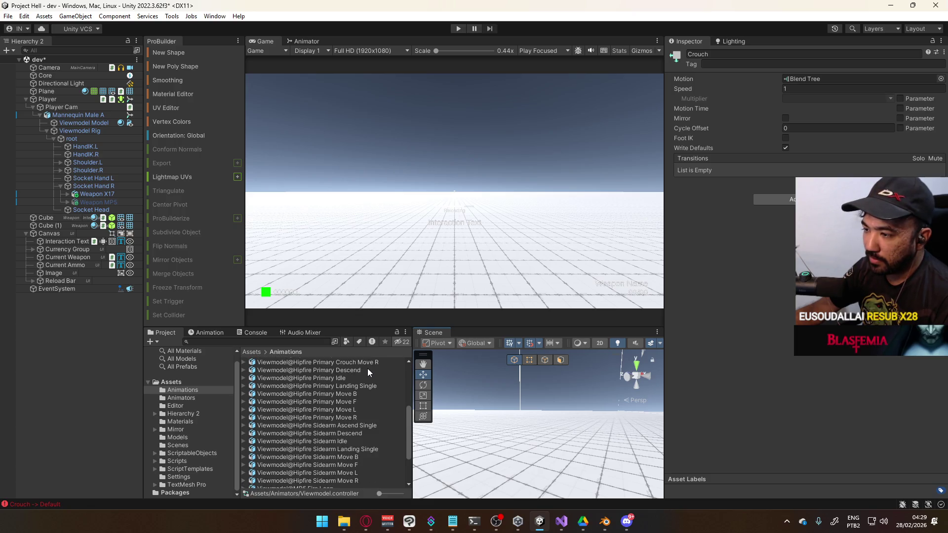
{"action": "scroll", "coordinate": [367, 368], "scroll_direction": "up", "scroll_amount": 5}
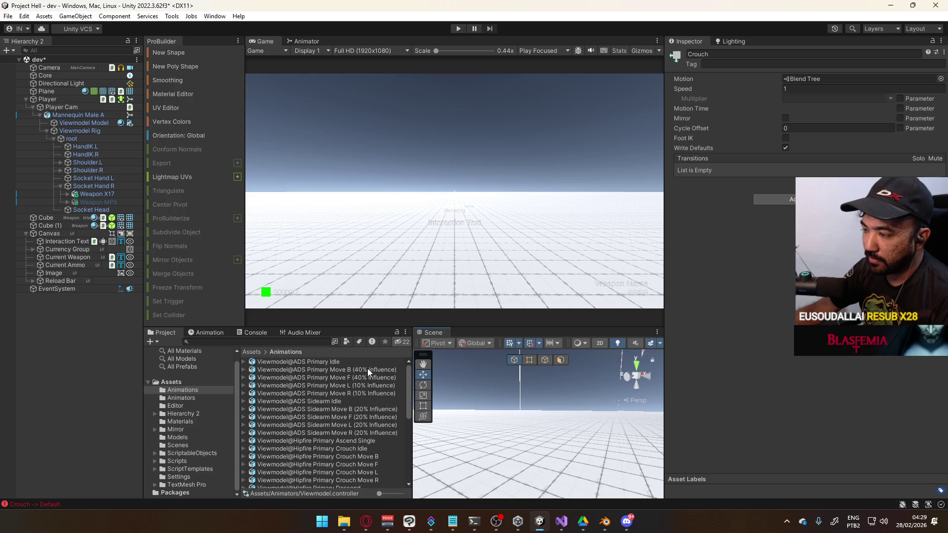
{"action": "scroll", "coordinate": [367, 369], "scroll_direction": "down", "scroll_amount": 8}
{"action": "left_click", "coordinate": [606, 527]}
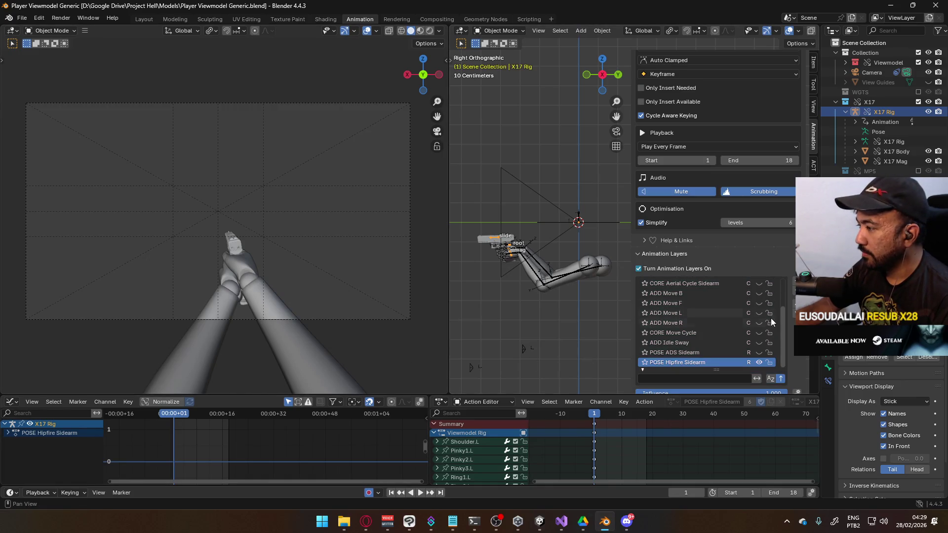
Scroll through the X17 Rig's Animation Layers list and bring up the interaction mode menu
{"action": "left_click_drag", "start_coordinate": [782, 323], "coordinate": [779, 293]}
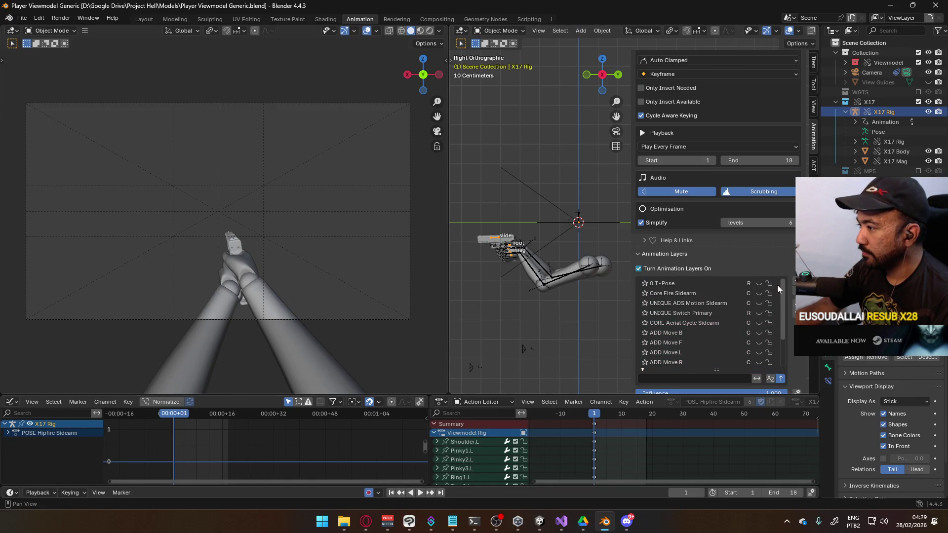
{"action": "scroll", "coordinate": [736, 291], "scroll_direction": "down", "scroll_amount": 4}
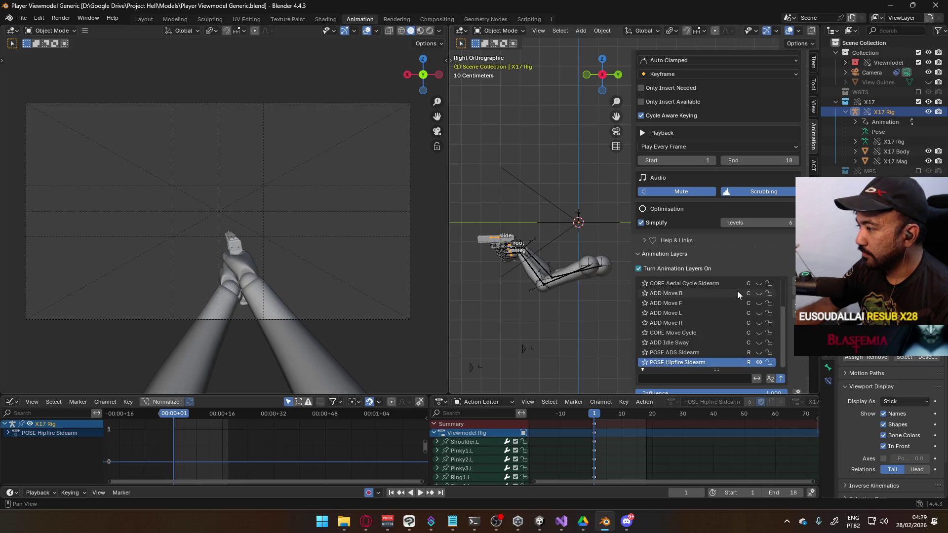
{"action": "scroll", "coordinate": [735, 328], "scroll_direction": "up", "scroll_amount": 4}
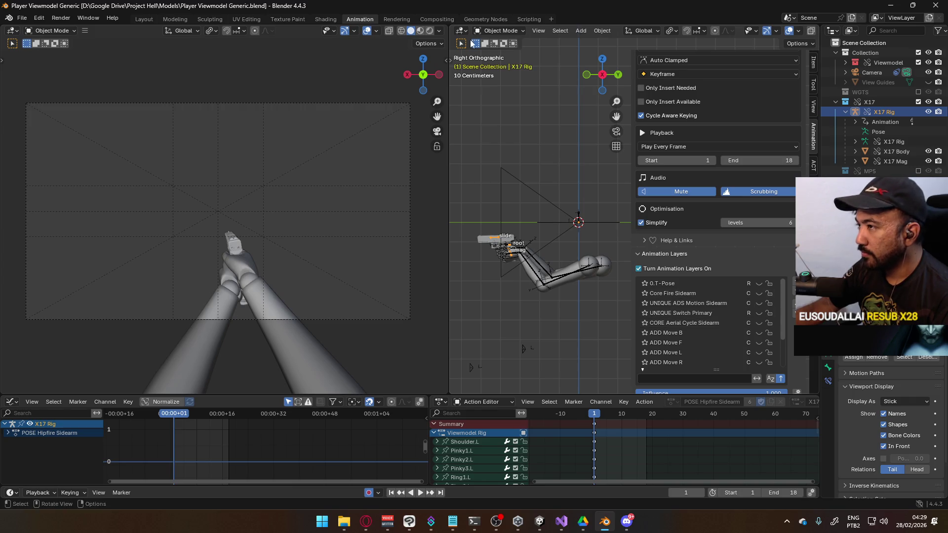
{"action": "left_click", "coordinate": [496, 29]}
Put the X17 Rig into Pose Mode and make Core Fire Sidearm the active layer
{"action": "left_click", "coordinate": [499, 60]}
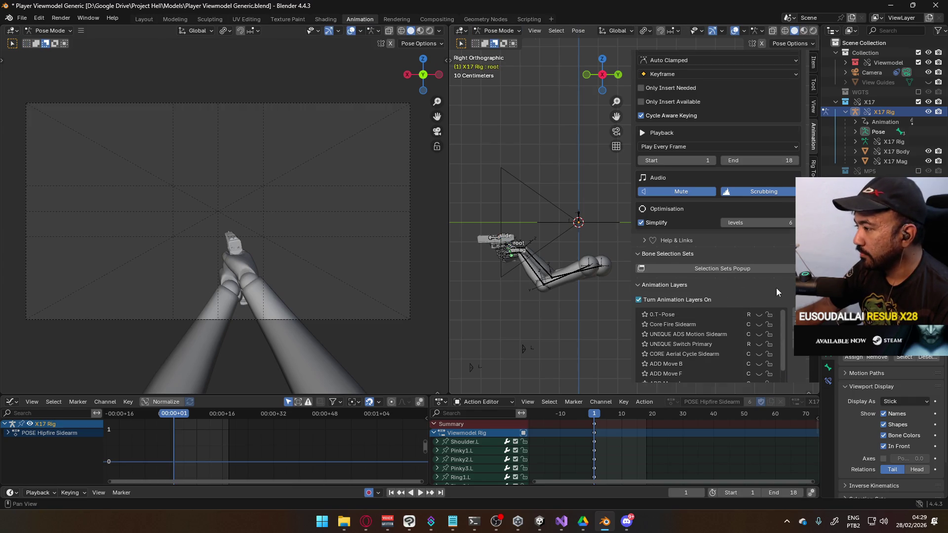
{"action": "scroll", "coordinate": [780, 277], "scroll_direction": "down", "scroll_amount": 6}
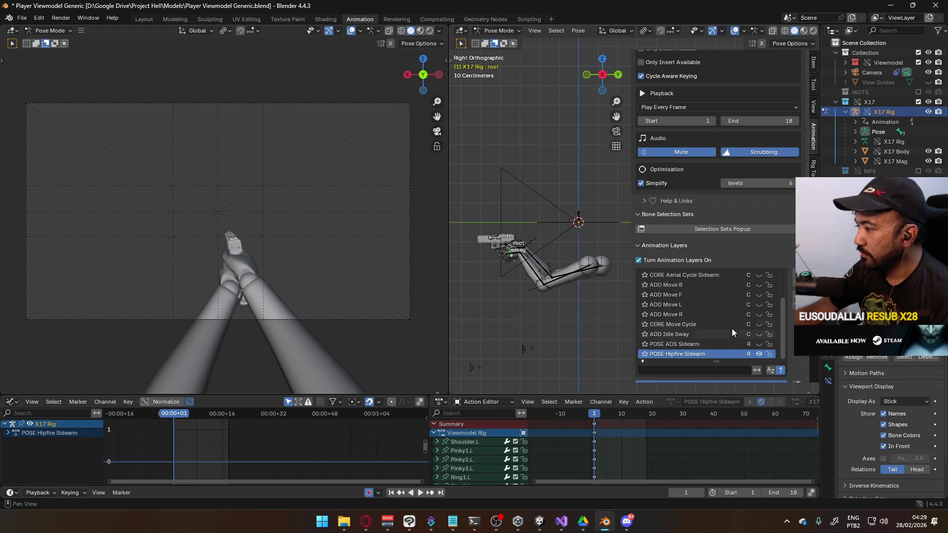
{"action": "scroll", "coordinate": [739, 320], "scroll_direction": "up", "scroll_amount": 4}
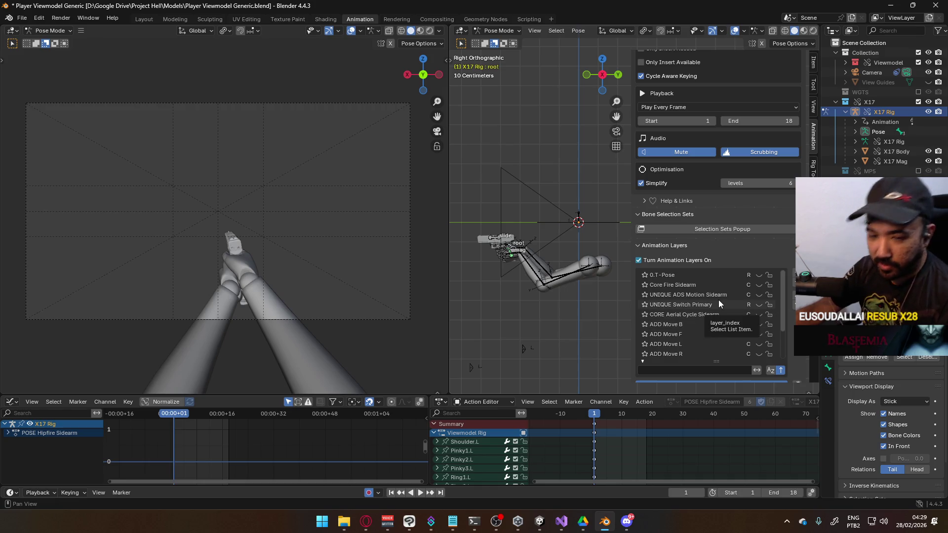
{"action": "mouse_move", "coordinate": [784, 278]}
{"action": "left_mouse_down"}
{"action": "mouse_move", "coordinate": [782, 311]}
{"action": "mouse_move", "coordinate": [777, 277]}
{"action": "left_mouse_up"}
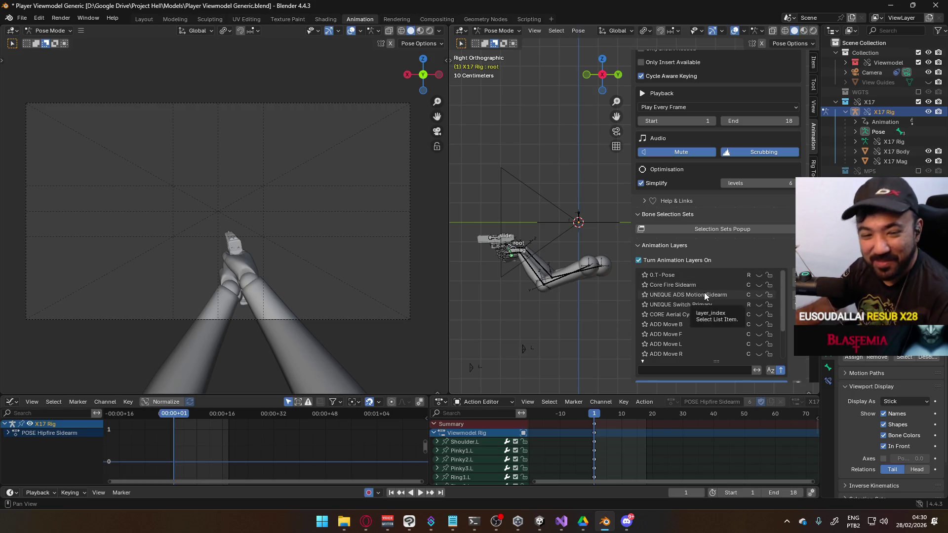
{"action": "left_click", "coordinate": [724, 286]}
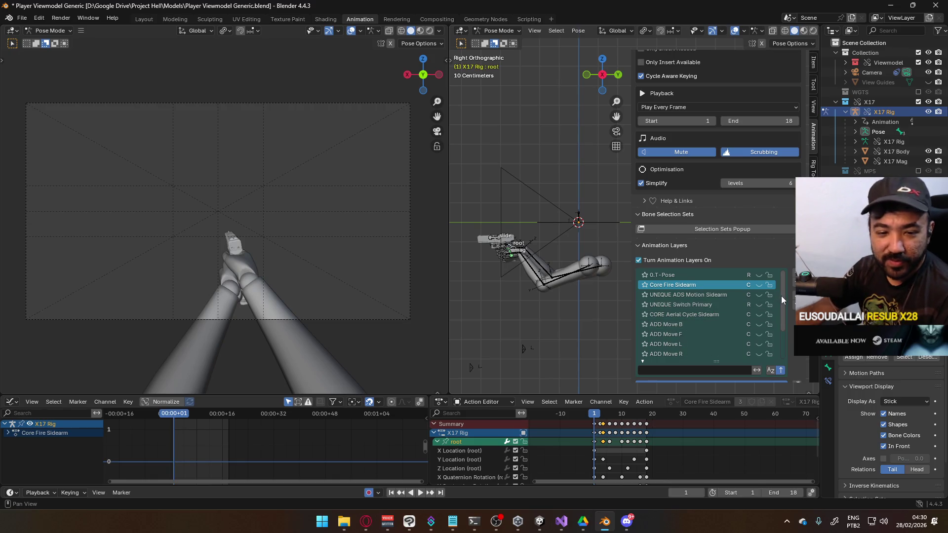
{"action": "scroll", "coordinate": [782, 299], "scroll_direction": "down", "scroll_amount": 1}
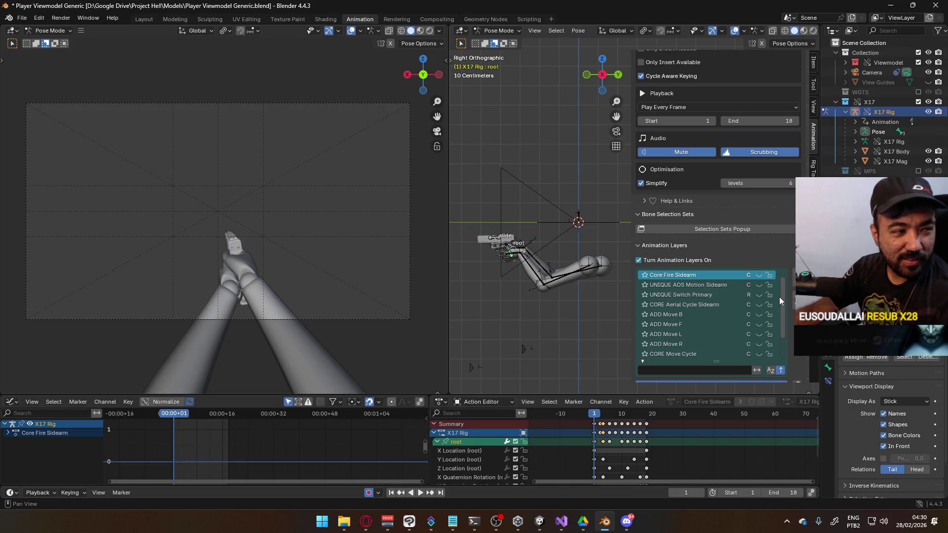
{"action": "scroll", "coordinate": [778, 311], "scroll_direction": "down", "scroll_amount": 3}
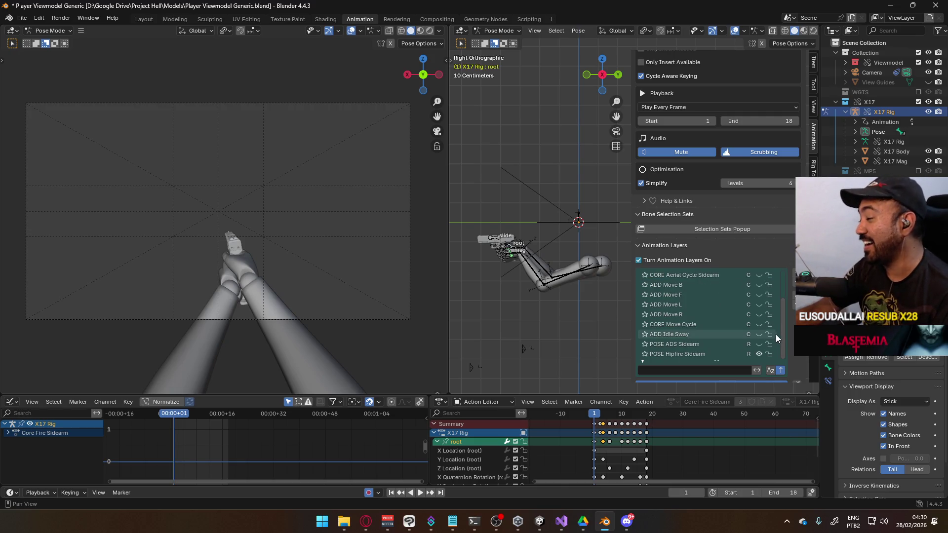
{"action": "scroll", "coordinate": [782, 316], "scroll_direction": "up", "scroll_amount": 4}
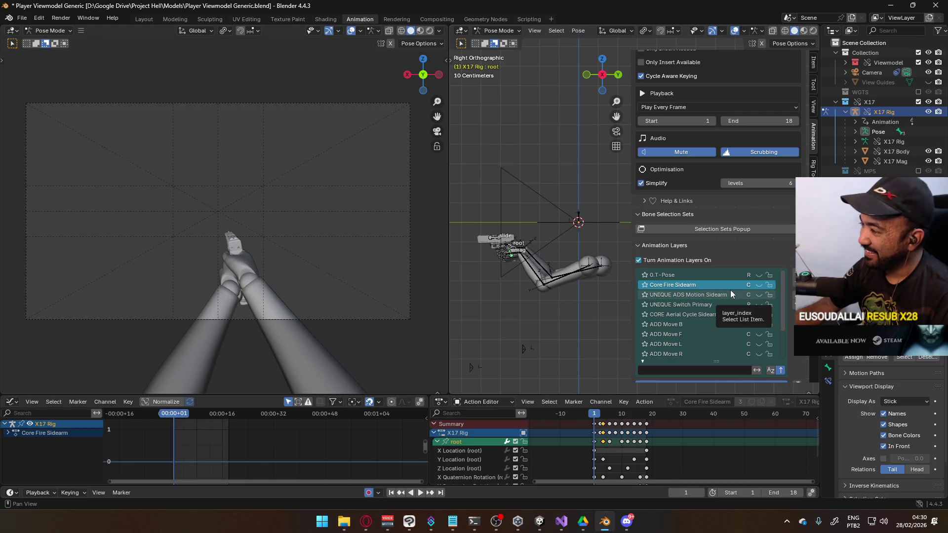
{"action": "left_click_drag", "start_coordinate": [781, 281], "coordinate": [777, 320]}
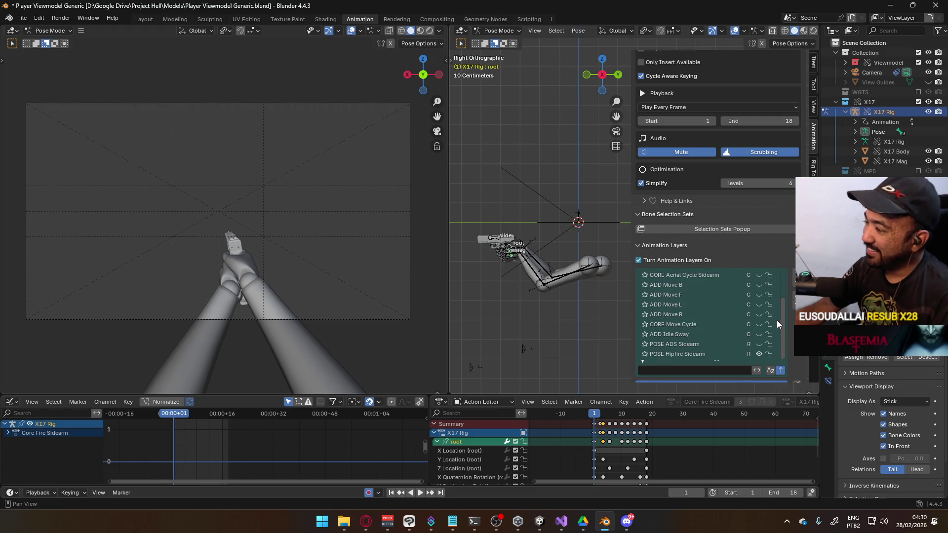
{"action": "scroll", "coordinate": [757, 273], "scroll_direction": "up", "scroll_amount": 3}
{"action": "scroll", "coordinate": [757, 296], "scroll_direction": "down", "scroll_amount": 3}
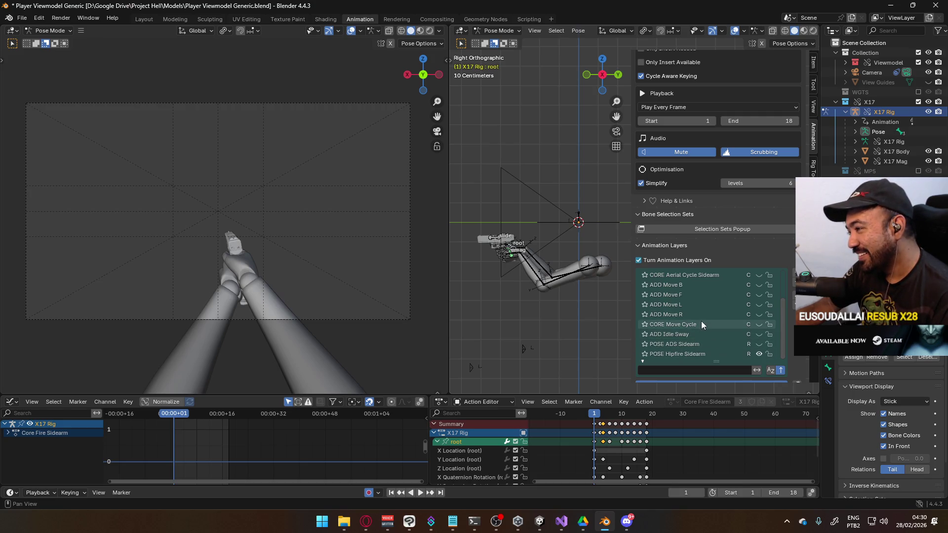
Make ADD Move B the active animation layer and save the file
{"action": "left_click", "coordinate": [713, 287]}
{"action": "scroll", "coordinate": [721, 294], "scroll_direction": "up", "scroll_amount": 2}
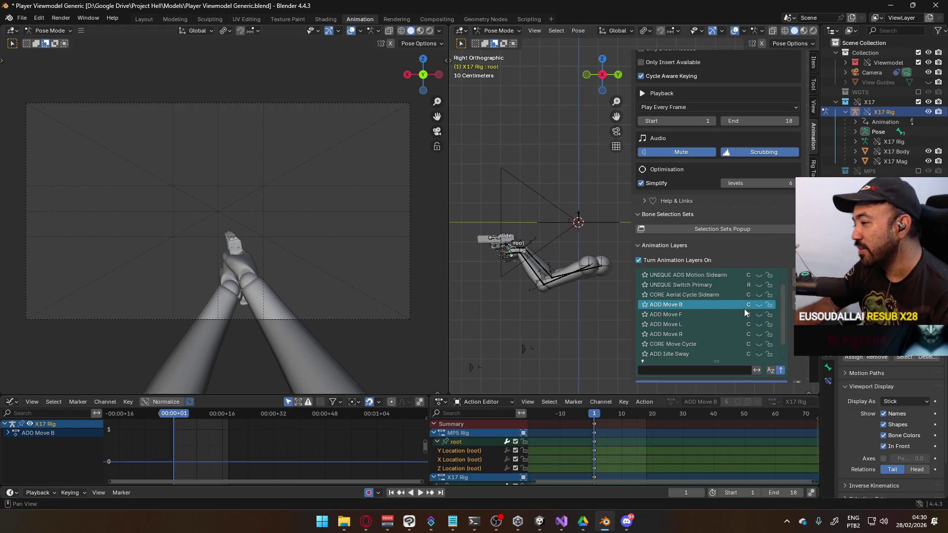
{"action": "scroll", "coordinate": [745, 309], "scroll_direction": "up", "scroll_amount": 2}
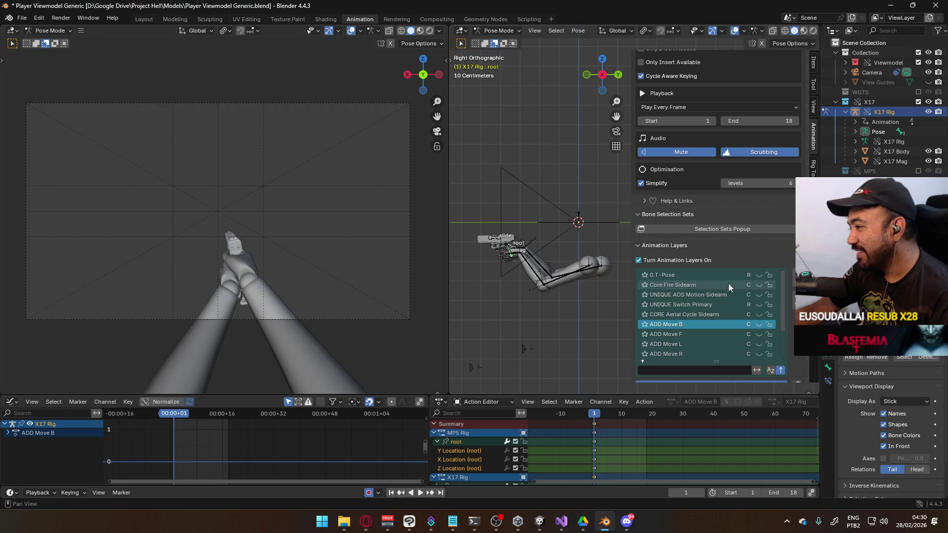
{"action": "scroll", "coordinate": [725, 309], "scroll_direction": "down", "scroll_amount": 3}
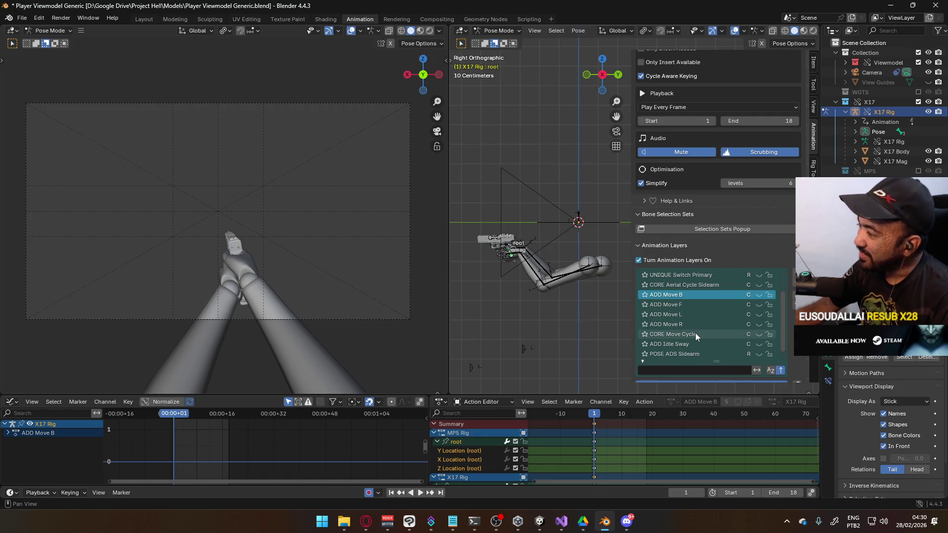
{"action": "key", "text": "ctrl+s"}
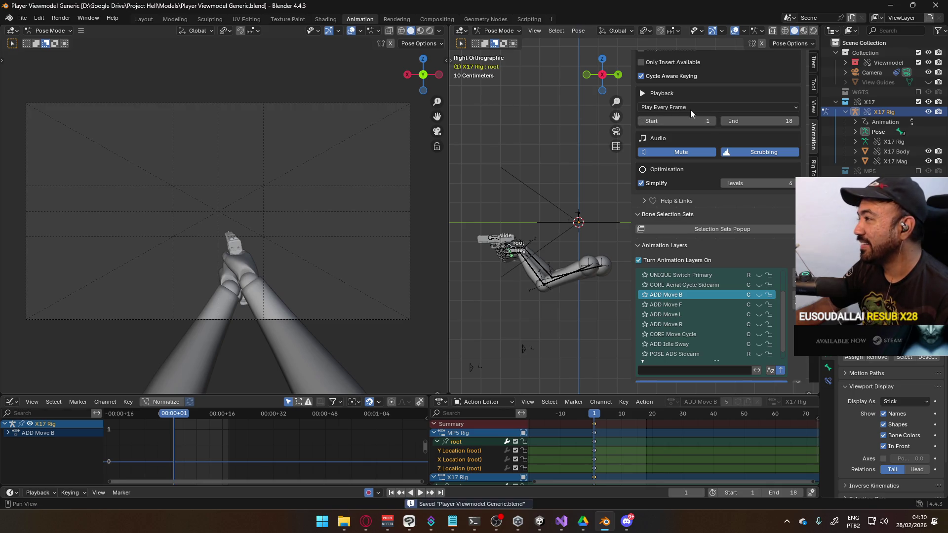
Exclude the X17 collection, include the MP5 collection, and select the MP5 rig
{"action": "left_click", "coordinate": [919, 101]}
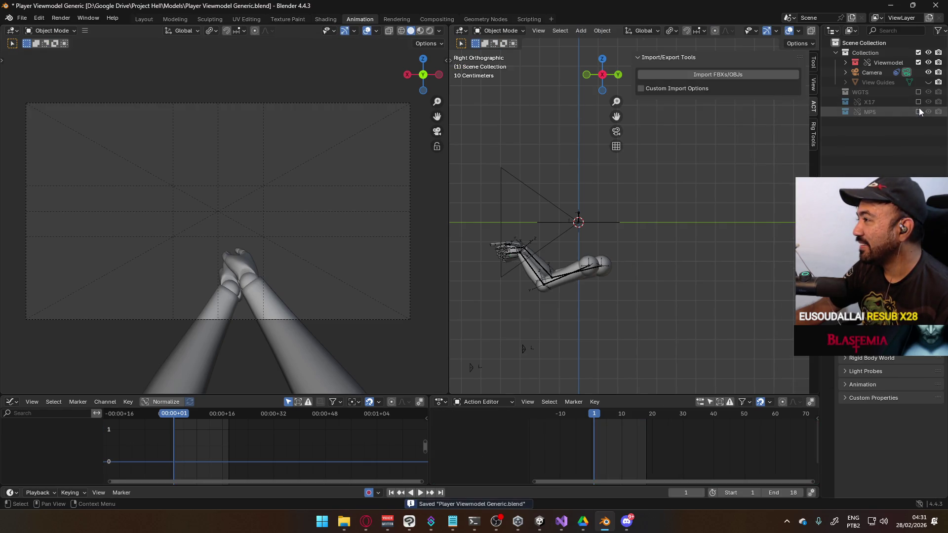
{"action": "left_click", "coordinate": [918, 112]}
{"action": "left_click", "coordinate": [533, 234]}
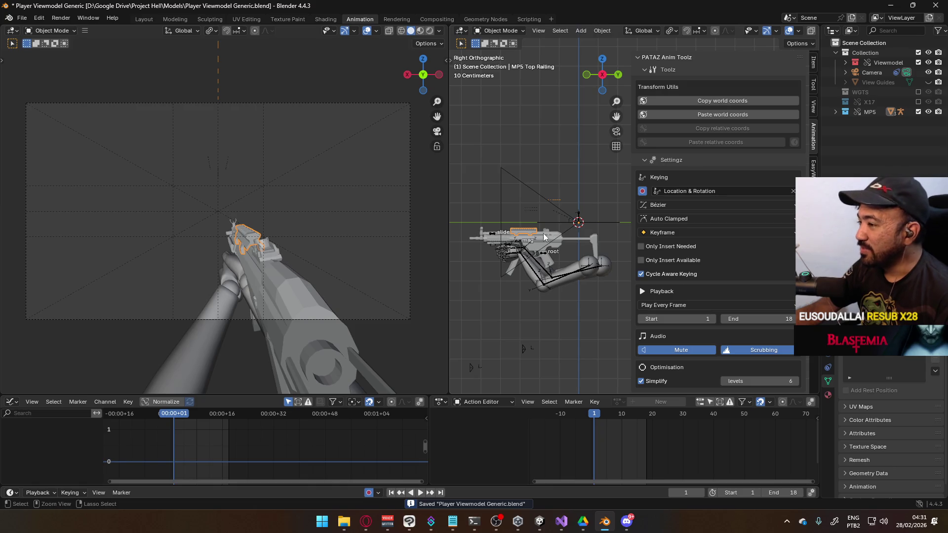
{"action": "left_click", "coordinate": [491, 235]}
{"action": "scroll", "coordinate": [733, 247], "scroll_direction": "down", "scroll_amount": 5}
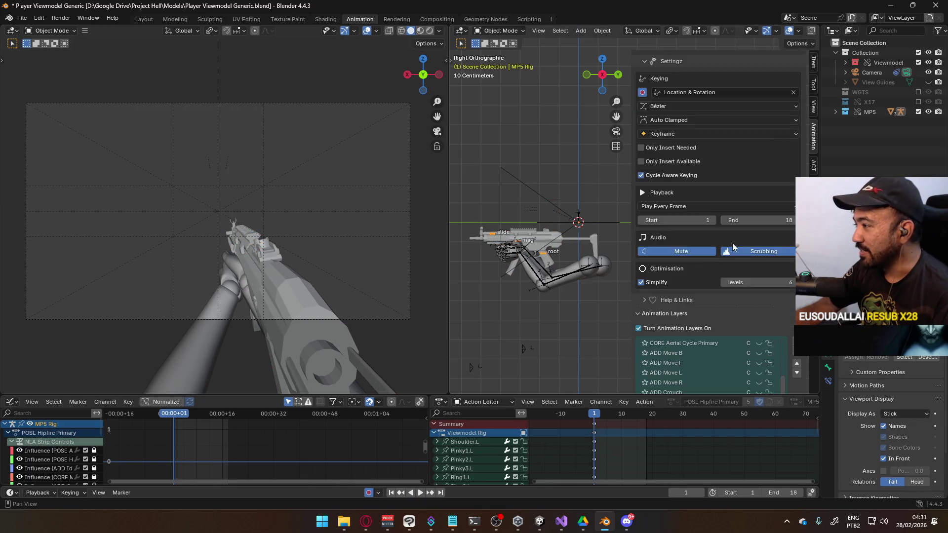
Switch the MP5 rig into Pose Mode and select its root bone
{"action": "scroll", "coordinate": [733, 243], "scroll_direction": "down", "scroll_amount": 5}
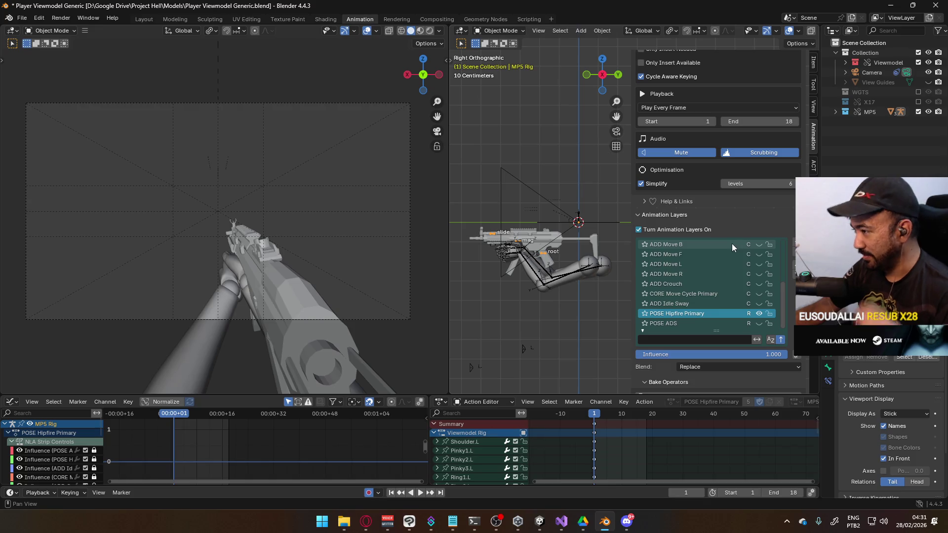
{"action": "left_click", "coordinate": [486, 35]}
{"action": "left_click", "coordinate": [509, 65]}
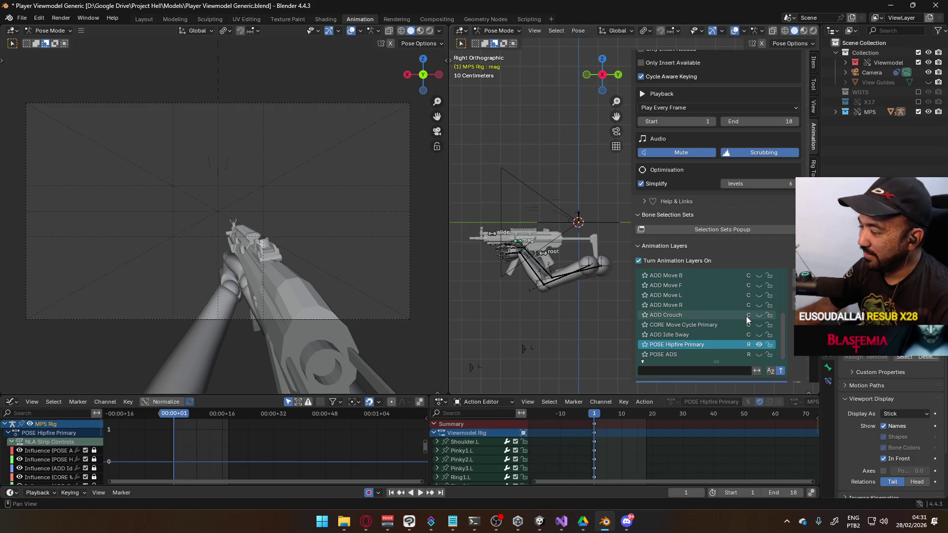
{"action": "left_click", "coordinate": [552, 251]}
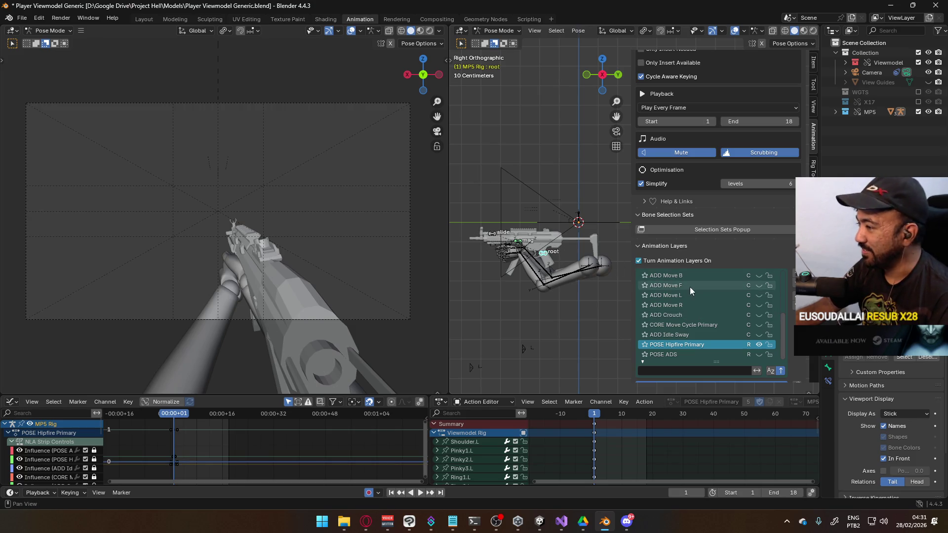
Unmute the POSE Hipfire Primary layer, then exclude the MP5 collection from the scene
{"action": "scroll", "coordinate": [780, 309], "scroll_direction": "down", "scroll_amount": 2}
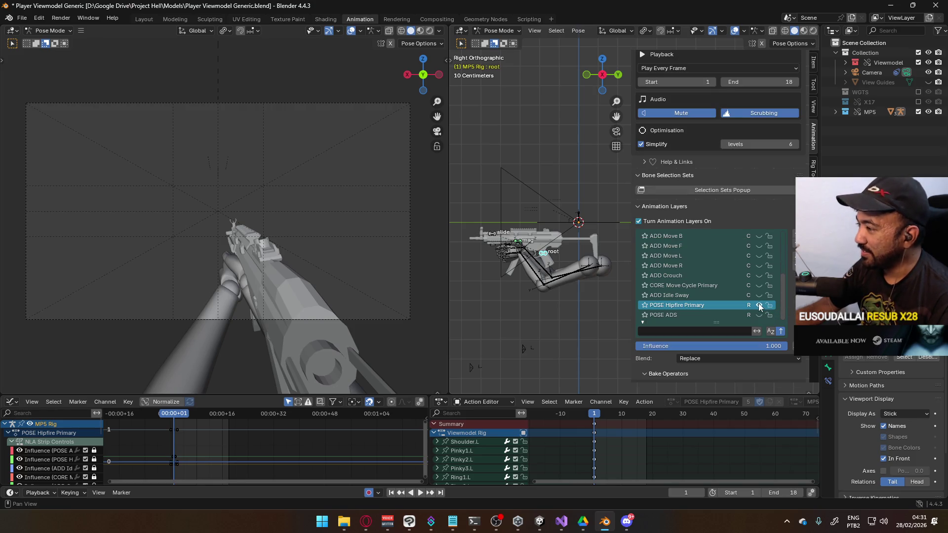
{"action": "left_click", "coordinate": [759, 305]}
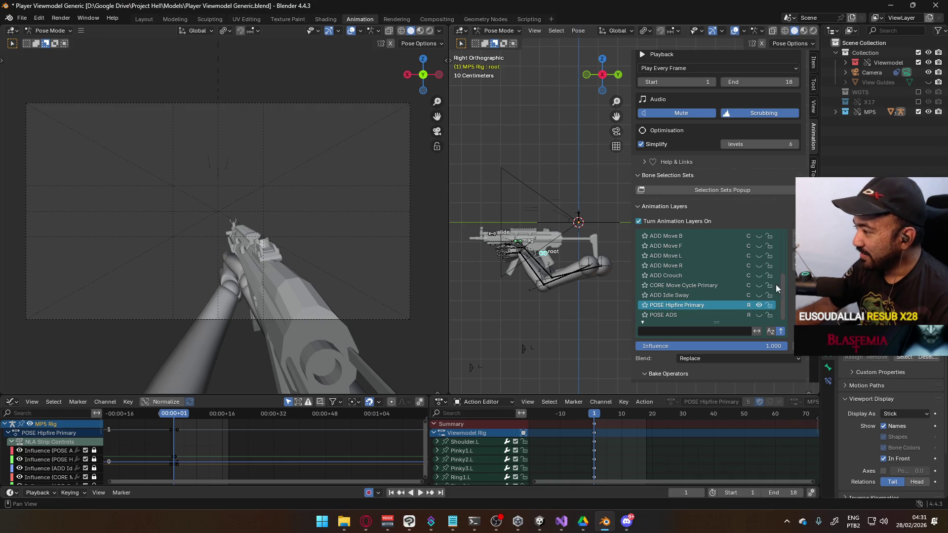
{"action": "mouse_move", "coordinate": [781, 293]}
{"action": "left_mouse_down"}
{"action": "mouse_move", "coordinate": [781, 250]}
{"action": "mouse_move", "coordinate": [778, 298]}
{"action": "left_mouse_up"}
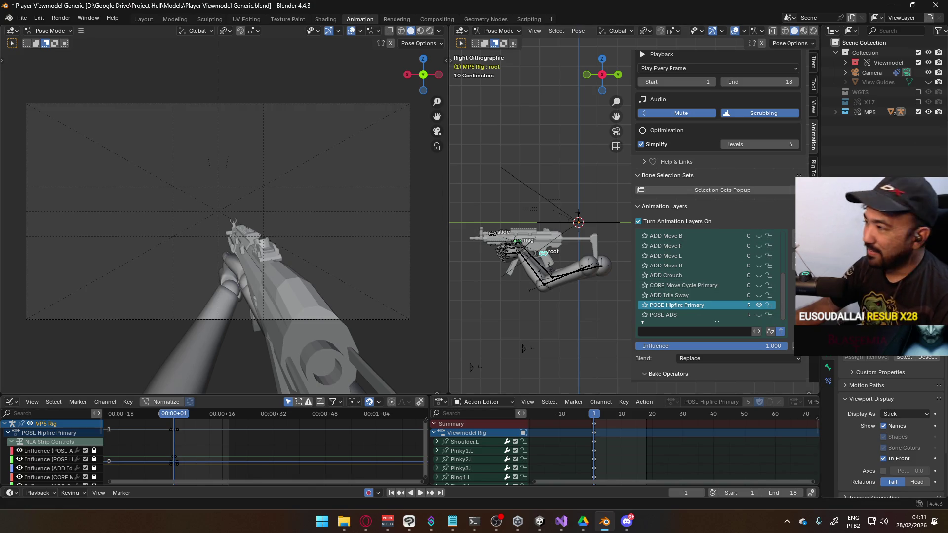
{"action": "left_click", "coordinate": [919, 112]}
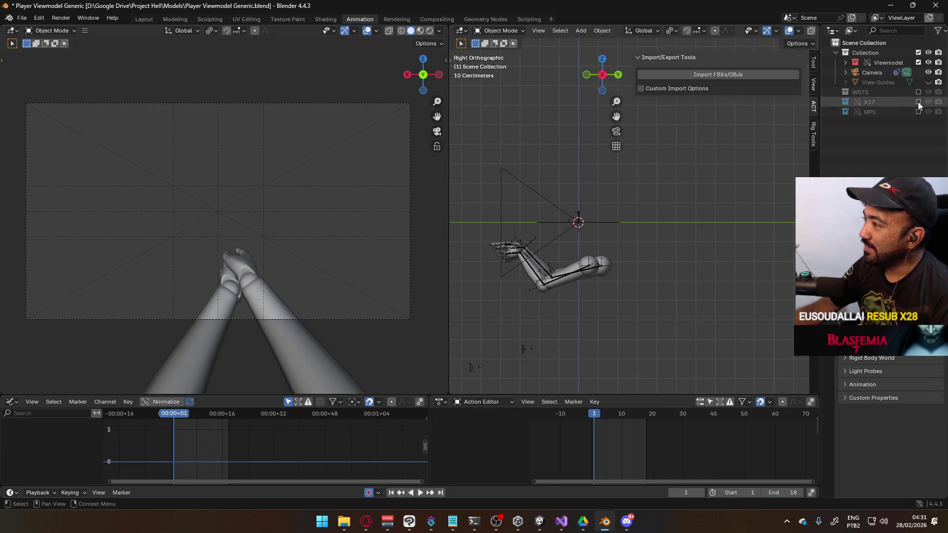
Include the X17 collection again, select X17 Rig, and make CORE Move Cycle active
{"action": "left_click", "coordinate": [917, 101]}
{"action": "left_click", "coordinate": [497, 241]}
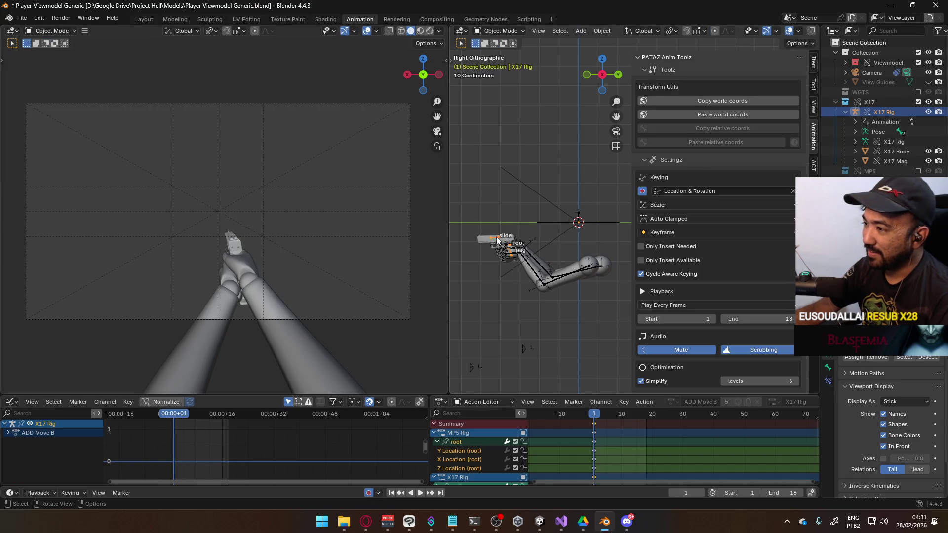
{"action": "scroll", "coordinate": [721, 286], "scroll_direction": "down", "scroll_amount": 7}
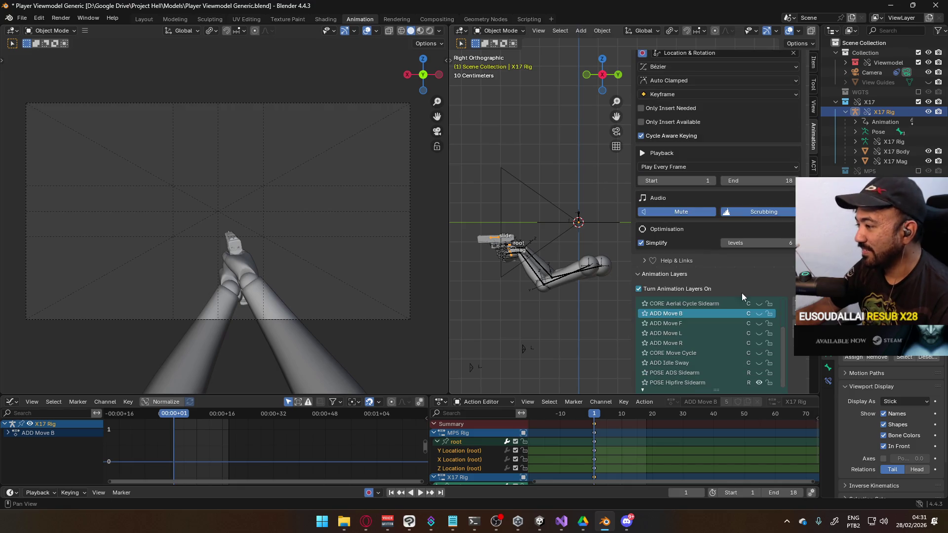
{"action": "left_click", "coordinate": [717, 351]}
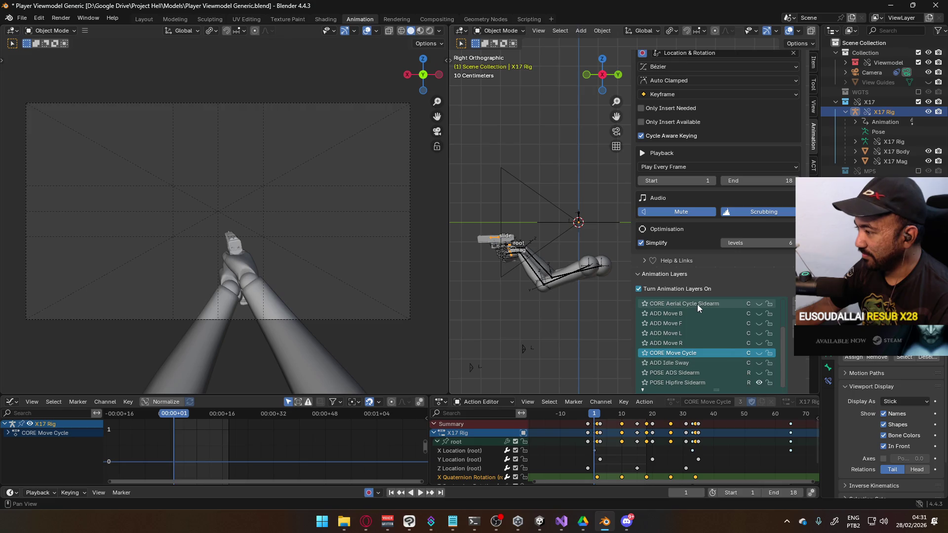
Add a new animation layer above CORE Move Cycle and name it ADD Crouch
{"action": "left_click", "coordinate": [794, 304]}
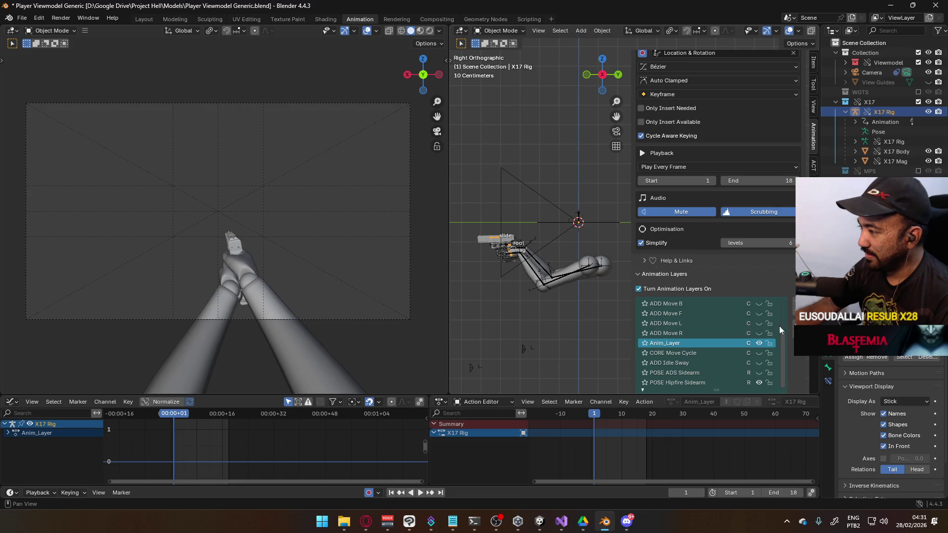
{"action": "scroll", "coordinate": [793, 362], "scroll_direction": "down", "scroll_amount": 3}
{"action": "double_click", "coordinate": [677, 284]}
{"action": "type", "text": "ADD Crouch"}
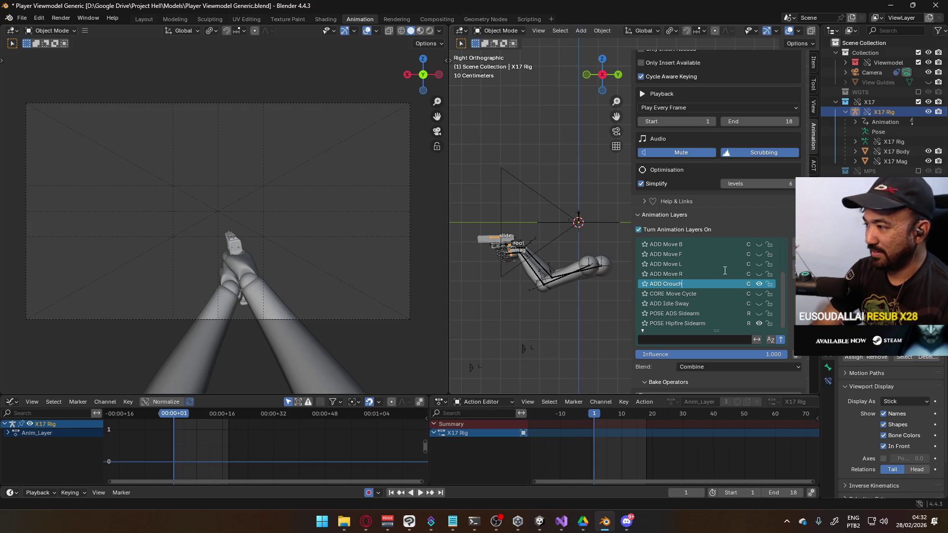
{"action": "key", "text": "Return"}
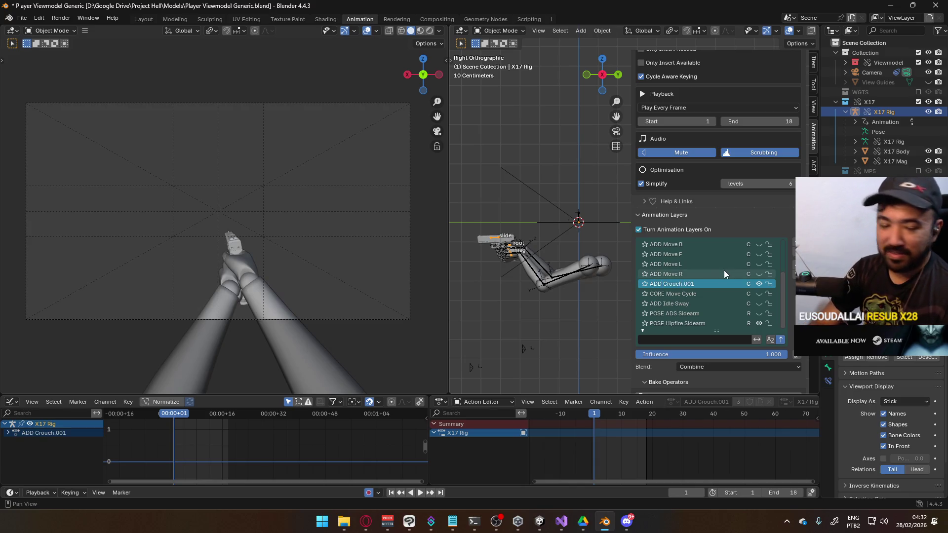
{"action": "left_click", "coordinate": [682, 293]}
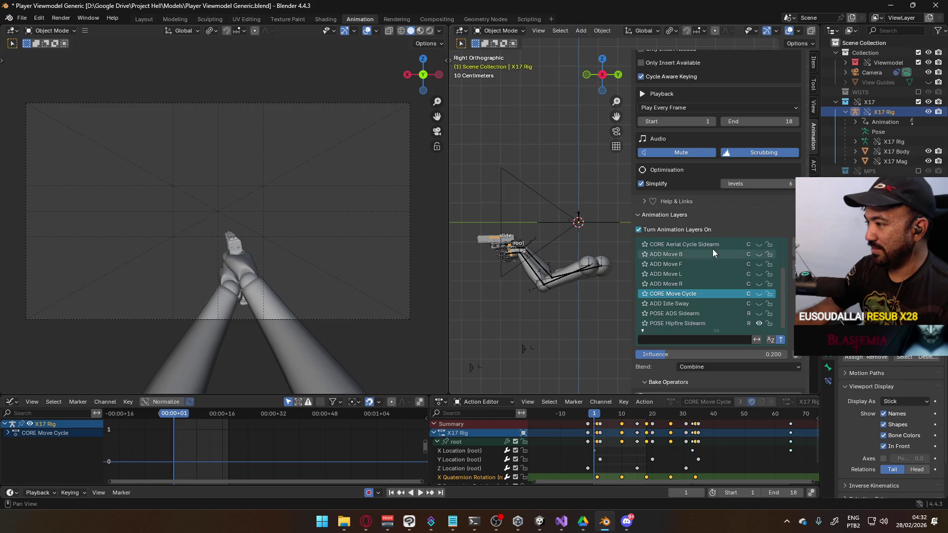
Save the file and choose File > Revert
{"action": "key", "text": "ctrl+s"}
{"action": "left_click", "coordinate": [22, 17]}
{"action": "left_click", "coordinate": [44, 58]}
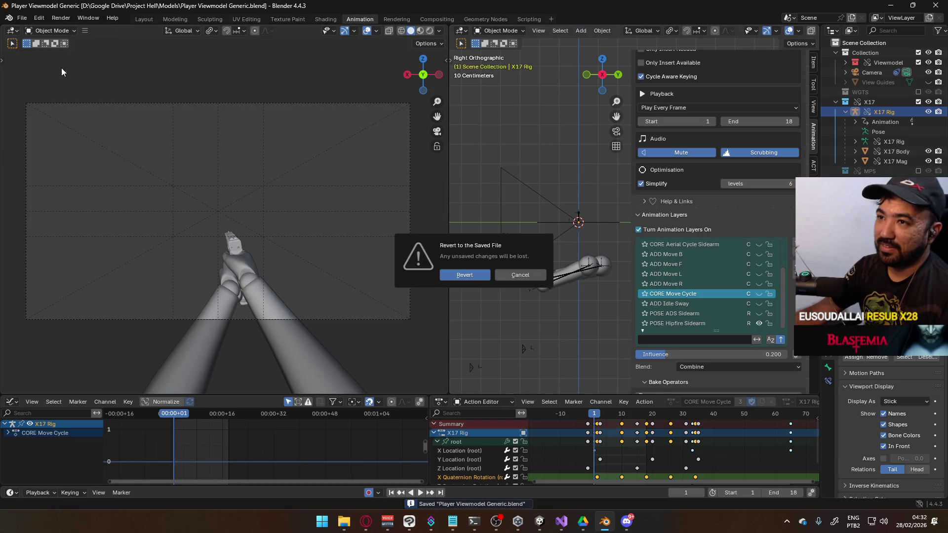
Confirm the revert and raise CORE Move Cycle's influence to 1.000
{"action": "left_click", "coordinate": [470, 277]}
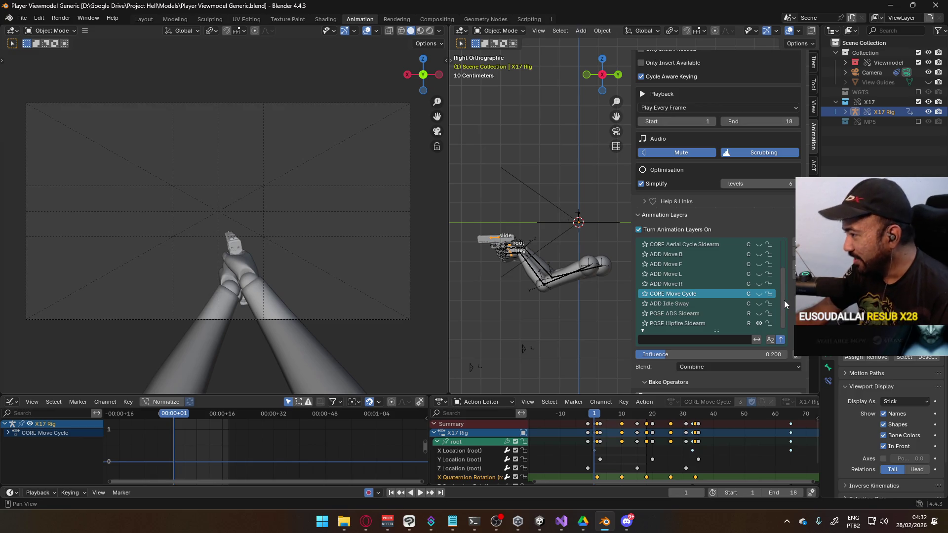
{"action": "scroll", "coordinate": [789, 307], "scroll_direction": "down", "scroll_amount": 8}
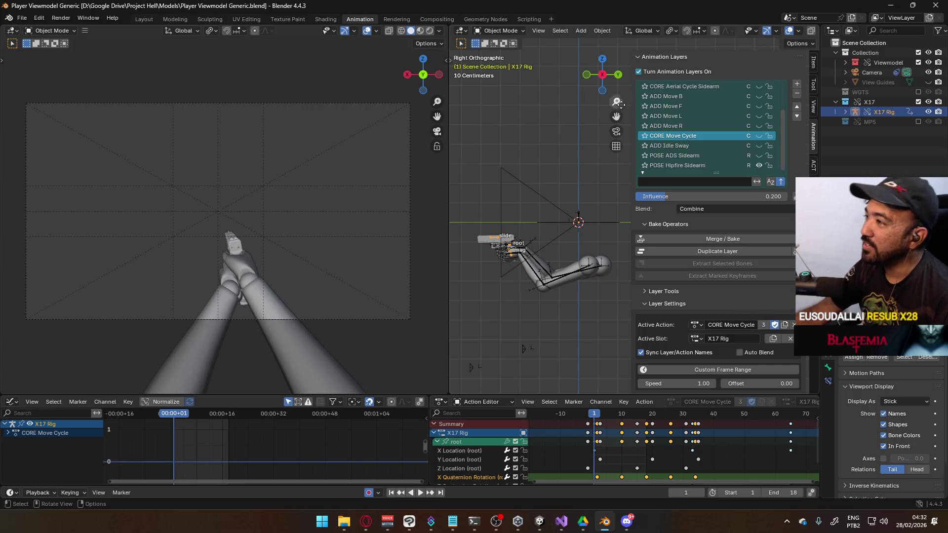
{"action": "scroll", "coordinate": [720, 311], "scroll_direction": "up", "scroll_amount": 2}
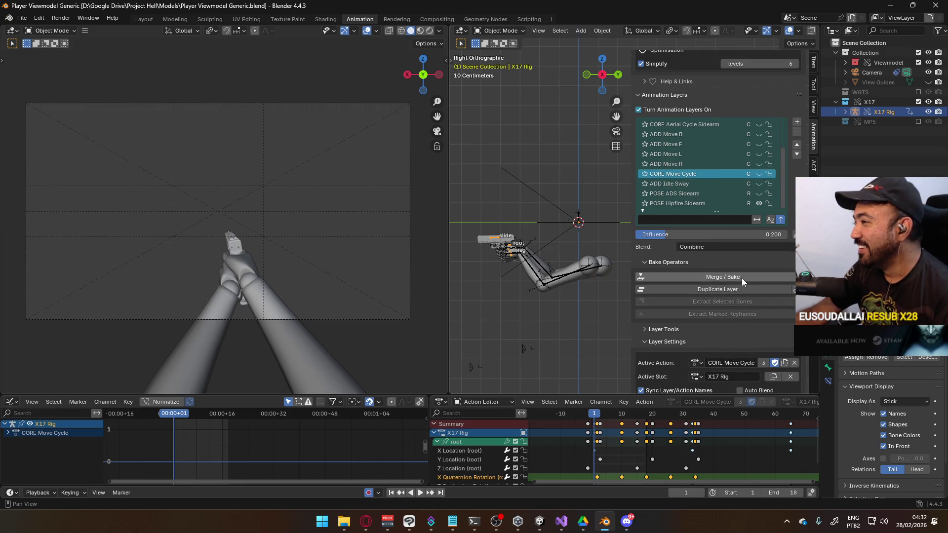
{"action": "left_click_drag", "start_coordinate": [698, 236], "coordinate": [790, 235]}
Step through ADD Move R, ADD Move L (influence 1.000) and ADD Move F, ending on ADD Move B
{"action": "left_click", "coordinate": [695, 163]}
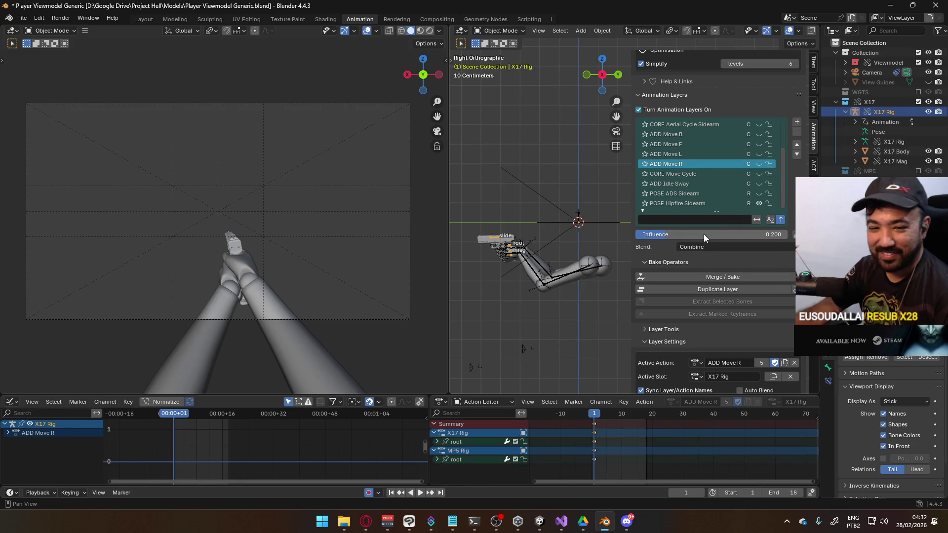
{"action": "left_click", "coordinate": [691, 154]}
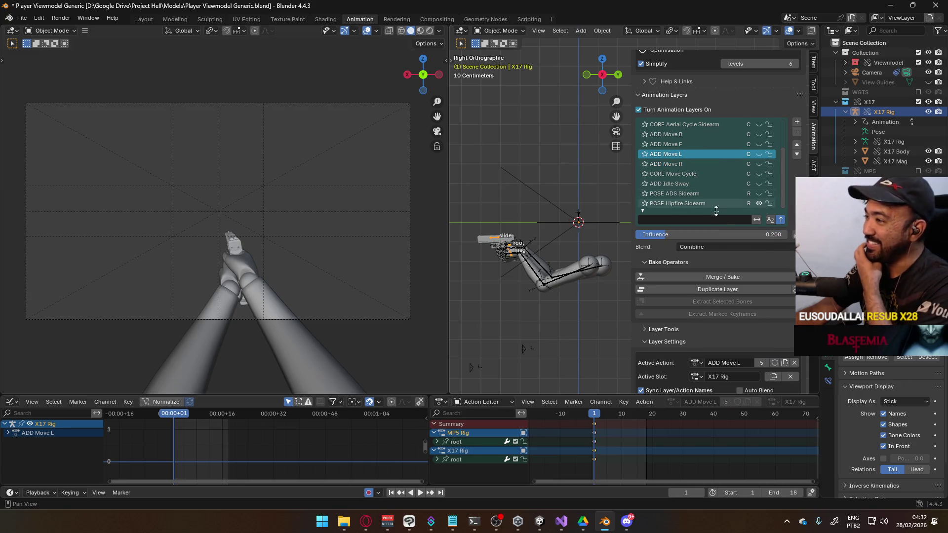
{"action": "left_click_drag", "start_coordinate": [667, 234], "coordinate": [785, 234]}
{"action": "left_click", "coordinate": [693, 143]}
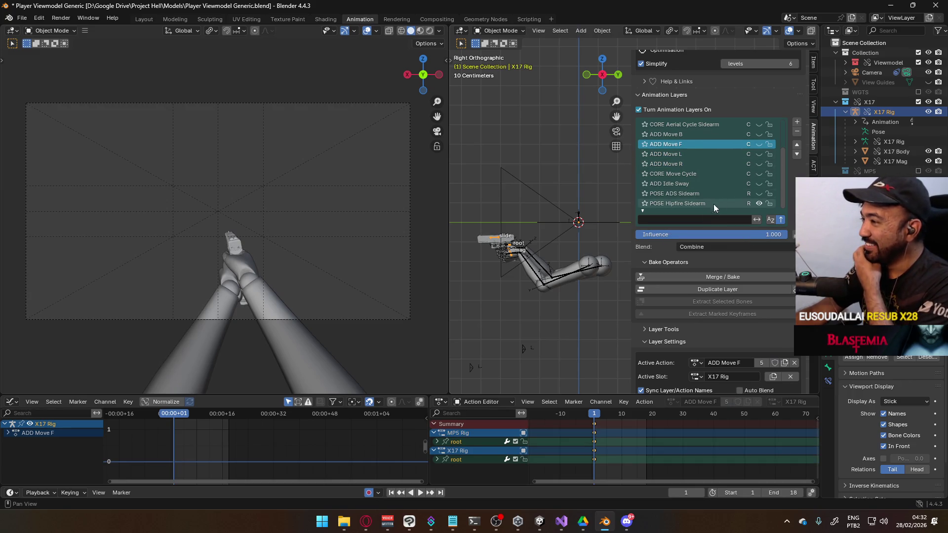
{"action": "left_click", "coordinate": [709, 135]}
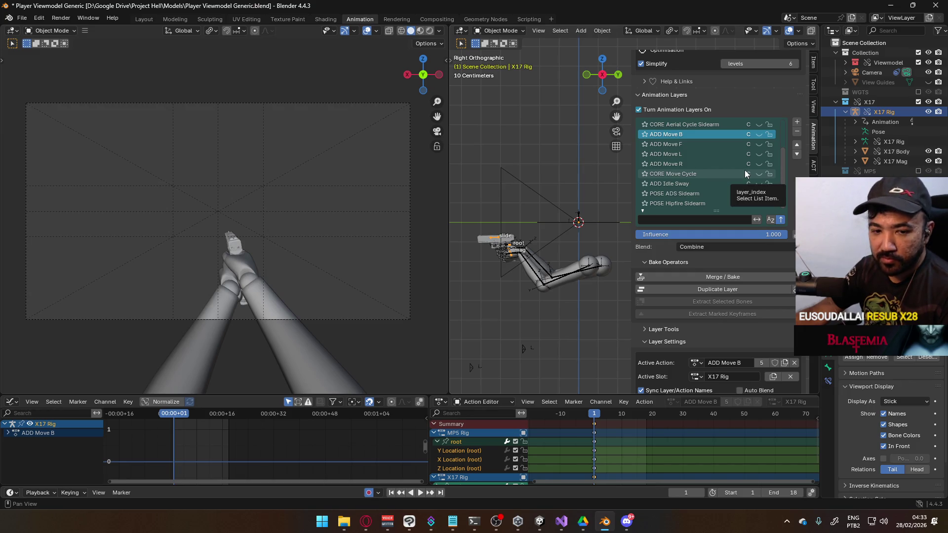
{"action": "scroll", "coordinate": [721, 165], "scroll_direction": "up", "scroll_amount": 4}
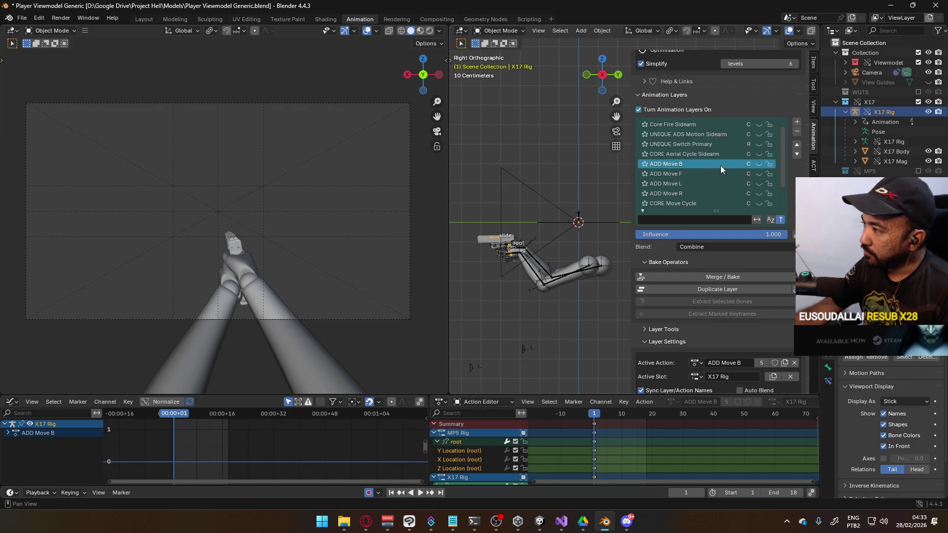
Add a test layer above CORE Move Cycle, cancel its rename, and undo the addition
{"action": "scroll", "coordinate": [721, 165], "scroll_direction": "down", "scroll_amount": 4}
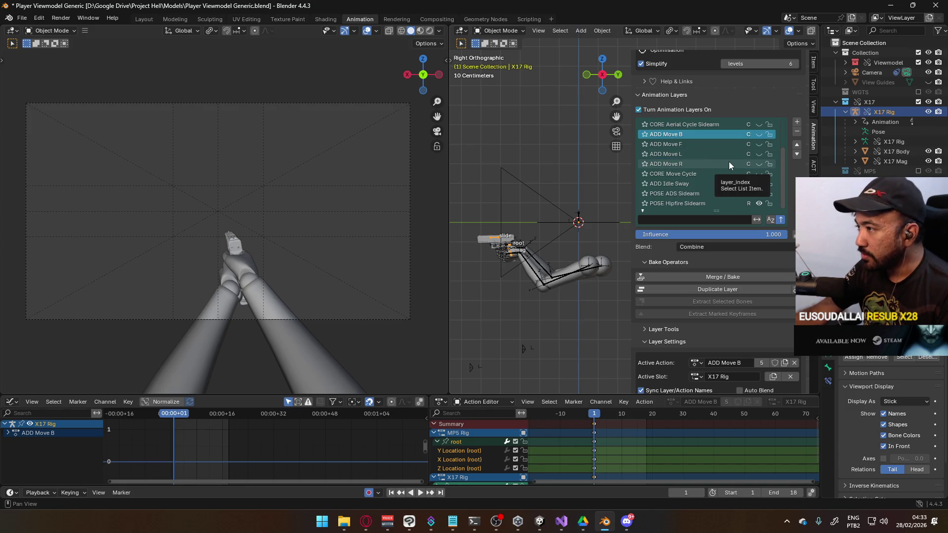
{"action": "left_click", "coordinate": [707, 173]}
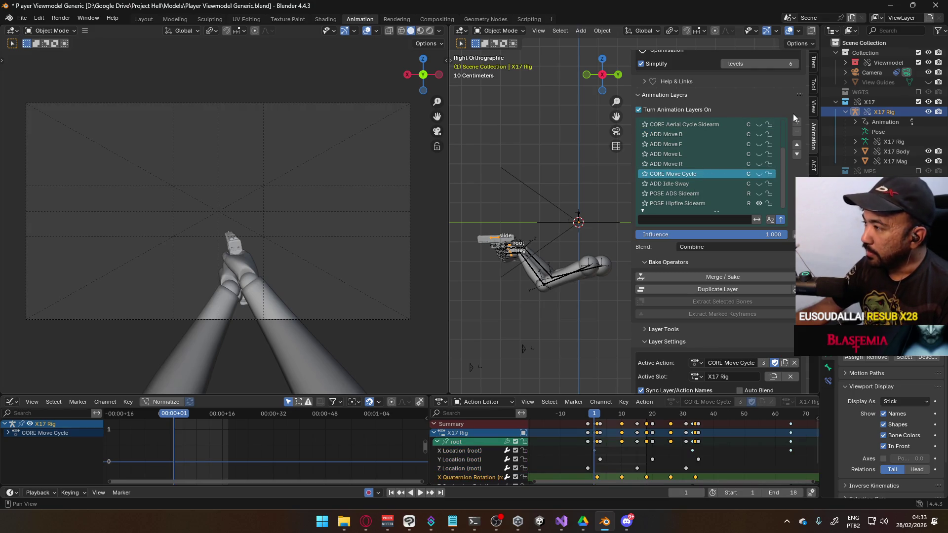
{"action": "left_click", "coordinate": [796, 122]}
{"action": "double_click", "coordinate": [690, 174]}
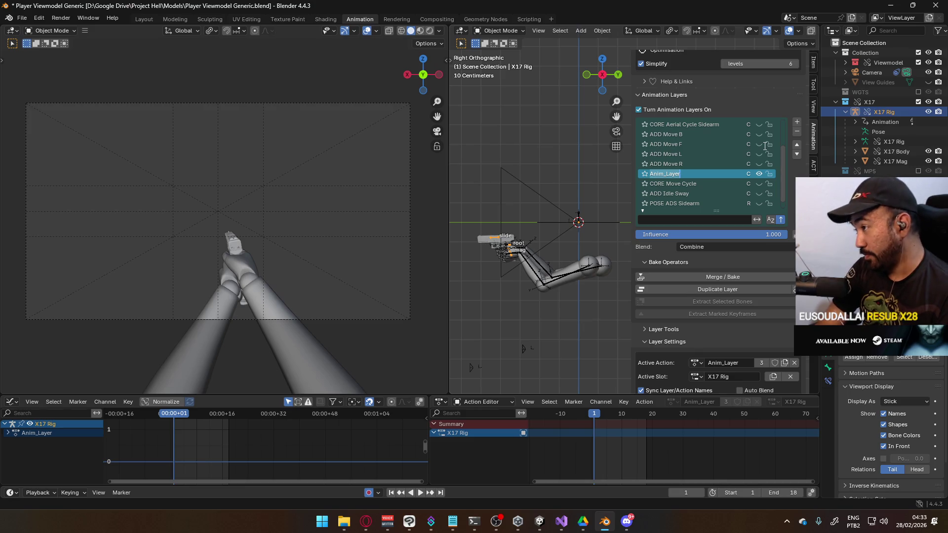
{"action": "key", "text": "Return"}
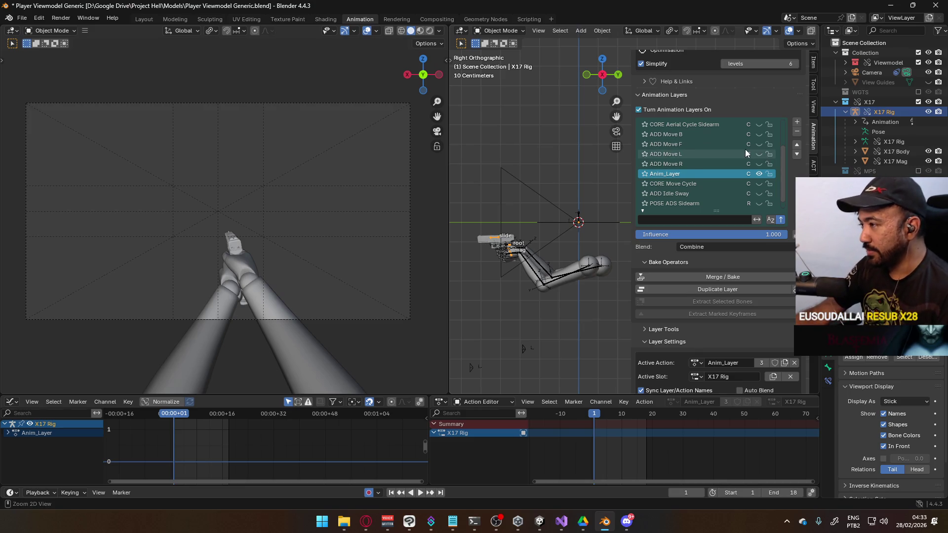
{"action": "key", "text": "ctrl+z"}
Revert to the last saved file and turn Animation Layers off
{"action": "left_click", "coordinate": [23, 18]}
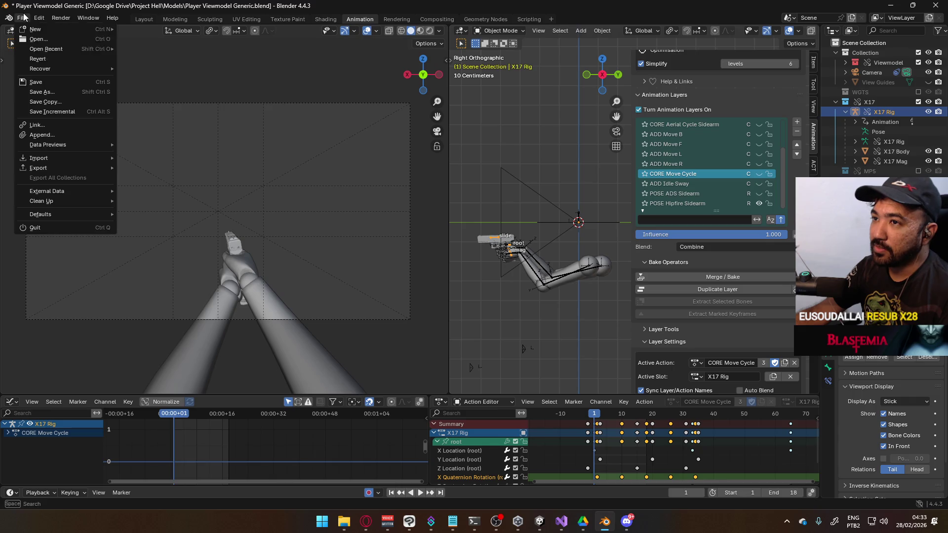
{"action": "left_click", "coordinate": [43, 59]}
{"action": "left_click", "coordinate": [514, 271]}
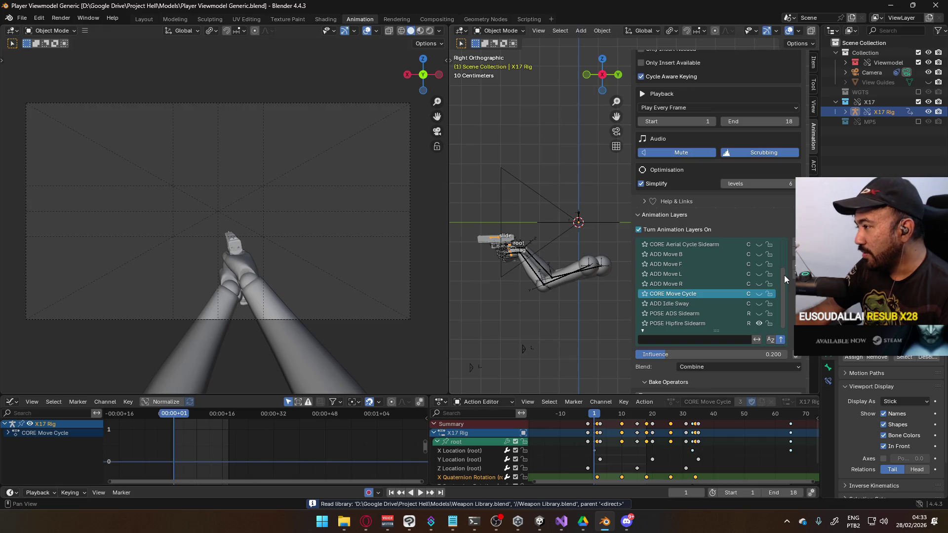
{"action": "scroll", "coordinate": [784, 270], "scroll_direction": "up", "scroll_amount": 1}
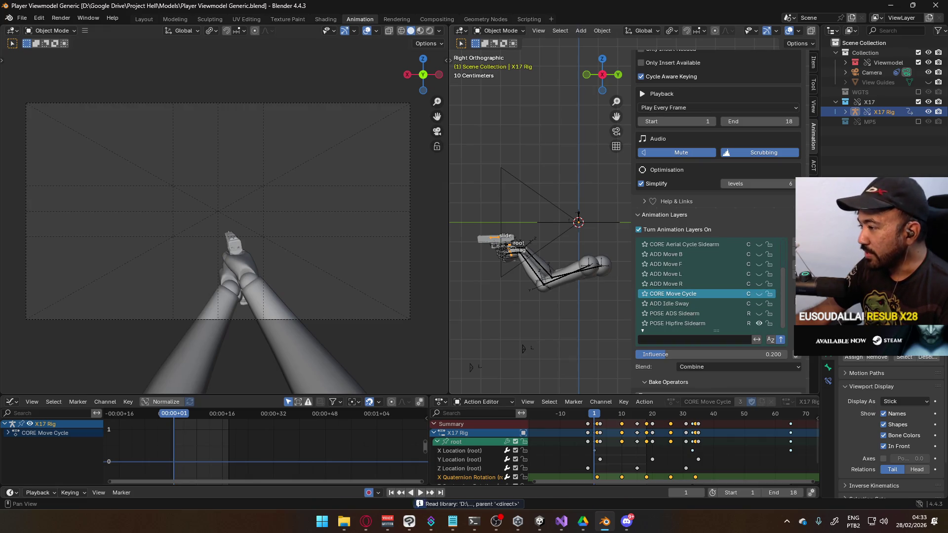
{"action": "scroll", "coordinate": [790, 298], "scroll_direction": "down", "scroll_amount": 3}
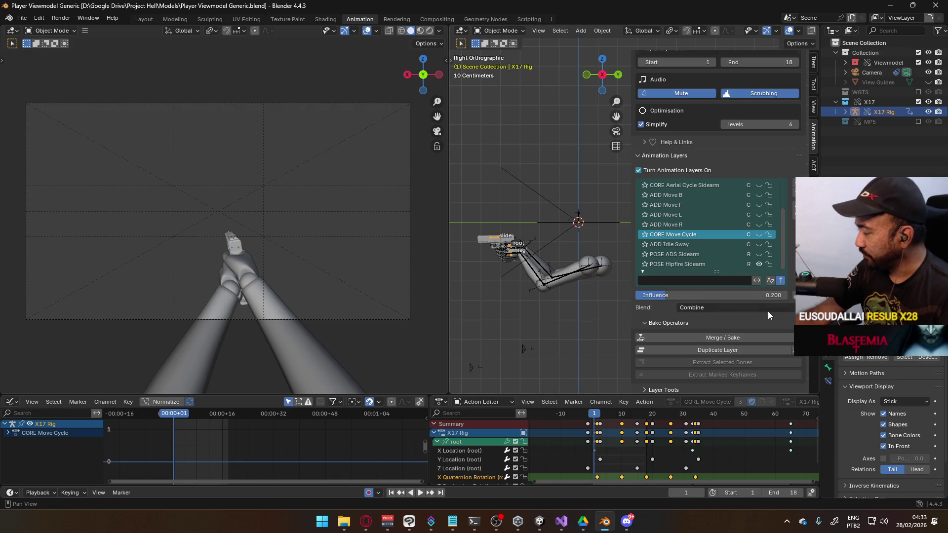
{"action": "scroll", "coordinate": [775, 327], "scroll_direction": "down", "scroll_amount": 5}
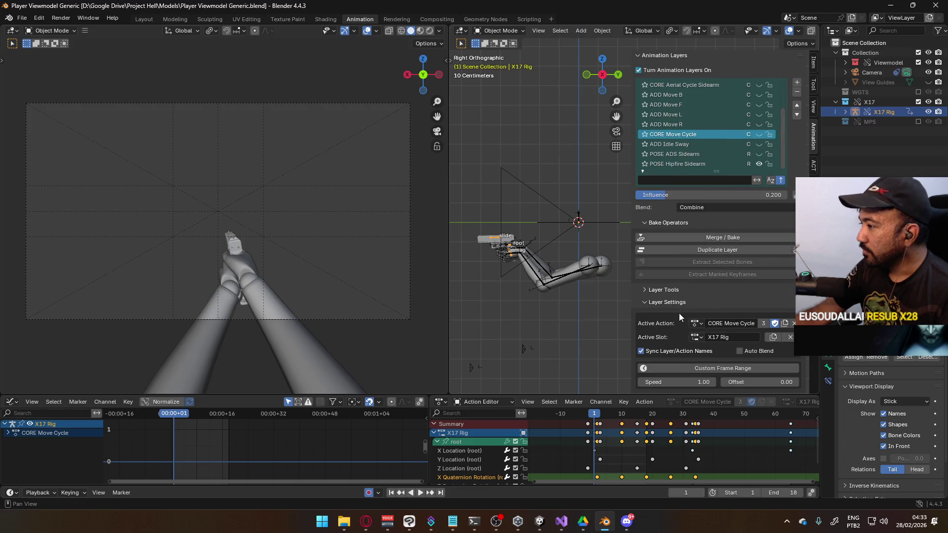
{"action": "scroll", "coordinate": [679, 313], "scroll_direction": "up", "scroll_amount": 5}
{"action": "left_click", "coordinate": [638, 169]}
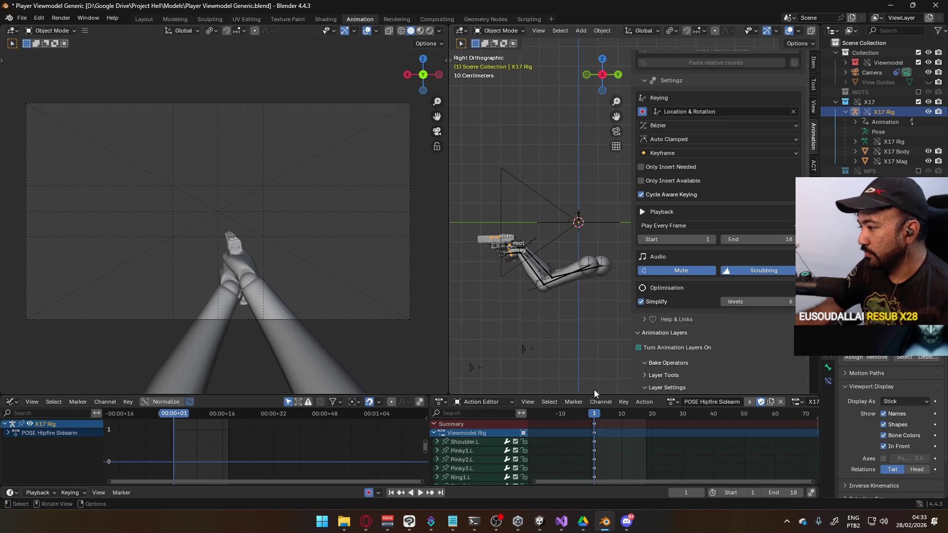
{"action": "left_click", "coordinate": [671, 401]}
With the Outliner in Blender File mode, delete actions Baked_Layer through Baked_Layer.004
{"action": "key", "text": "Up"}
{"action": "key", "text": "Up"}
{"action": "key", "text": "Up"}
{"action": "key", "text": "Up"}
{"action": "key", "text": "Up"}
{"action": "key", "text": "Up"}
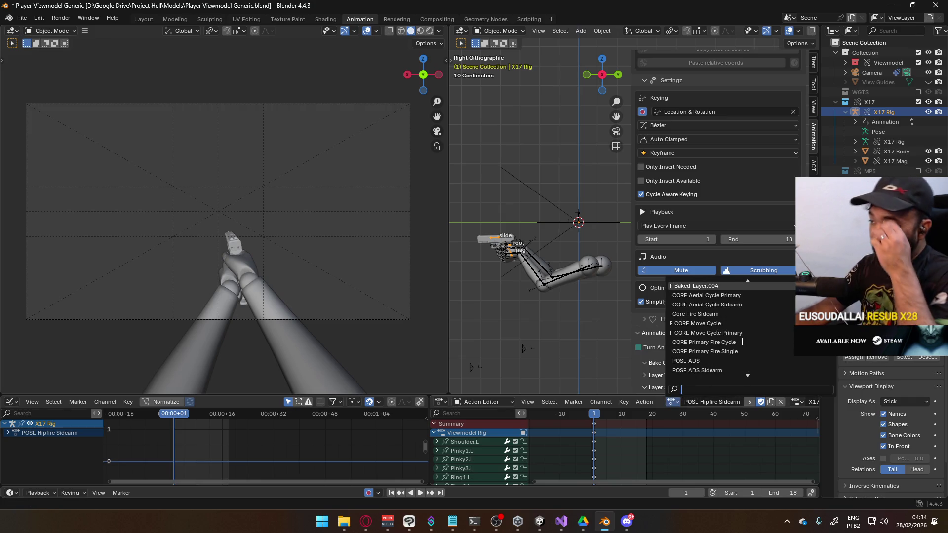
{"action": "key", "text": "Up"}
{"action": "key", "text": "Up"}
{"action": "key", "text": "Up"}
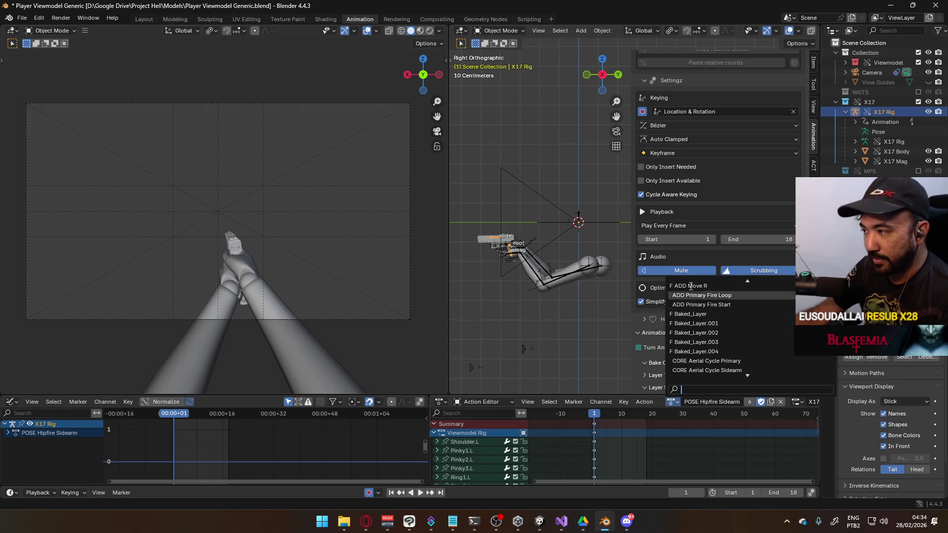
{"action": "left_click", "coordinate": [851, 30]}
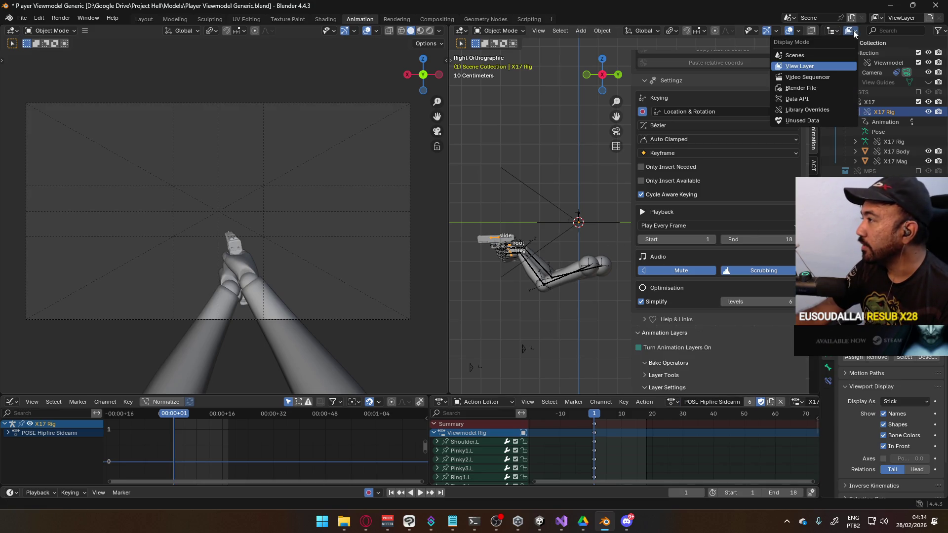
{"action": "left_click", "coordinate": [808, 89]}
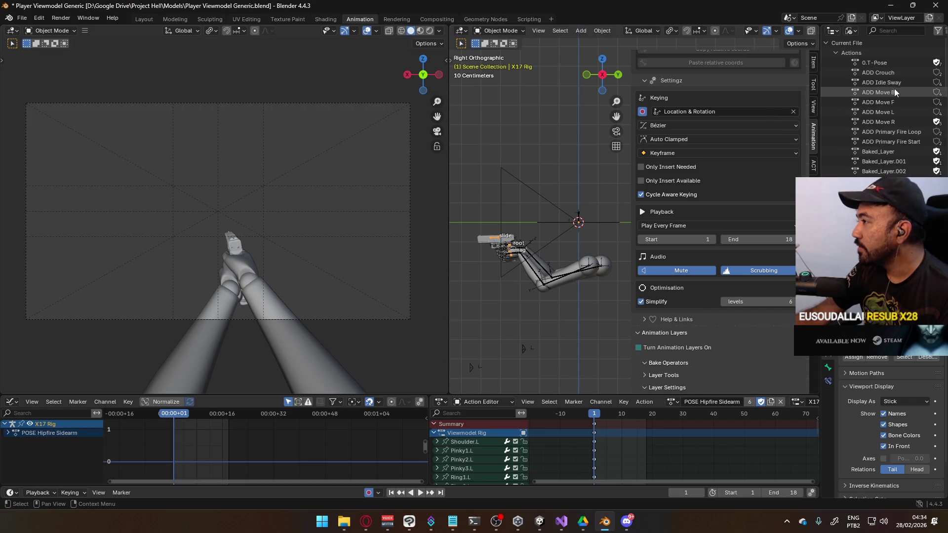
{"action": "scroll", "coordinate": [894, 88], "scroll_direction": "down", "scroll_amount": 2}
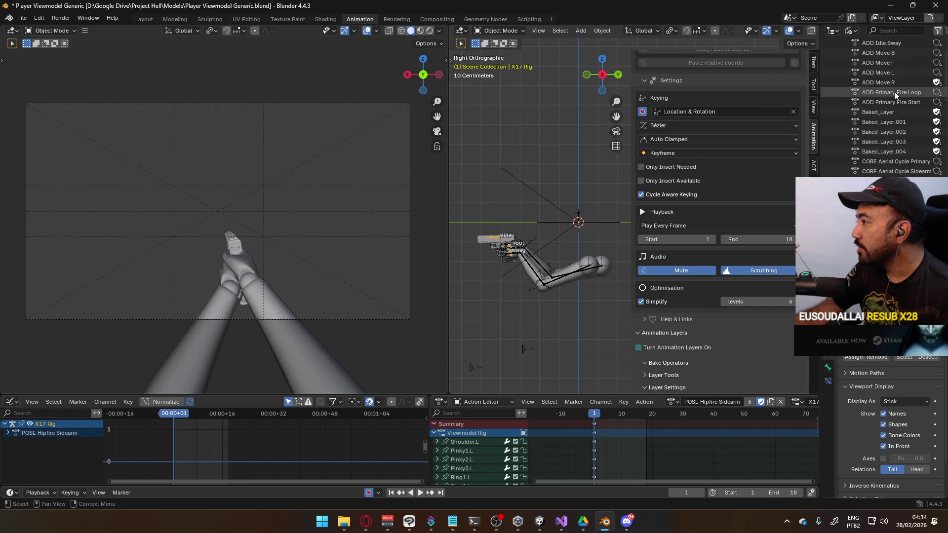
{"action": "left_click", "coordinate": [896, 151], "text": "shift"}
{"action": "right_click", "coordinate": [896, 152]}
{"action": "left_click", "coordinate": [895, 172]}
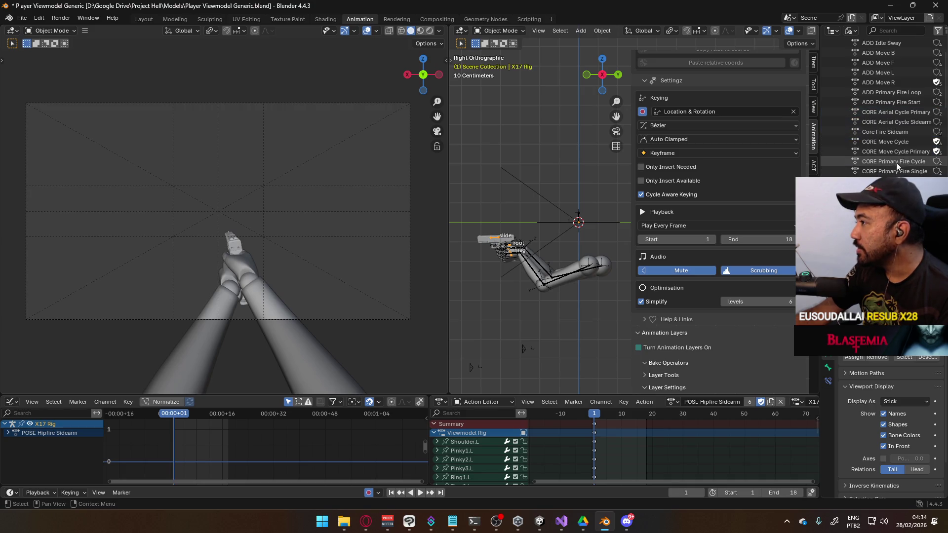
Set the Outliner back to View Layer and save the file
{"action": "scroll", "coordinate": [916, 131], "scroll_direction": "up", "scroll_amount": 6}
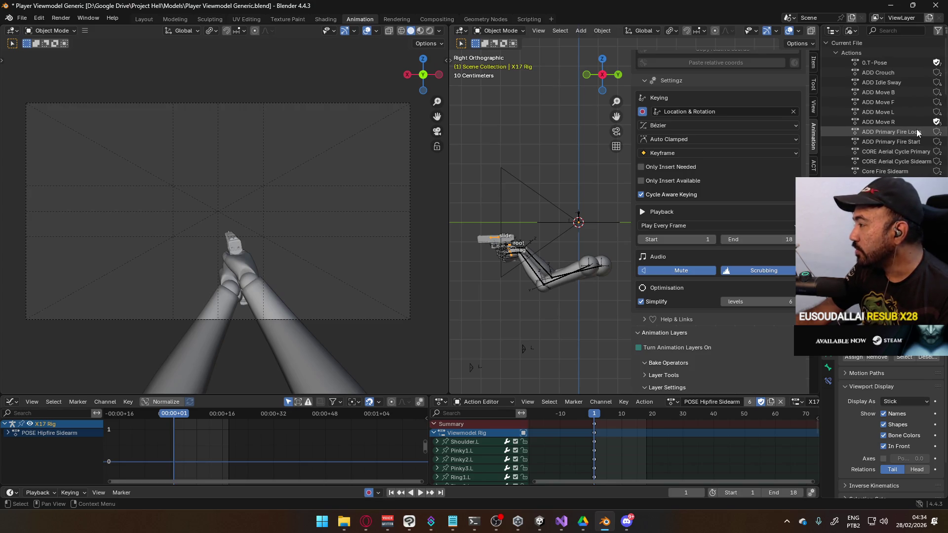
{"action": "scroll", "coordinate": [917, 132], "scroll_direction": "down", "scroll_amount": 6}
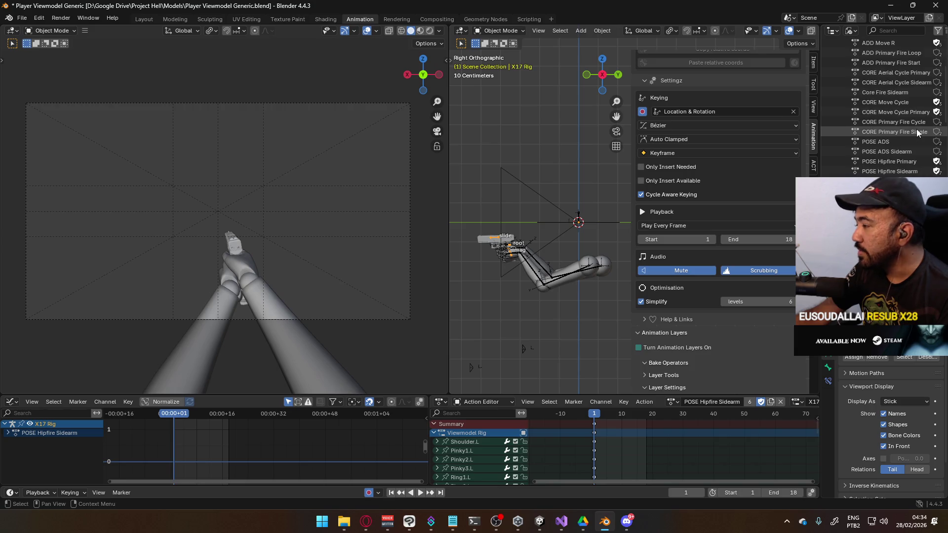
{"action": "scroll", "coordinate": [906, 133], "scroll_direction": "up", "scroll_amount": 6}
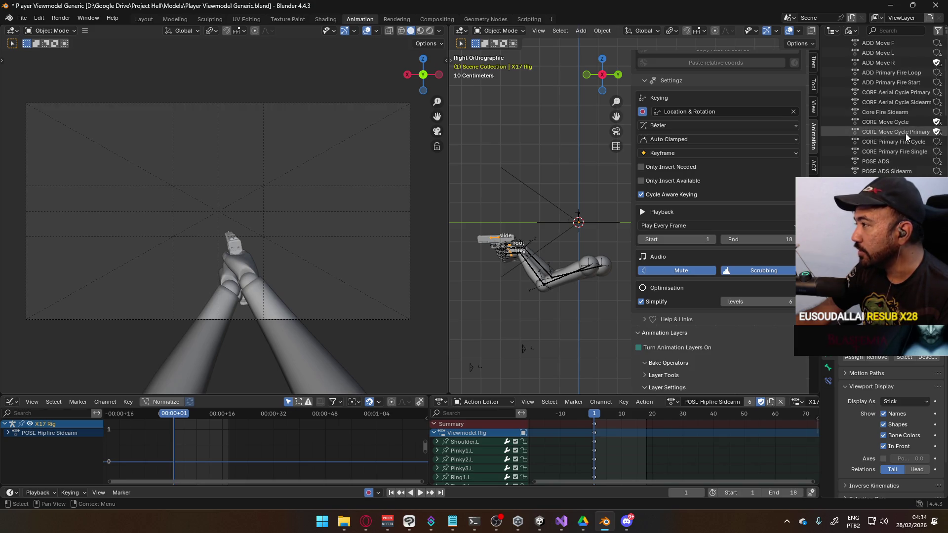
{"action": "left_click", "coordinate": [851, 30]}
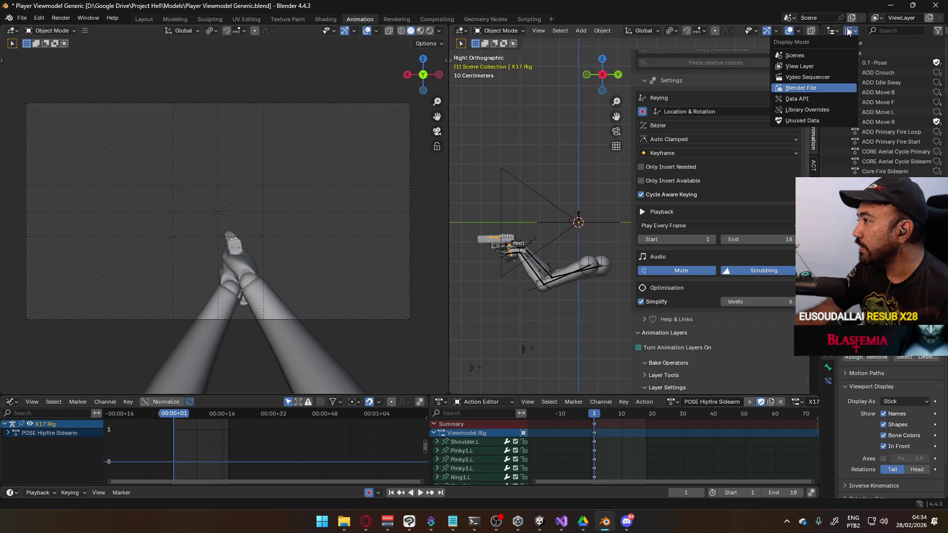
{"action": "left_click", "coordinate": [837, 61]}
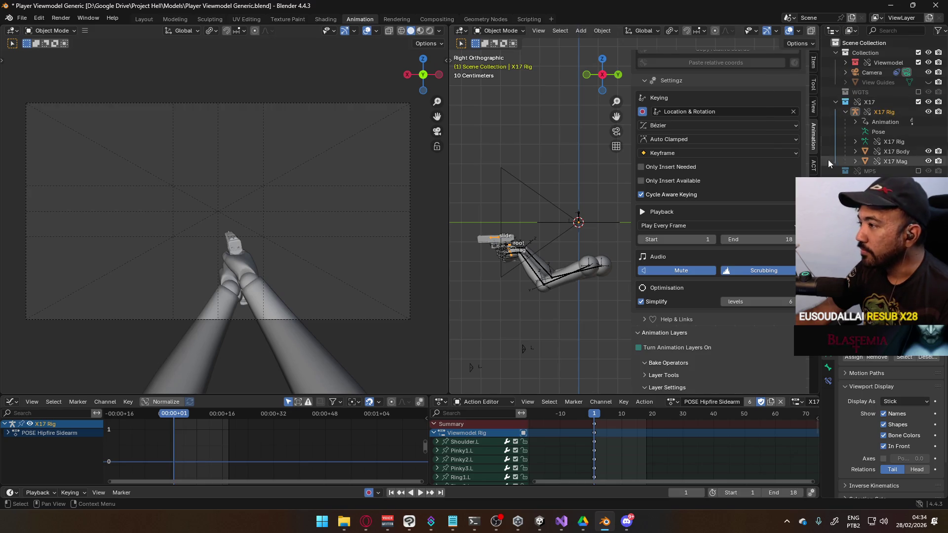
{"action": "key", "text": "ctrl+s"}
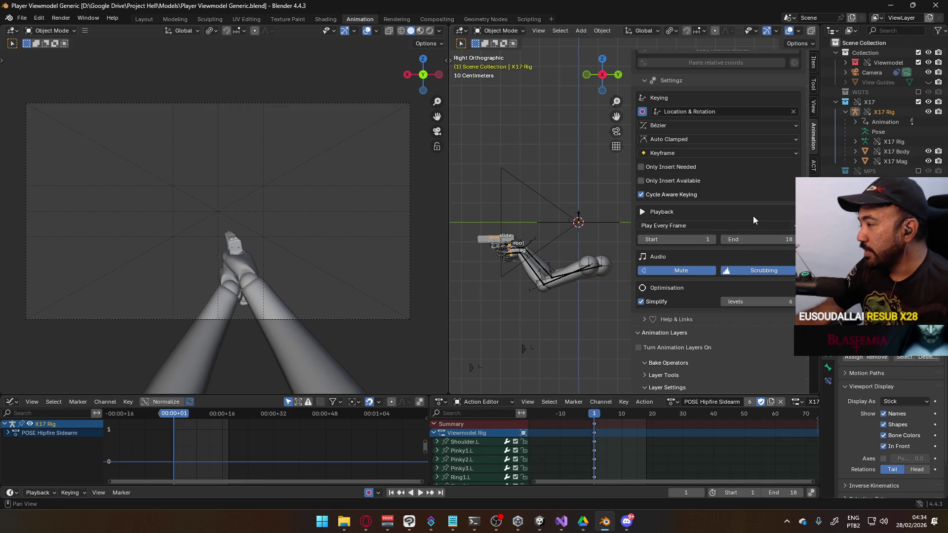
Show the X17 Rig's transform values in the Item sidebar tab, then switch to the YouTube browser
{"action": "scroll", "coordinate": [754, 221], "scroll_direction": "up", "scroll_amount": 2}
{"action": "scroll", "coordinate": [745, 232], "scroll_direction": "down", "scroll_amount": 2}
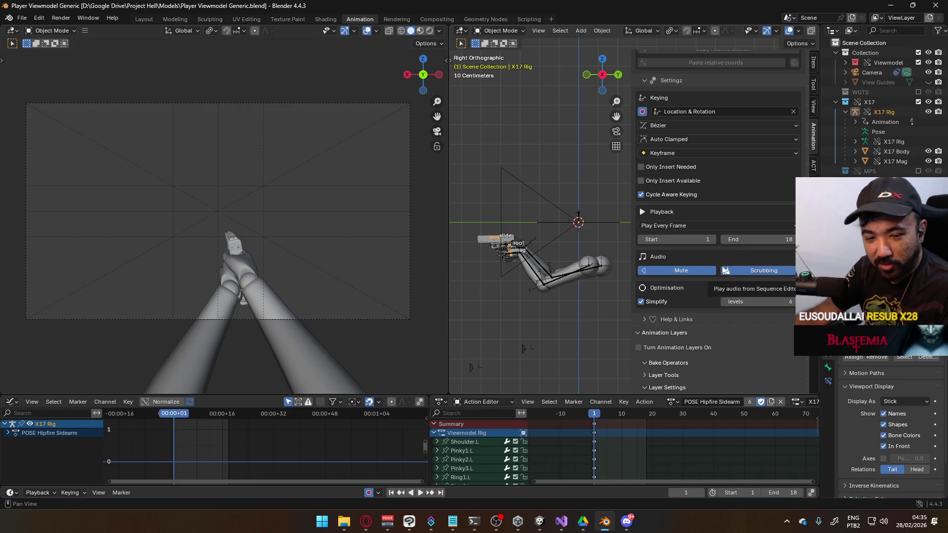
{"action": "left_click", "coordinate": [815, 65]}
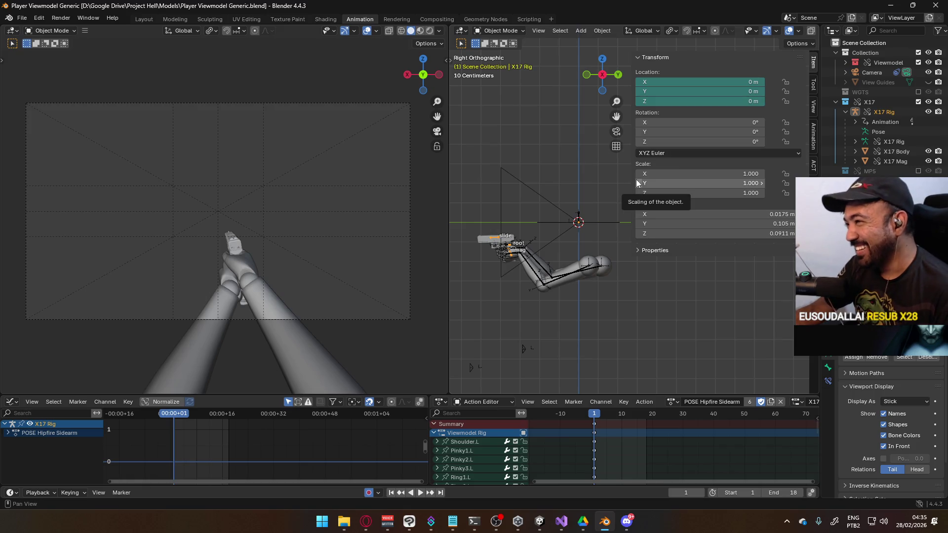
{"action": "left_click", "coordinate": [366, 521]}
Pause the current video and search YouTube for 'emperor time'
{"action": "left_click", "coordinate": [395, 385]}
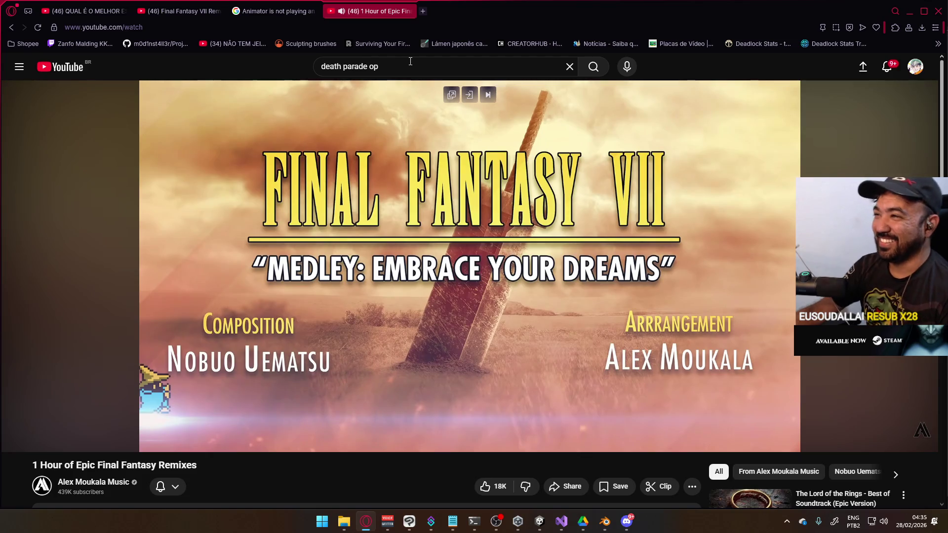
{"action": "left_click", "coordinate": [410, 61]}
{"action": "key", "text": "ctrl+a"}
{"action": "type", "text": "b"}
{"action": "key", "text": "BackSpace"}
{"action": "type", "text": "hege"}
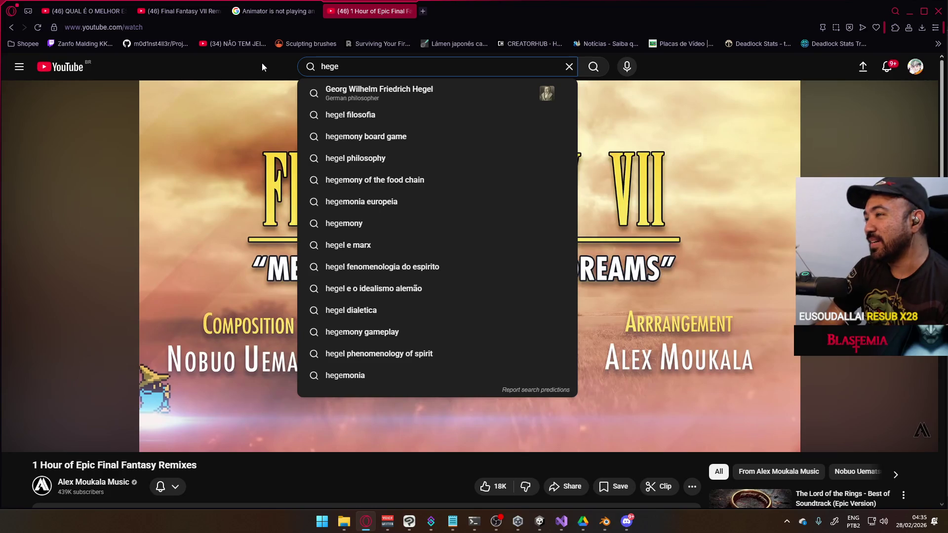
{"action": "type", "text": "m"}
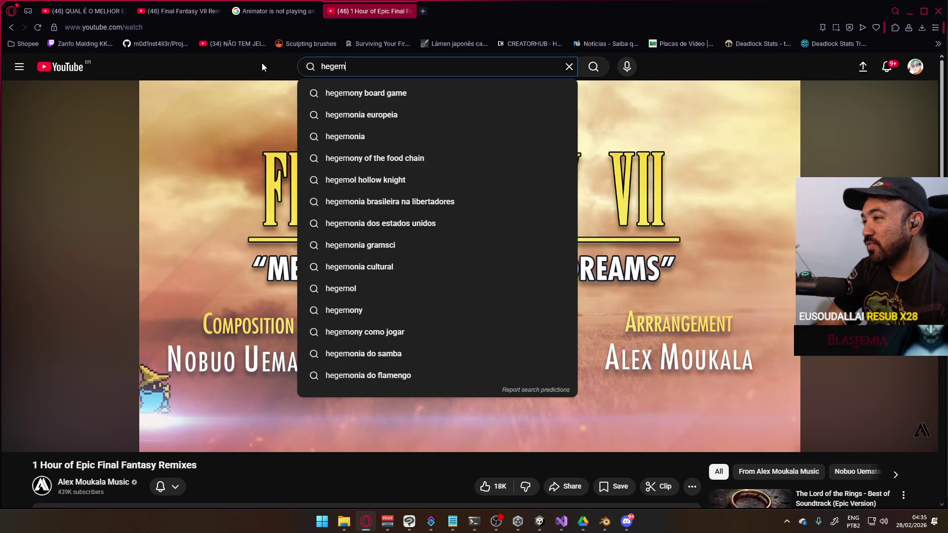
{"action": "key", "text": "BackSpace"}
{"action": "key", "text": "BackSpace"}
{"action": "key", "text": "BackSpace"}
{"action": "key", "text": "BackSpace"}
{"action": "type", "text": "egemon"}
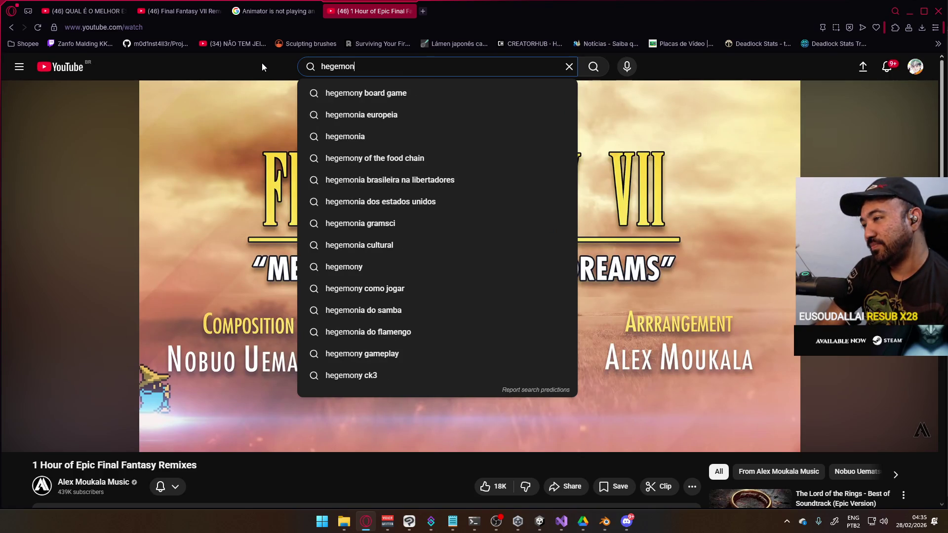
{"action": "key", "text": "BackSpace"}
{"action": "key", "text": "BackSpace"}
{"action": "key", "text": "BackSpace"}
{"action": "type", "text": "helegy"}
{"action": "key", "text": "BackSpace"}
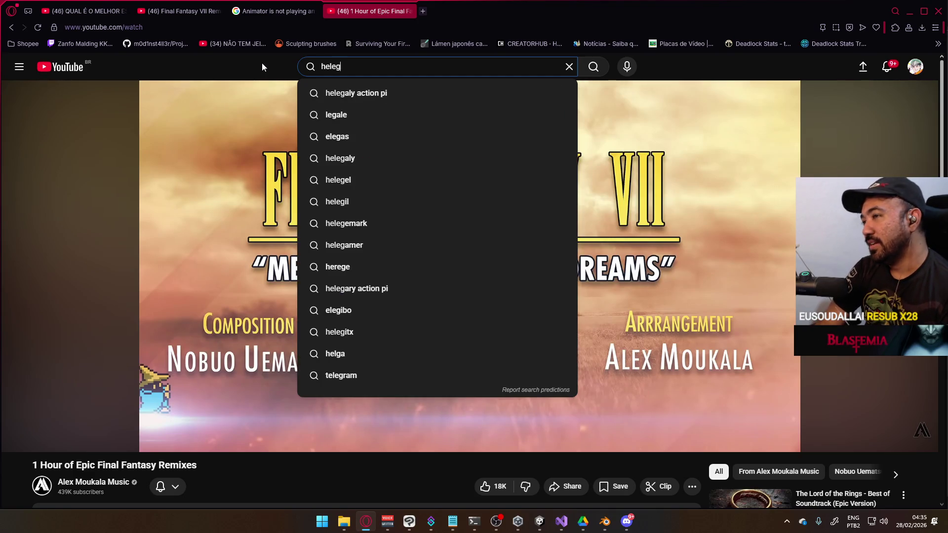
{"action": "key", "text": "BackSpace"}
{"action": "key", "text": "BackSpace"}
{"action": "key", "text": "BackSpace"}
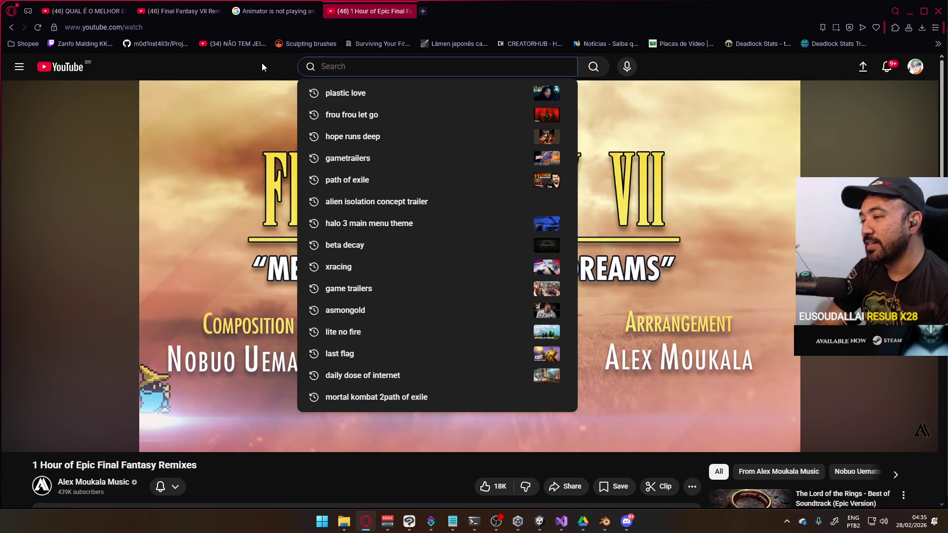
{"action": "type", "text": "h"}
{"action": "key", "text": "BackSpace"}
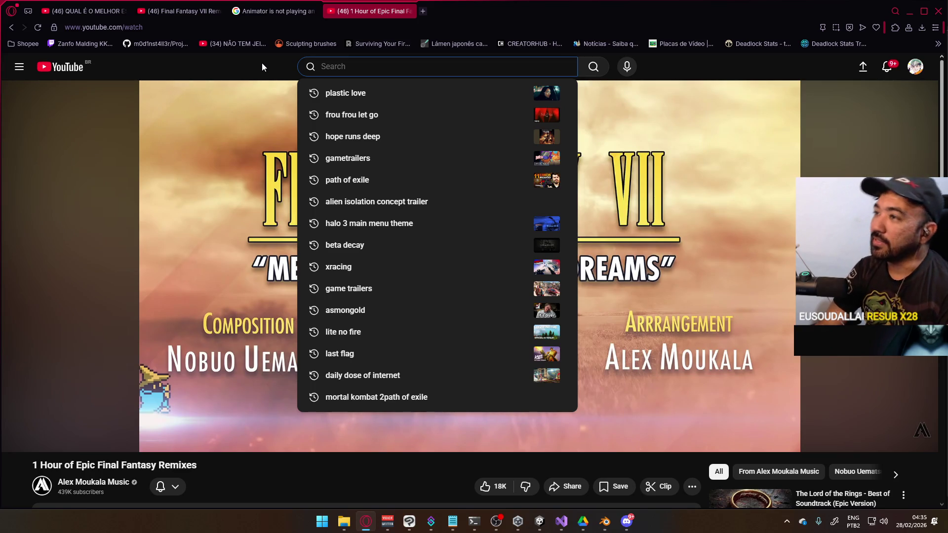
{"action": "type", "text": "h"}
{"action": "key", "text": "BackSpace"}
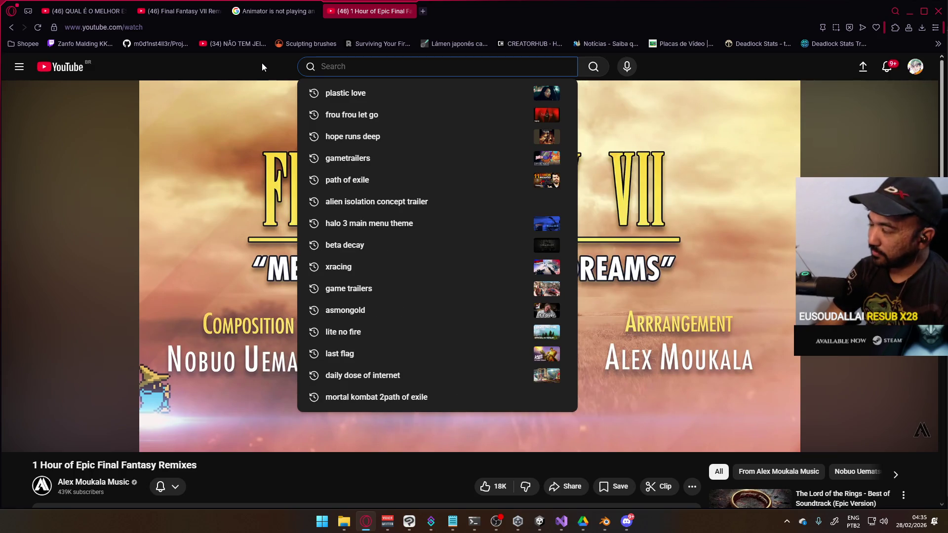
{"action": "type", "text": "emperor t"}
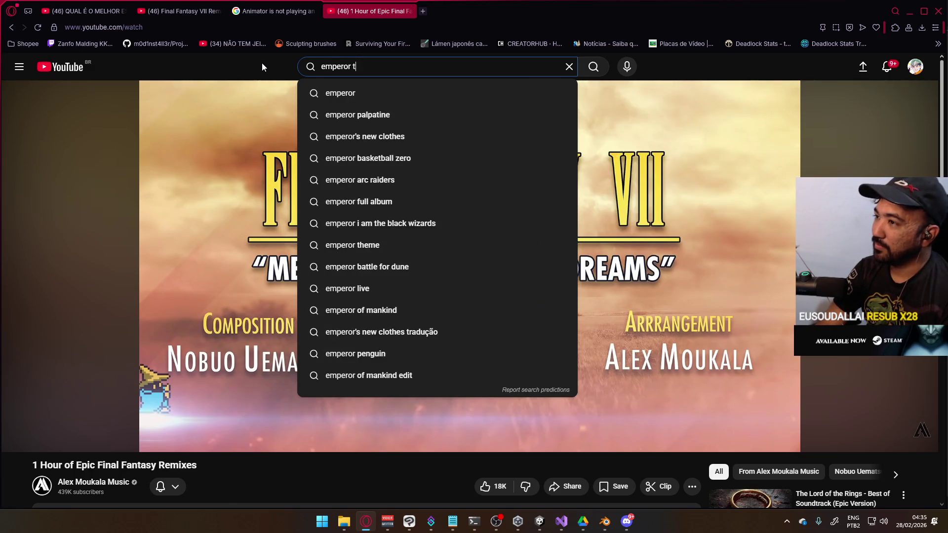
{"action": "type", "text": "ime"}
{"action": "key", "text": "Return"}
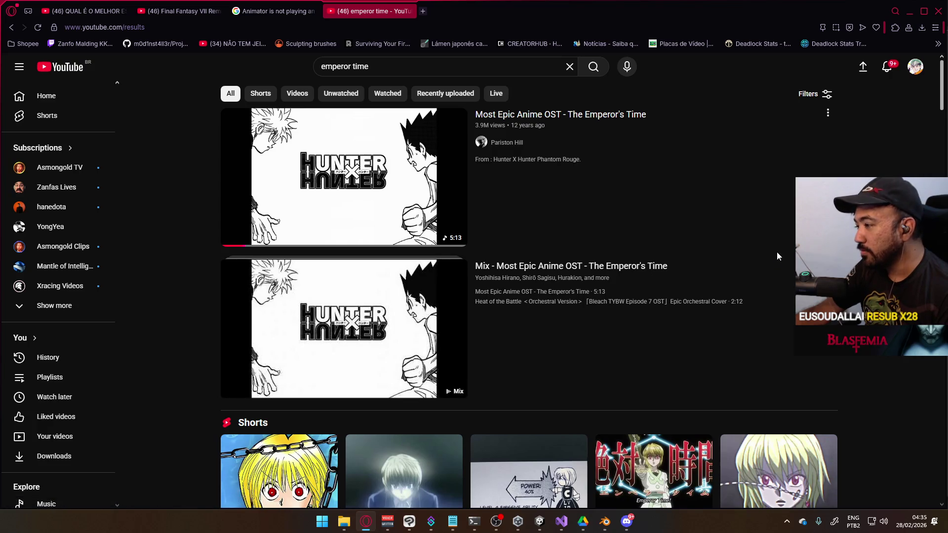
Play 'Most Epic Anime OST - The Emperor's Time' and adjust its volume
{"action": "left_click", "coordinate": [586, 309]}
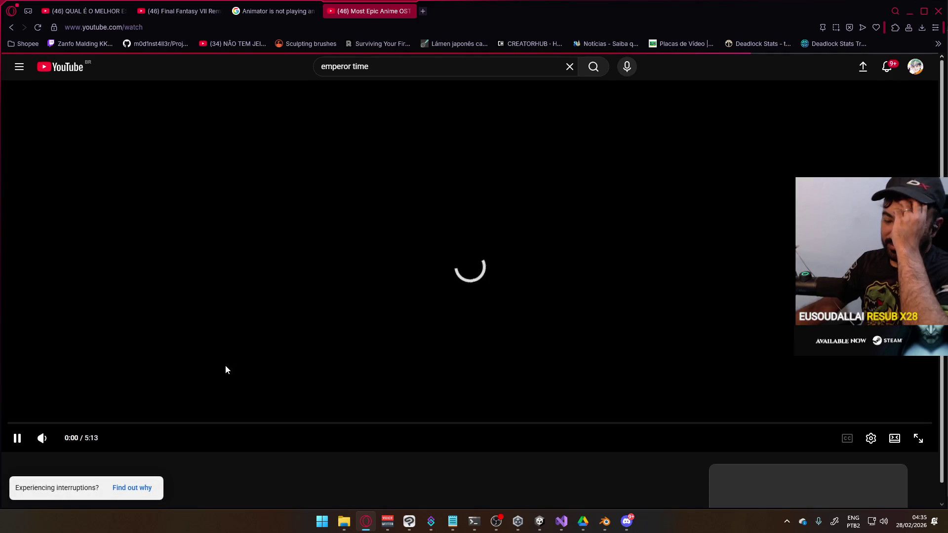
{"action": "left_click", "coordinate": [69, 438]}
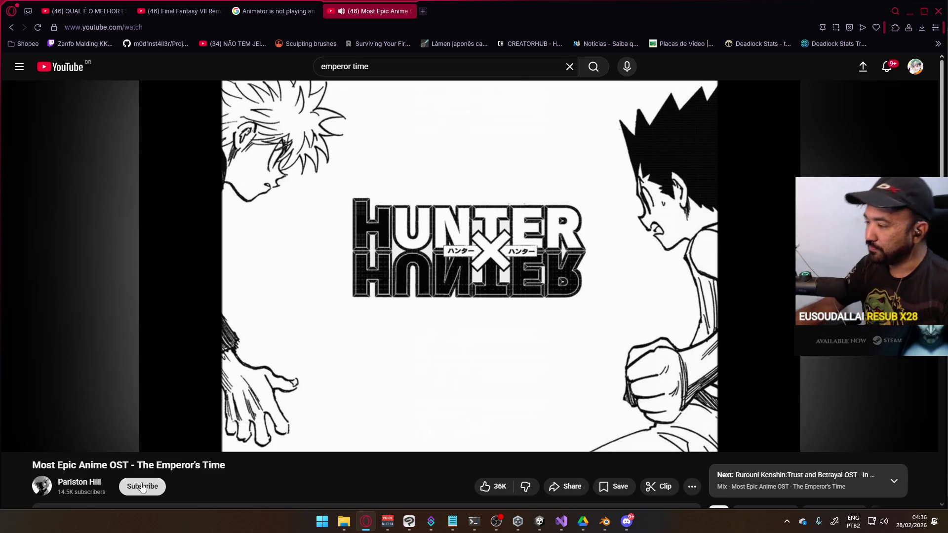
{"action": "left_click_drag", "start_coordinate": [69, 439], "coordinate": [64, 439]}
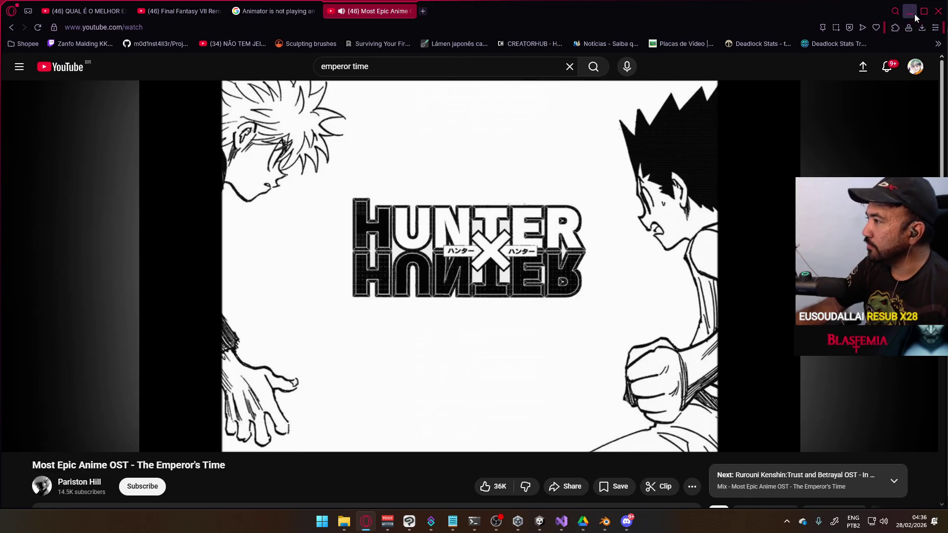
Back in Blender, save the file and load the ADD Crouch action in the Action Editor
{"action": "left_click", "coordinate": [910, 12]}
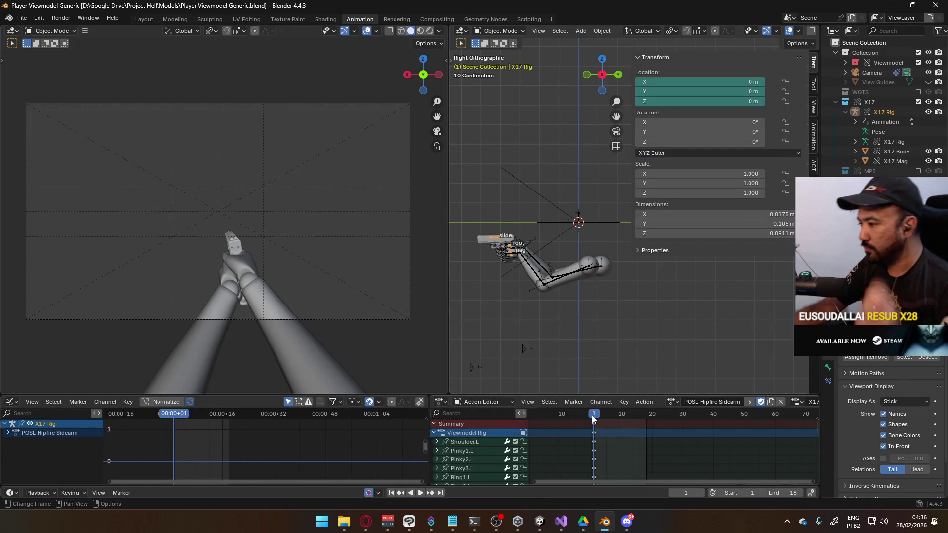
{"action": "key", "text": "ctrl+s"}
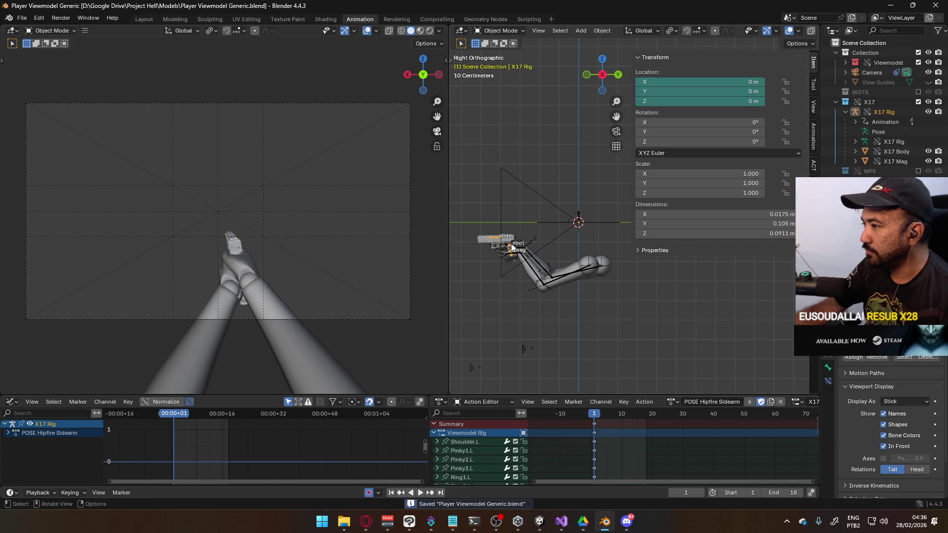
{"action": "left_click", "coordinate": [813, 143]}
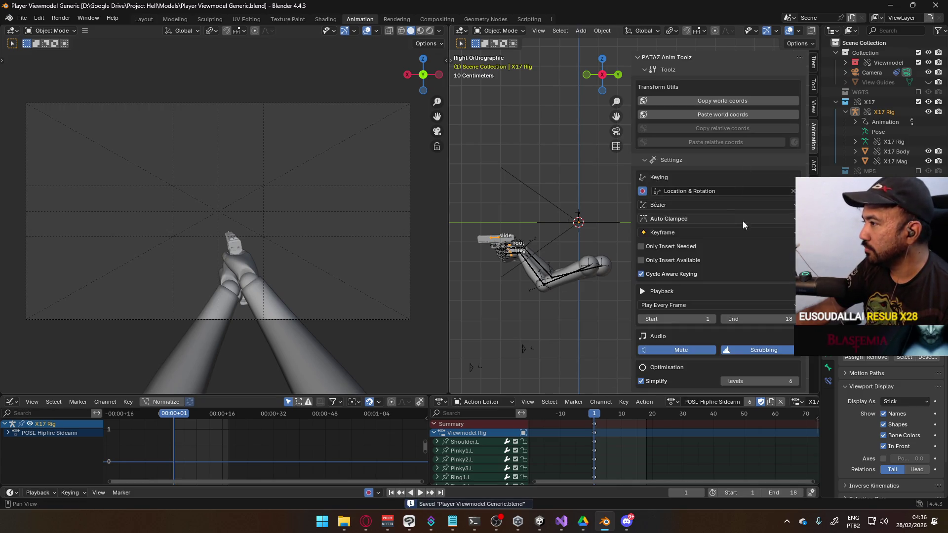
{"action": "scroll", "coordinate": [742, 221], "scroll_direction": "down", "scroll_amount": 3}
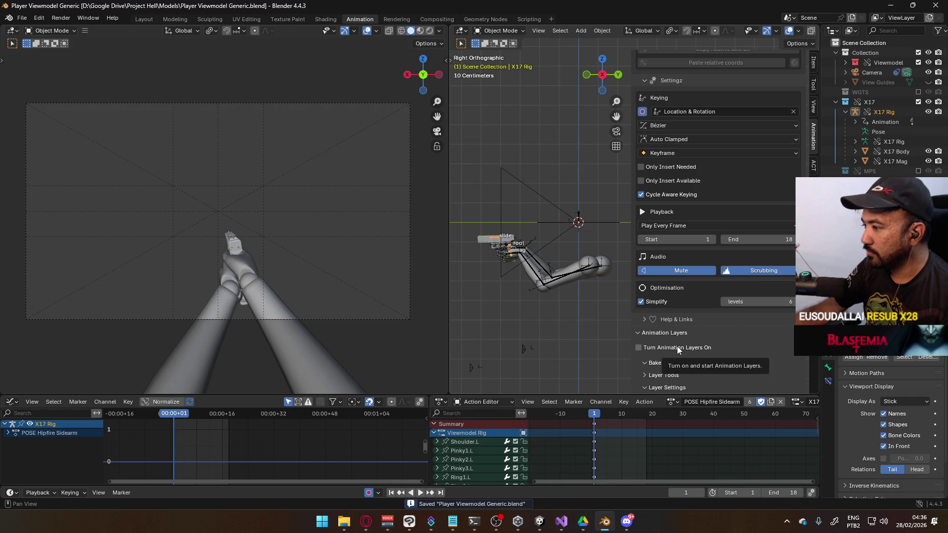
{"action": "left_click", "coordinate": [672, 402]}
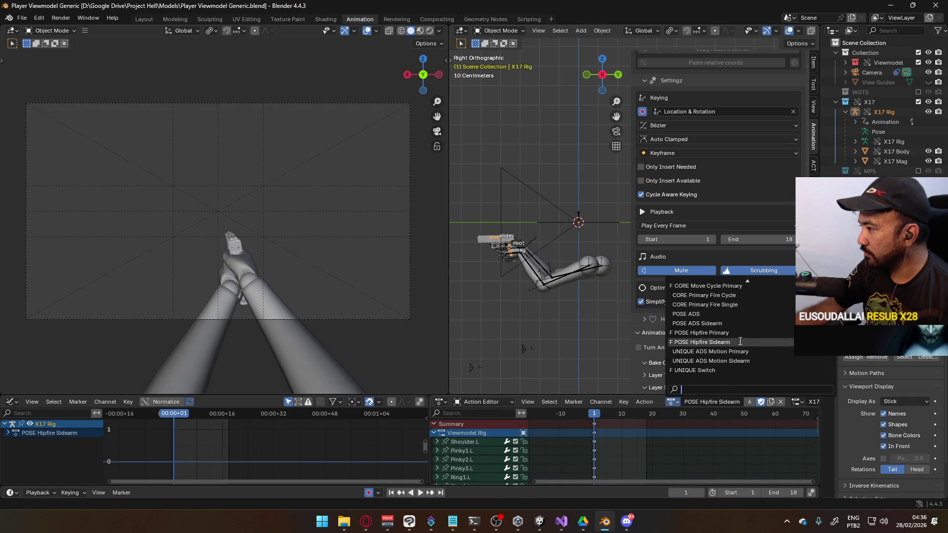
{"action": "scroll", "coordinate": [746, 341], "scroll_direction": "up", "scroll_amount": 7}
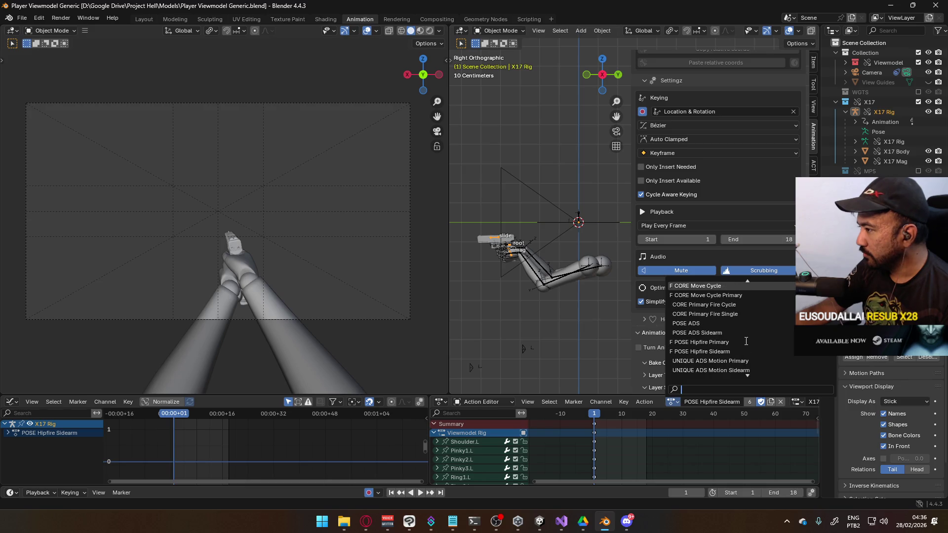
{"action": "scroll", "coordinate": [746, 341], "scroll_direction": "up", "scroll_amount": 3}
{"action": "scroll", "coordinate": [746, 341], "scroll_direction": "up", "scroll_amount": 9}
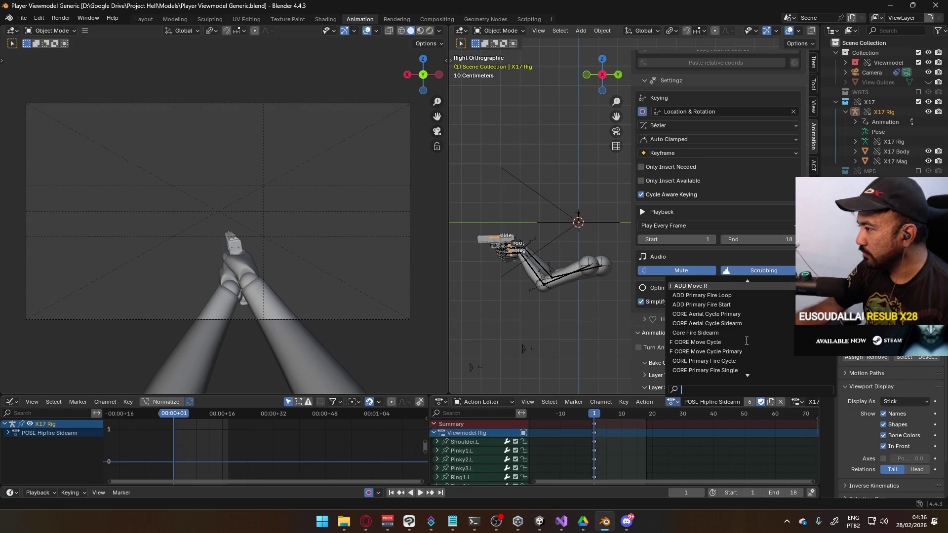
{"action": "left_click", "coordinate": [720, 296]}
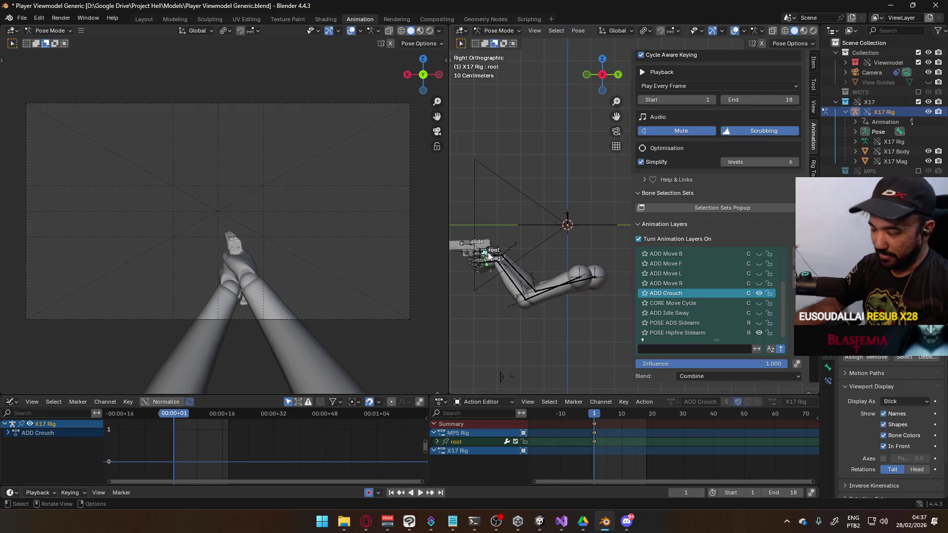
Paste the copied pose as keyframes and raise the root bone slightly along Z
{"action": "right_click", "coordinate": [487, 255]}
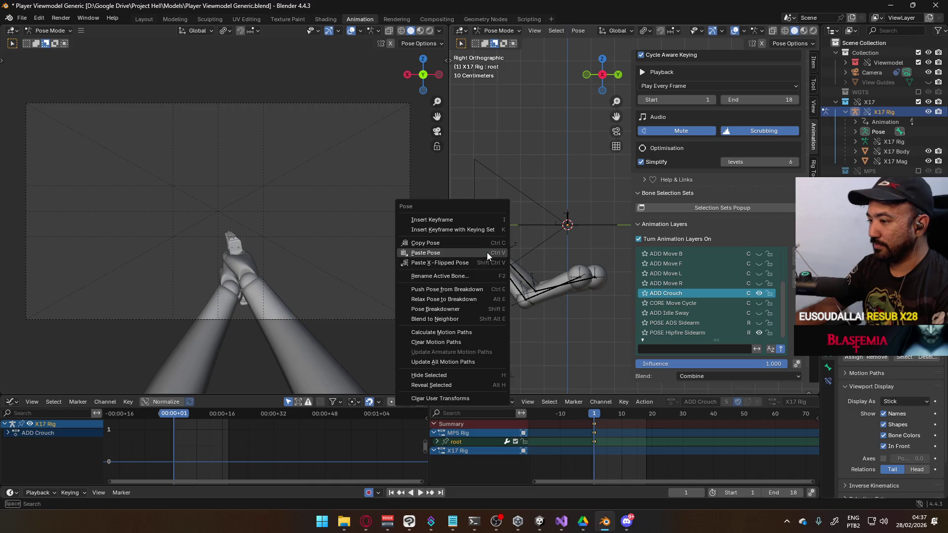
{"action": "left_click", "coordinate": [487, 219]}
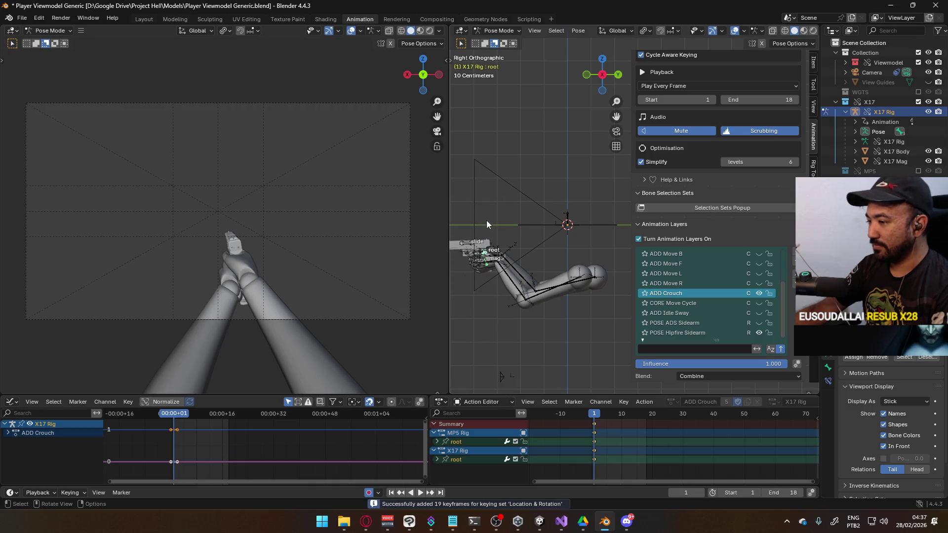
{"action": "mouse_move", "coordinate": [508, 277]}
{"action": "left_mouse_down"}
{"action": "mouse_move", "coordinate": [579, 265]}
{"action": "mouse_move", "coordinate": [538, 271]}
{"action": "left_mouse_up"}
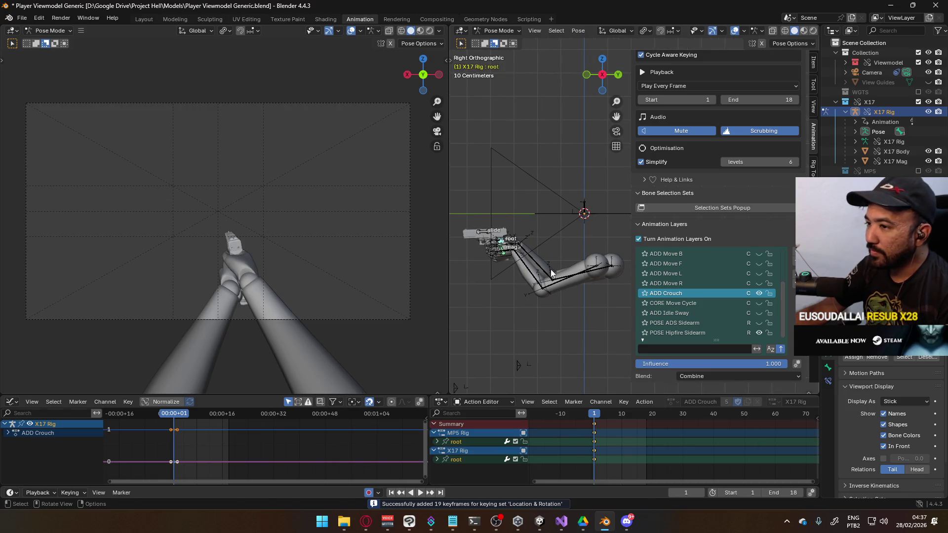
{"action": "key", "text": "g"}
{"action": "key", "text": "z"}
{"action": "left_click", "coordinate": [575, 263]}
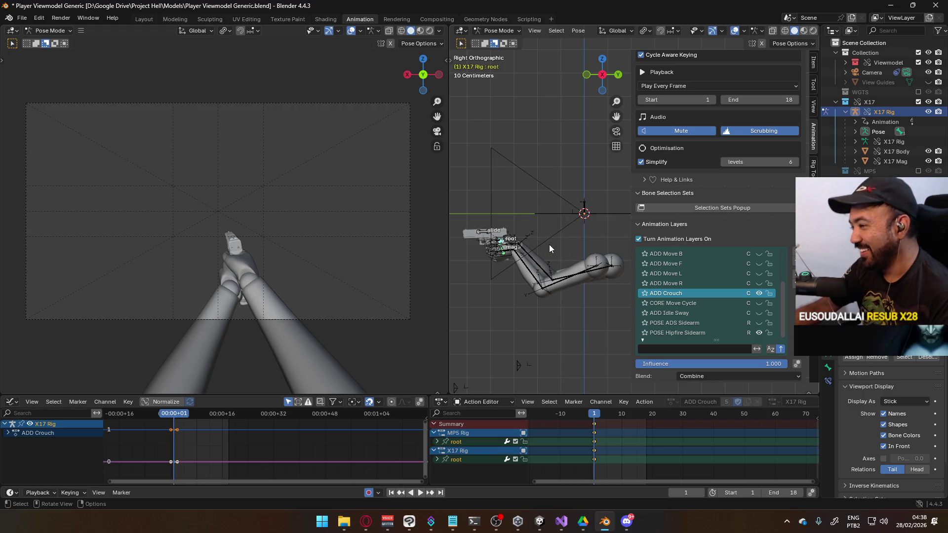
Tilt the root bone about local Y by -13.2°, then add a little extra tilt
{"action": "key", "text": "r"}
{"action": "key", "text": "y"}
{"action": "key", "text": "y"}
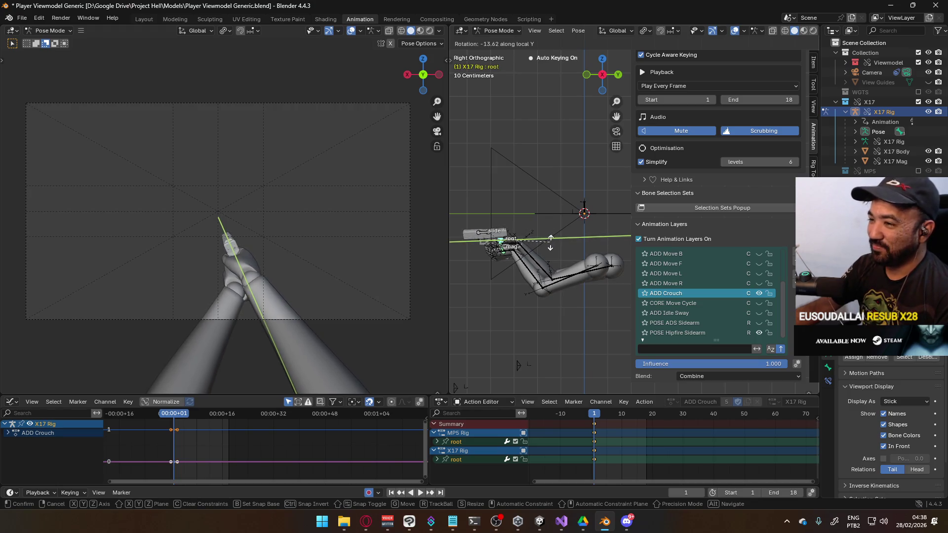
{"action": "left_click", "coordinate": [548, 242]}
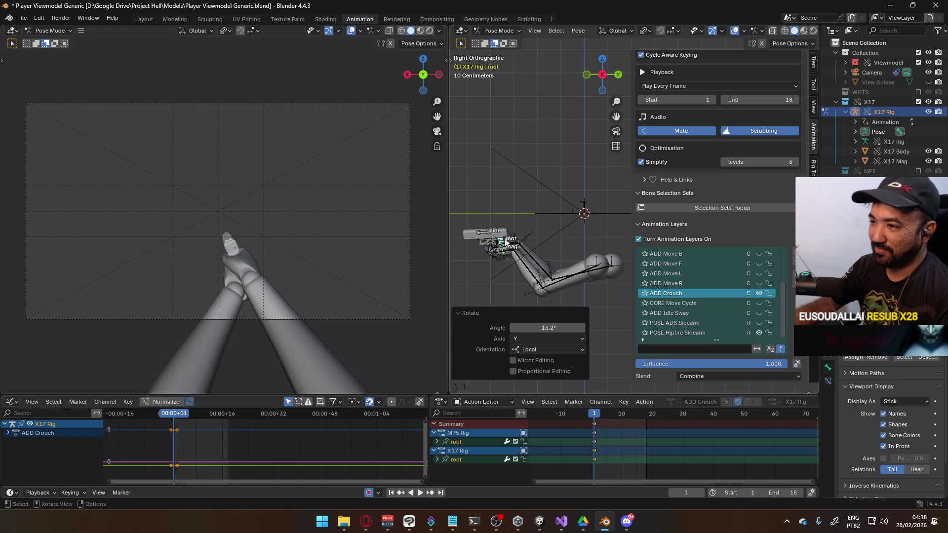
{"action": "scroll", "coordinate": [265, 229], "scroll_direction": "up", "scroll_amount": 2}
{"action": "key", "text": "g"}
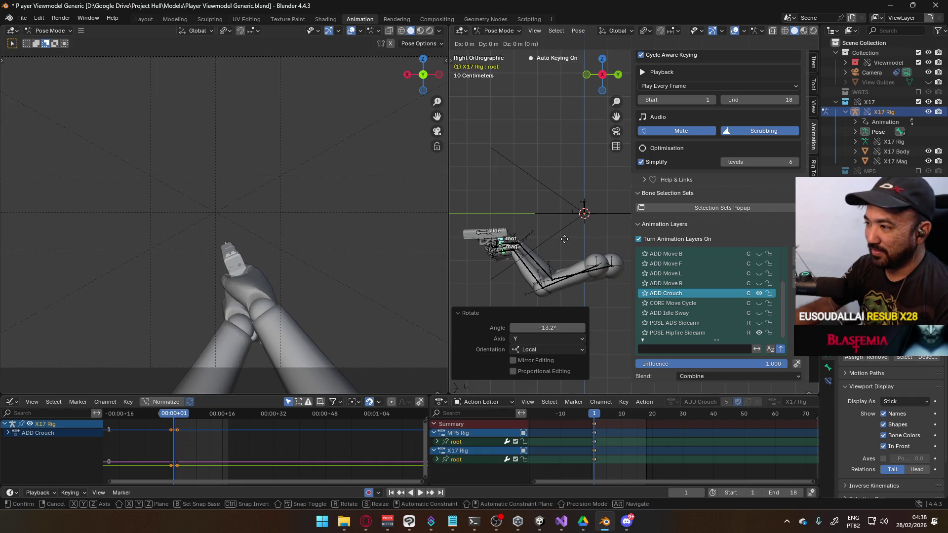
{"action": "key", "text": "r"}
{"action": "key", "text": "y"}
{"action": "key", "text": "y"}
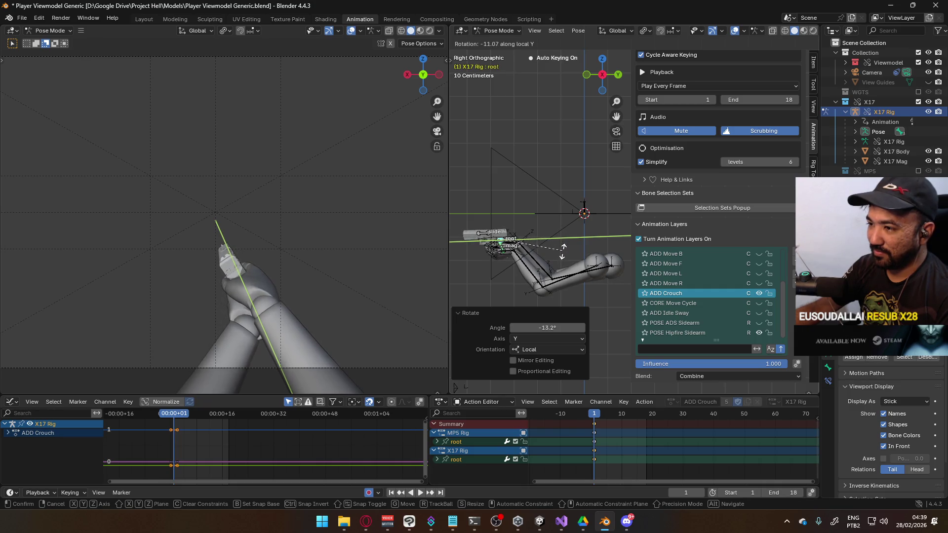
{"action": "left_click", "coordinate": [563, 253]}
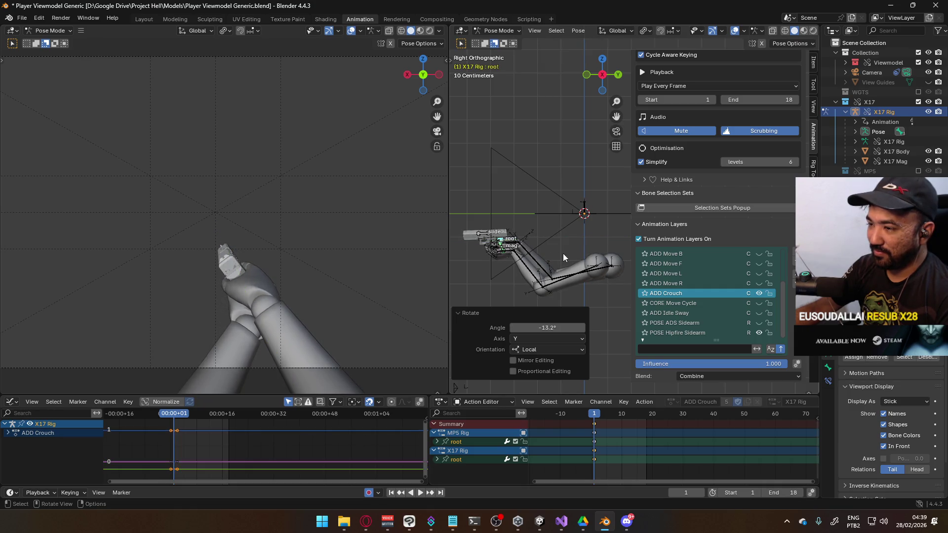
Toggle the ADD Crouch layer to compare poses, shift the root bone along X, and preview
{"action": "left_click", "coordinate": [759, 293]}
{"action": "left_click", "coordinate": [759, 294]}
{"action": "left_click", "coordinate": [759, 293]}
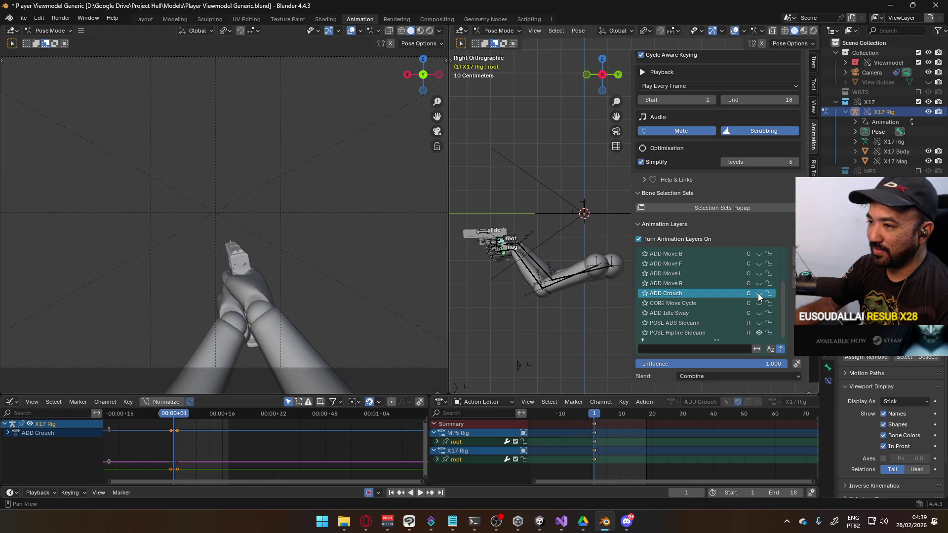
{"action": "left_click", "coordinate": [759, 293]}
{"action": "key", "text": "g"}
{"action": "key", "text": "x"}
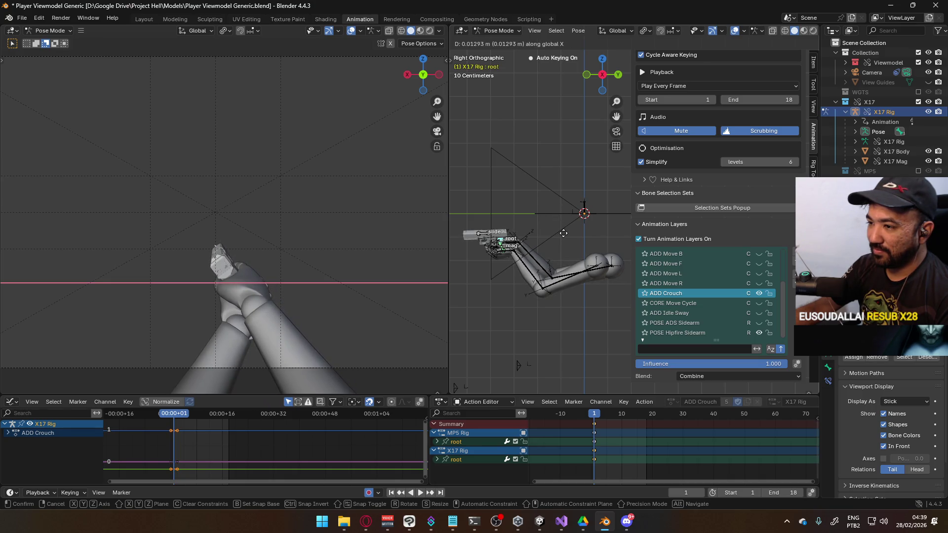
{"action": "left_click", "coordinate": [563, 225]}
{"action": "key", "text": "space"}
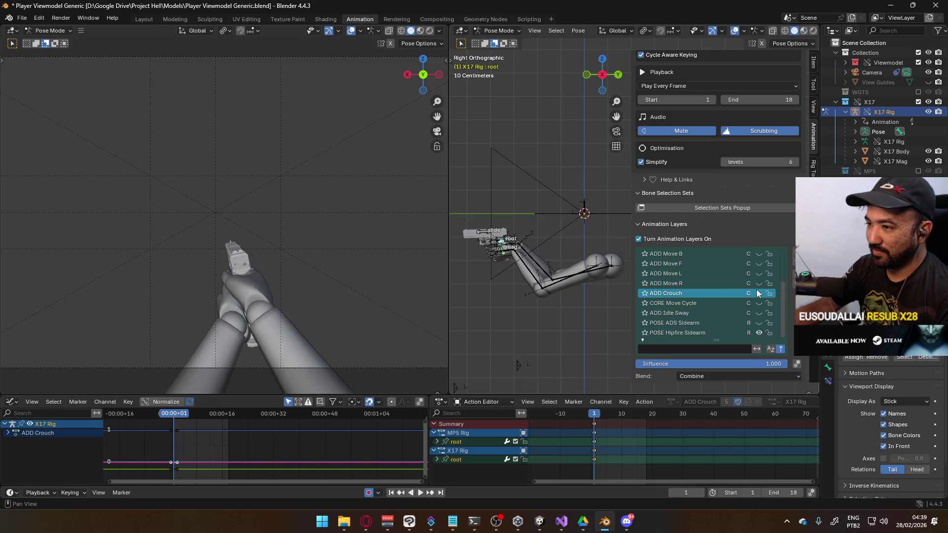
Re-enable ADD Crouch, lower the root bone 0.008424 m along Z, and compare with the layer off/on
{"action": "left_click", "coordinate": [758, 292]}
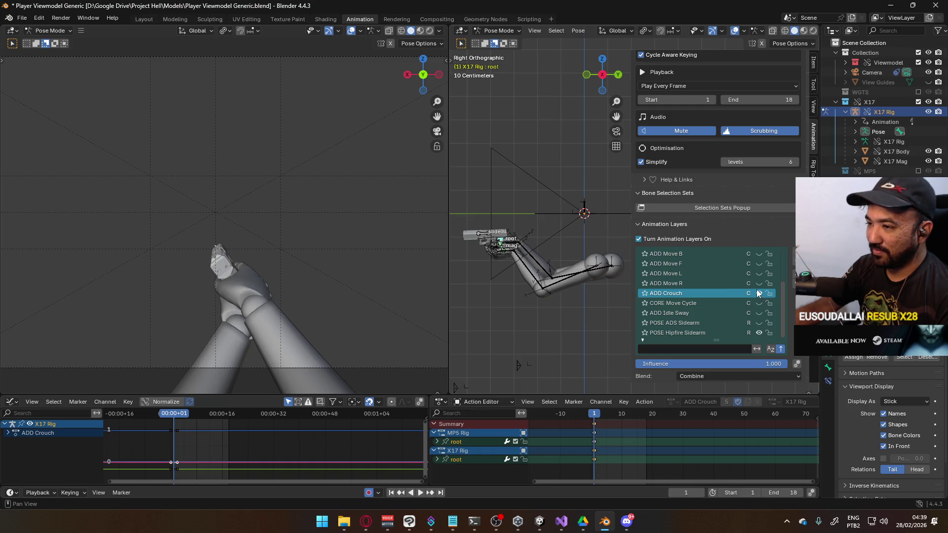
{"action": "key", "text": "g"}
{"action": "key", "text": "z"}
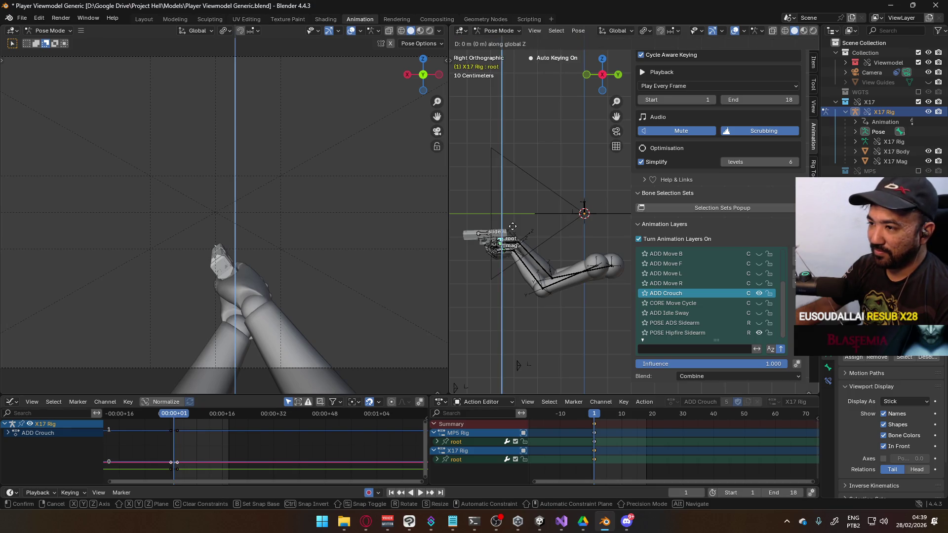
{"action": "left_click", "coordinate": [515, 228]}
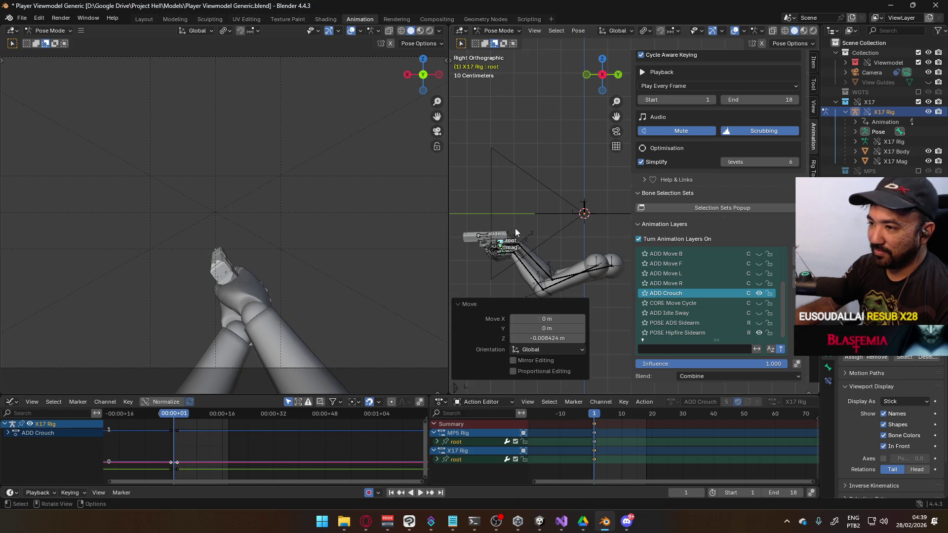
{"action": "left_click", "coordinate": [754, 292]}
{"action": "left_click", "coordinate": [754, 292]}
{"action": "left_click", "coordinate": [758, 293]}
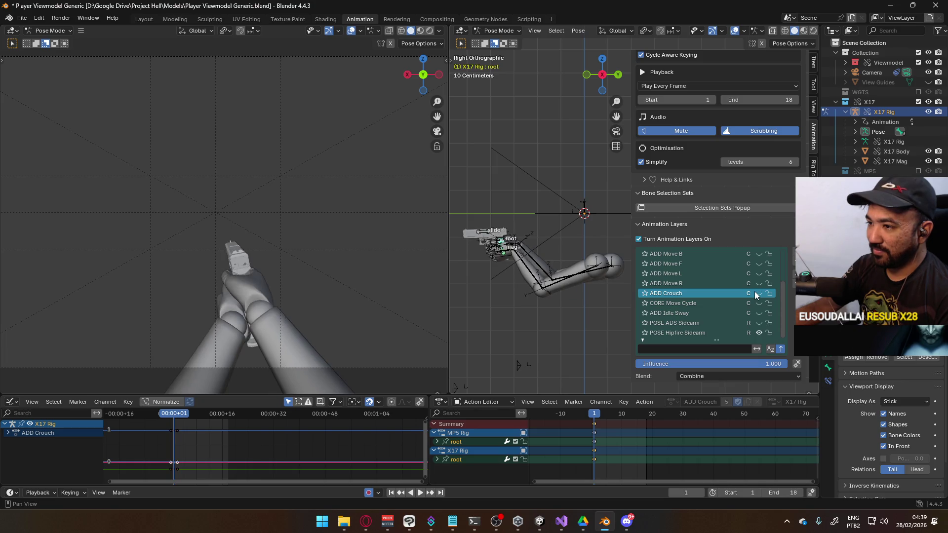
{"action": "left_click", "coordinate": [754, 291]}
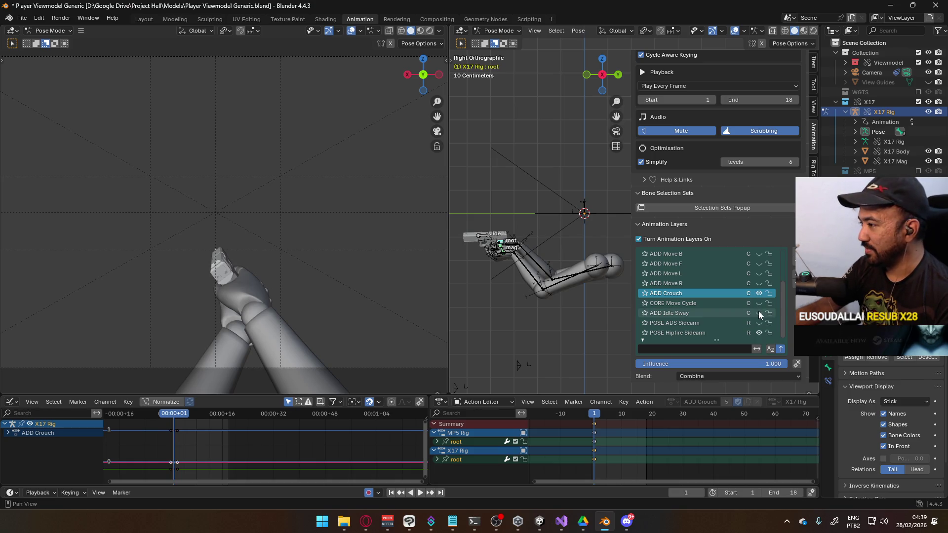
Make ADD Idle Sway the active layer and play it through to its last keyframe
{"action": "left_click", "coordinate": [695, 311]}
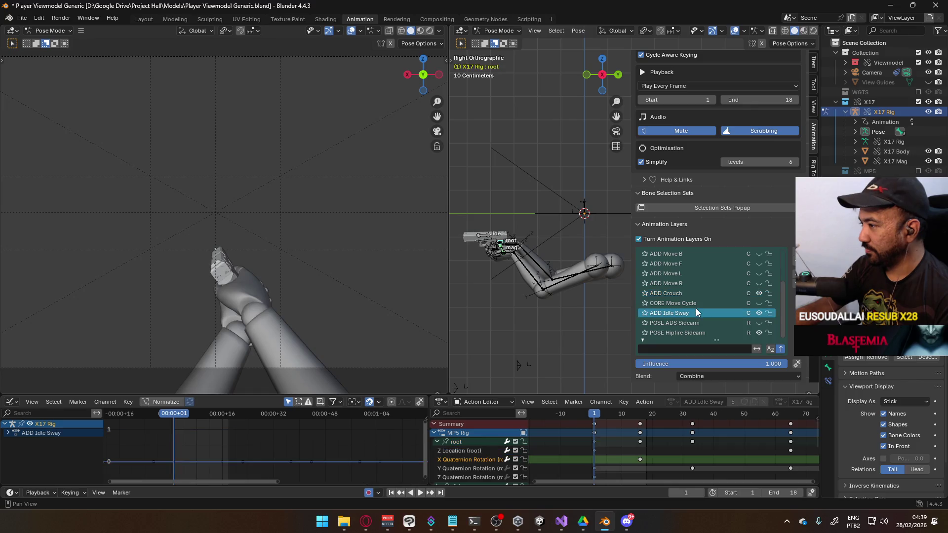
{"action": "scroll", "coordinate": [783, 431], "scroll_direction": "down", "scroll_amount": 8}
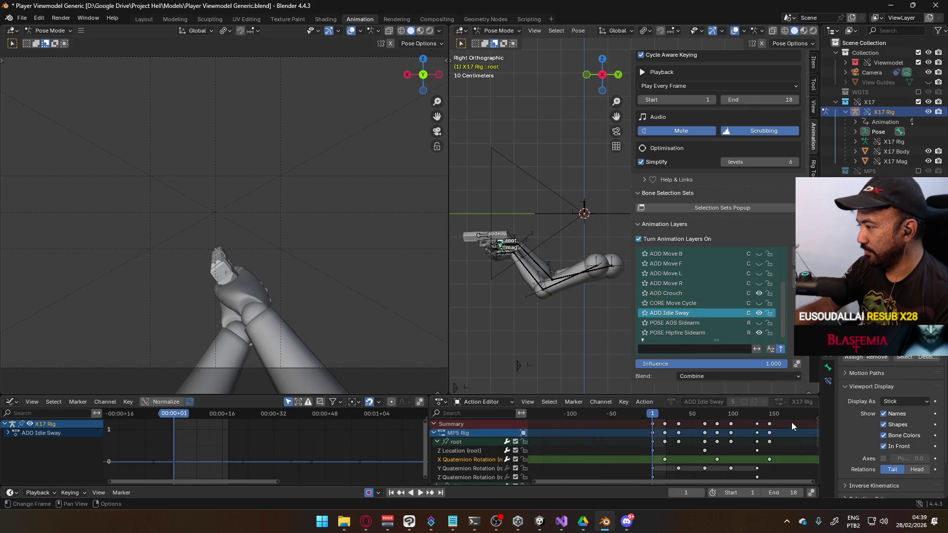
{"action": "key", "text": "space"}
{"action": "left_click_drag", "start_coordinate": [663, 420], "coordinate": [744, 426]}
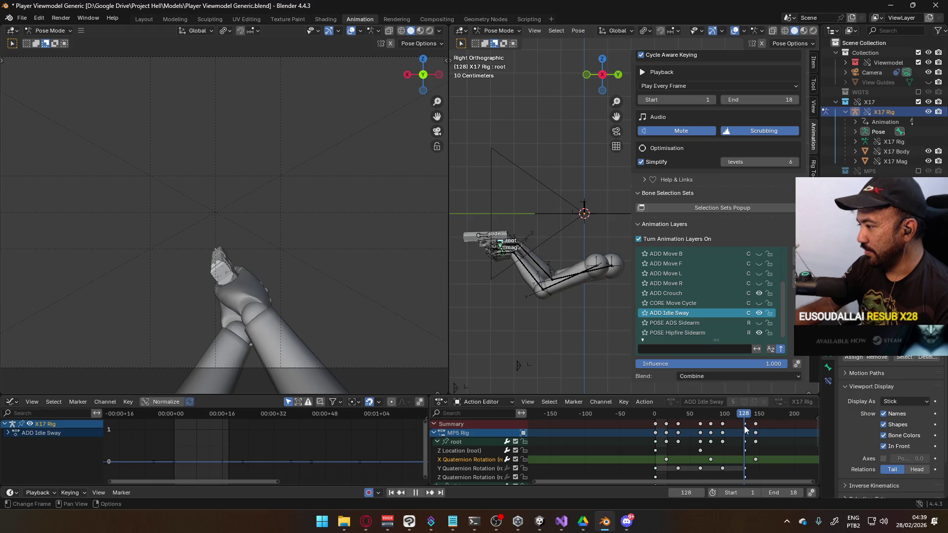
{"action": "key", "text": "space"}
Set the scene end frame to 128, replay the sway, and return the playhead to frame 1
{"action": "left_click", "coordinate": [785, 493]}
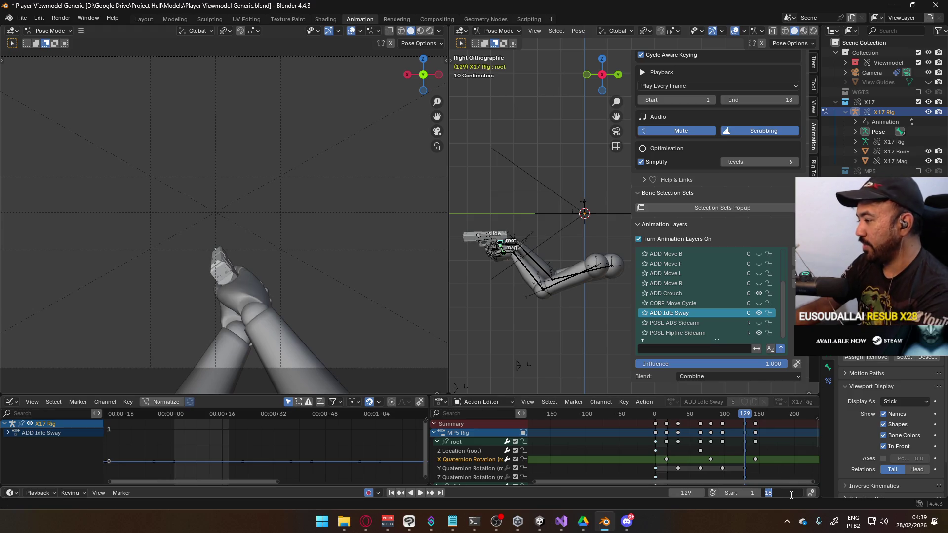
{"action": "type", "text": "128"}
{"action": "key", "text": "Return"}
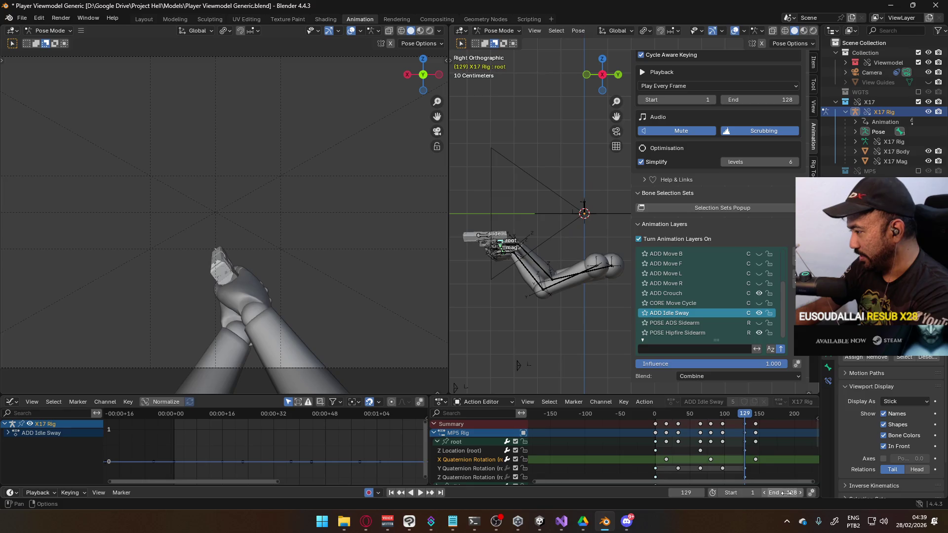
{"action": "scroll", "coordinate": [754, 443], "scroll_direction": "up", "scroll_amount": 5}
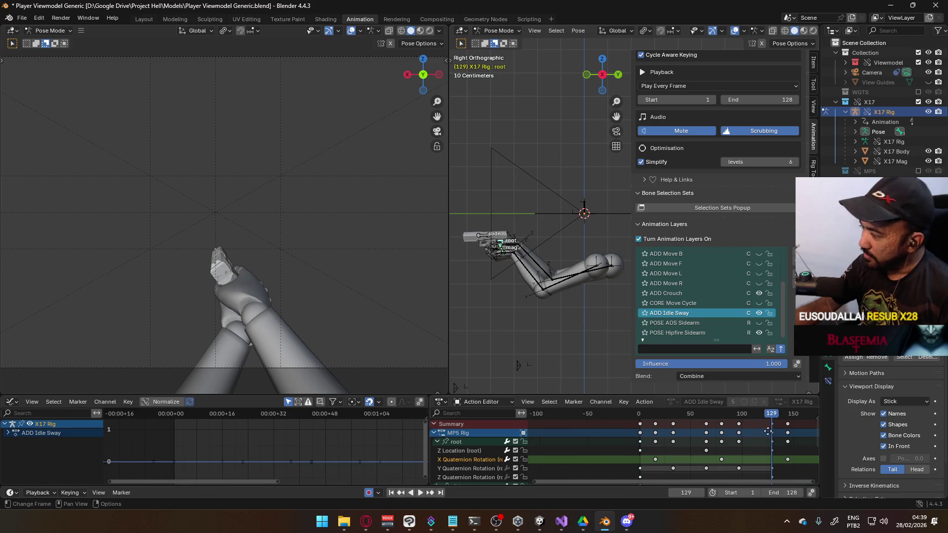
{"action": "scroll", "coordinate": [741, 425], "scroll_direction": "up", "scroll_amount": 1}
{"action": "key", "text": "shift+ctrl+space"}
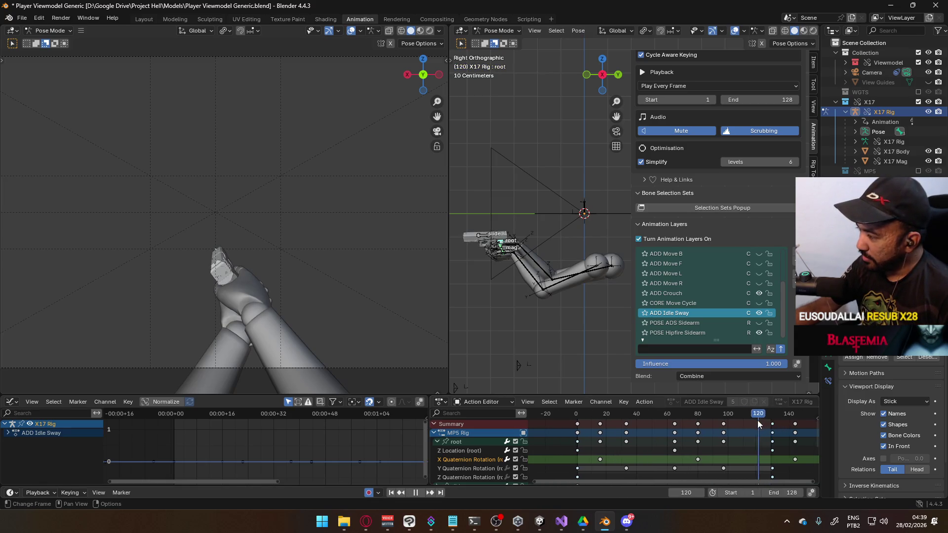
{"action": "mouse_move", "coordinate": [771, 423]}
{"action": "left_mouse_down"}
{"action": "mouse_move", "coordinate": [584, 426]}
{"action": "mouse_move", "coordinate": [677, 423]}
{"action": "left_mouse_up"}
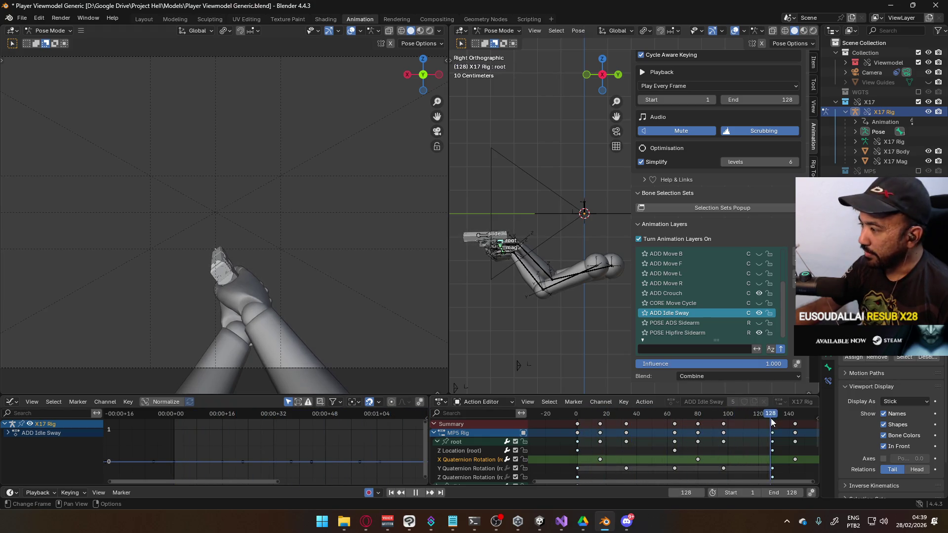
{"action": "left_click_drag", "start_coordinate": [582, 422], "coordinate": [577, 422]}
{"action": "key", "text": "space"}
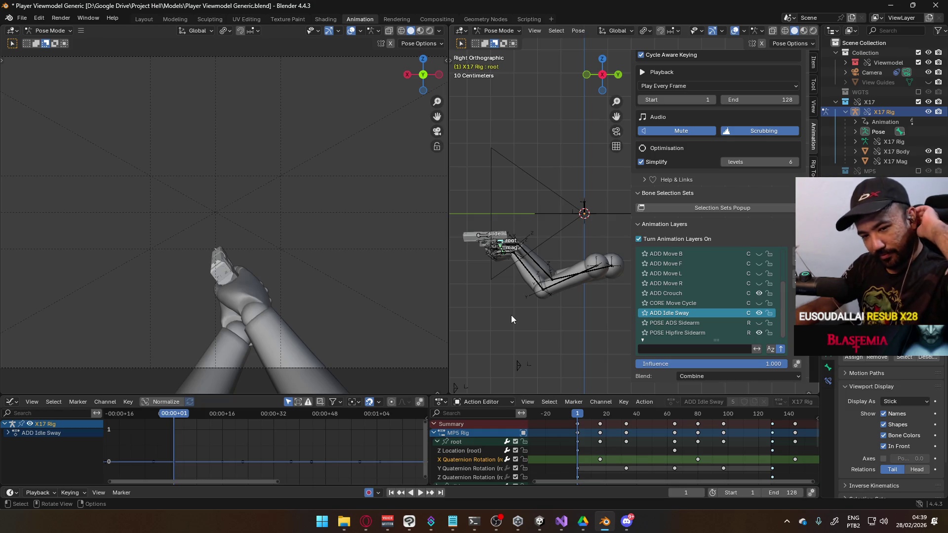
{"action": "left_click", "coordinate": [499, 31]}
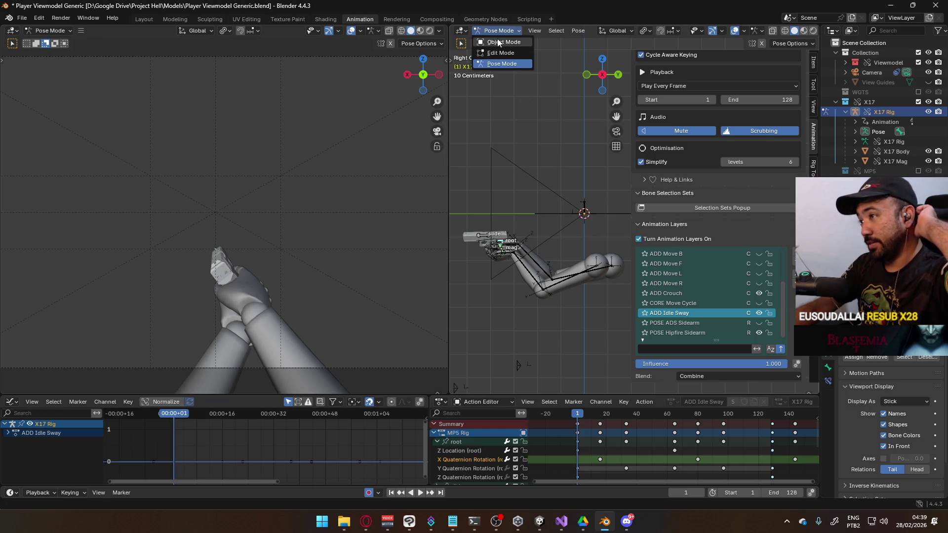
Switch to Object Mode, select the Viewmodel Rig armature in right ortho view, and save Player Viewmodel Generic.blend
{"action": "left_click", "coordinate": [493, 41]}
{"action": "left_click", "coordinate": [518, 270]}
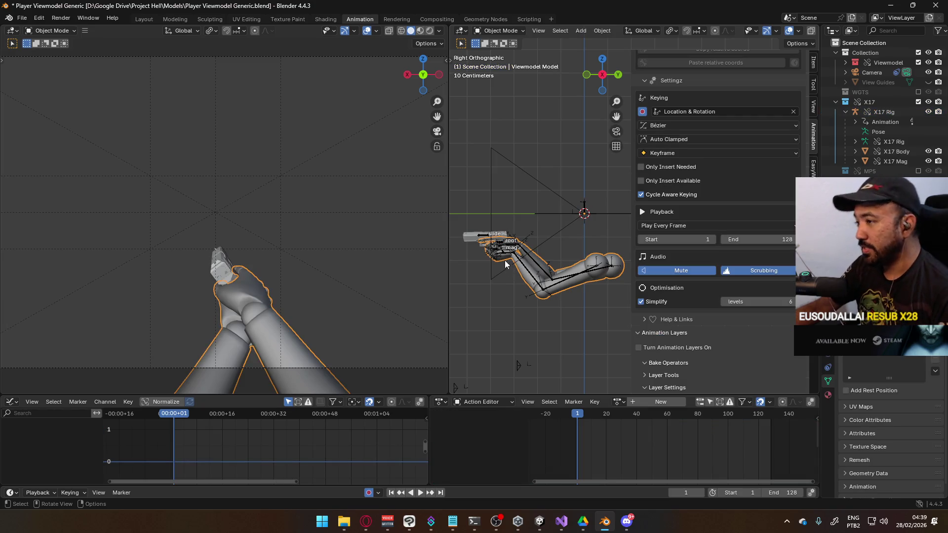
{"action": "key", "text": "KP_Decimal"}
{"action": "left_click", "coordinate": [527, 275]}
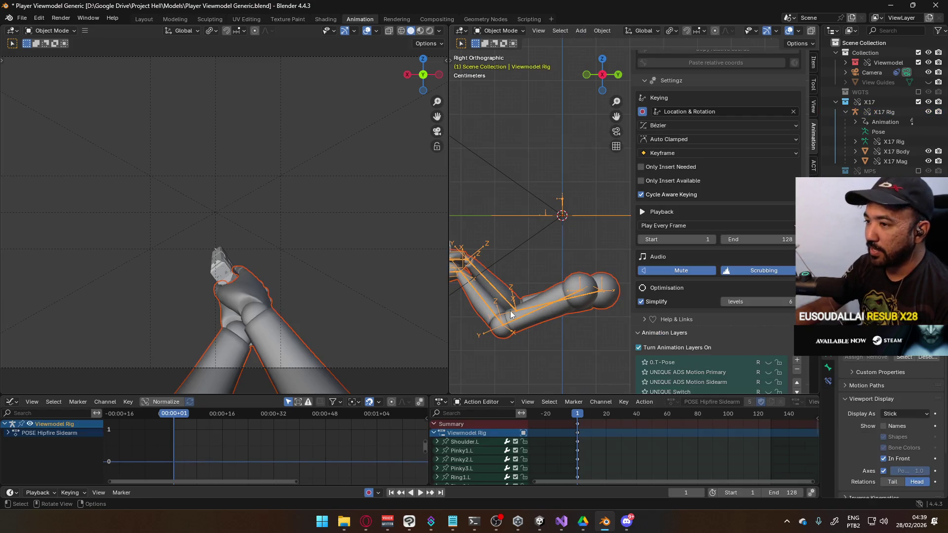
{"action": "scroll", "coordinate": [486, 308], "scroll_direction": "down", "scroll_amount": 5}
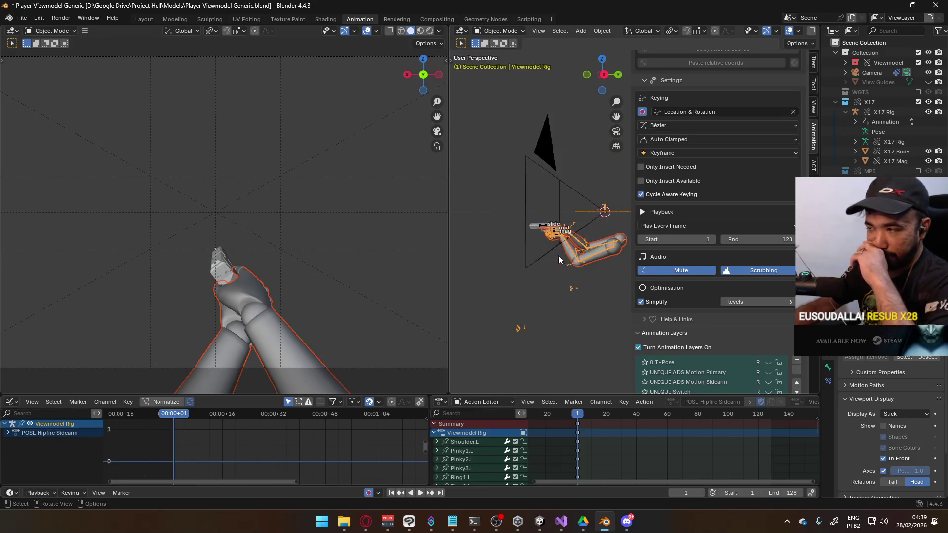
{"action": "key", "text": "KP_3"}
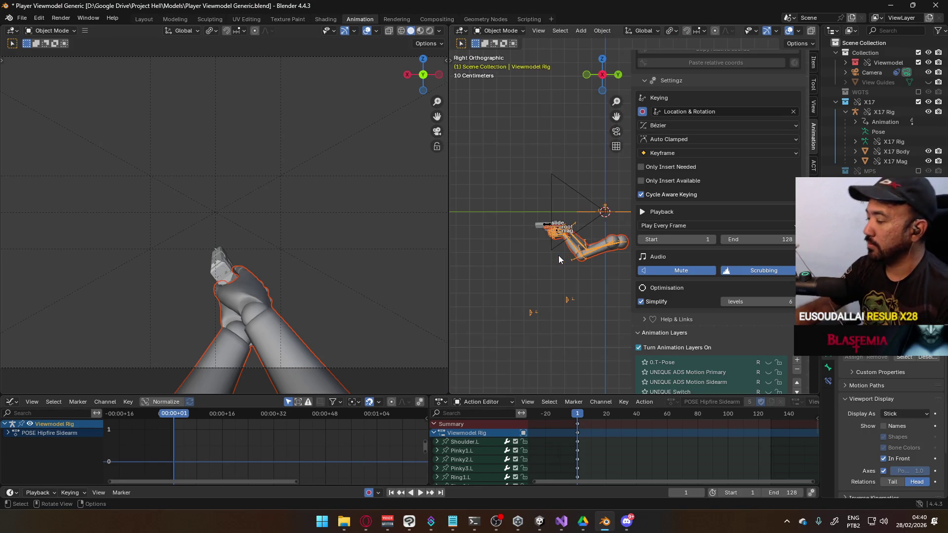
{"action": "scroll", "coordinate": [753, 340], "scroll_direction": "down", "scroll_amount": 4}
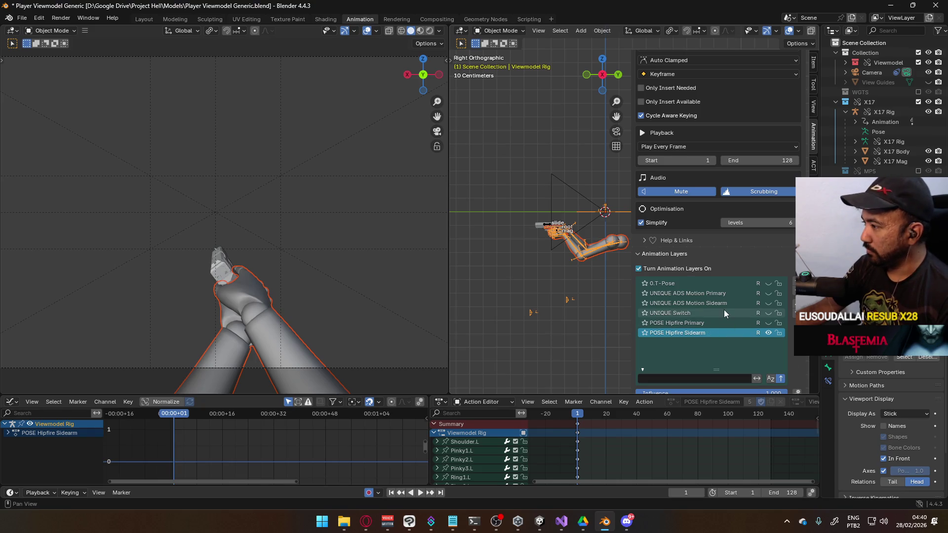
{"action": "scroll", "coordinate": [727, 312], "scroll_direction": "up", "scroll_amount": 2}
{"action": "scroll", "coordinate": [726, 314], "scroll_direction": "down", "scroll_amount": 1}
{"action": "key", "text": "ctrl+s"}
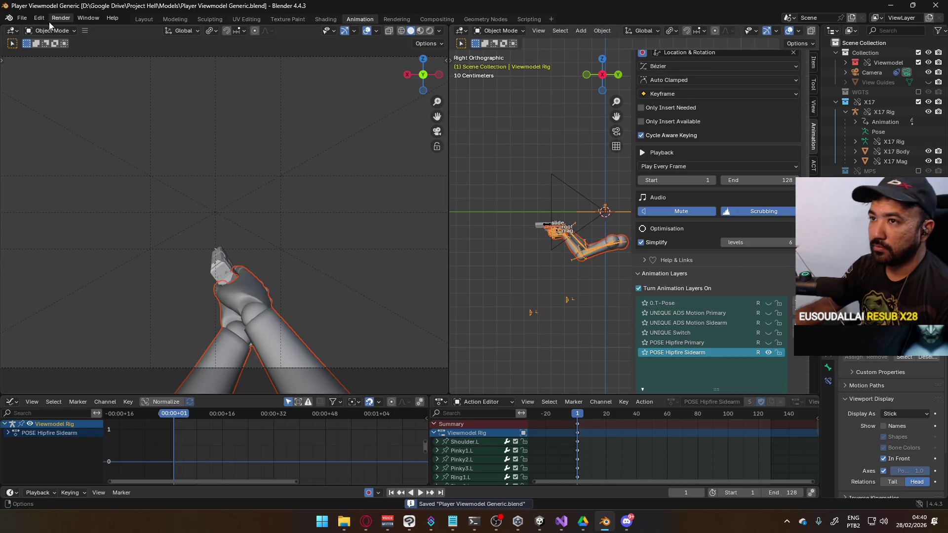
{"action": "left_click", "coordinate": [22, 18]}
Start an FBX export and apply the Unity operator preset
{"action": "mouse_move", "coordinate": [68, 167]}
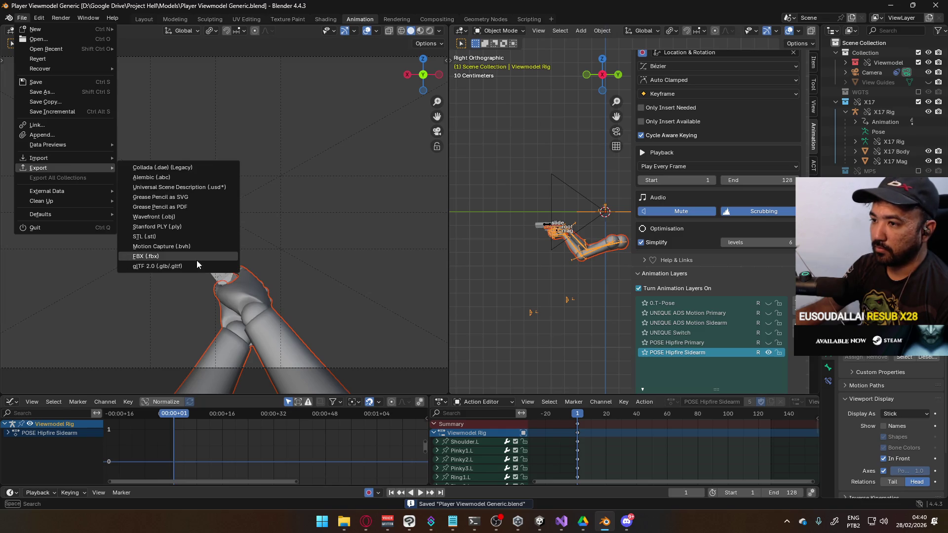
{"action": "left_click", "coordinate": [197, 257]}
{"action": "left_click", "coordinate": [669, 158]}
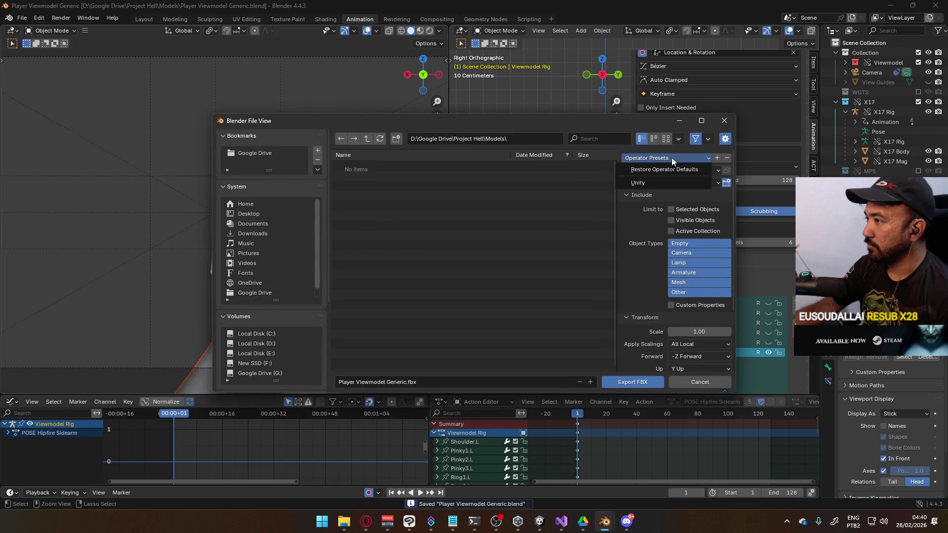
{"action": "left_click", "coordinate": [656, 184]}
{"action": "scroll", "coordinate": [285, 340], "scroll_direction": "down", "scroll_amount": 5}
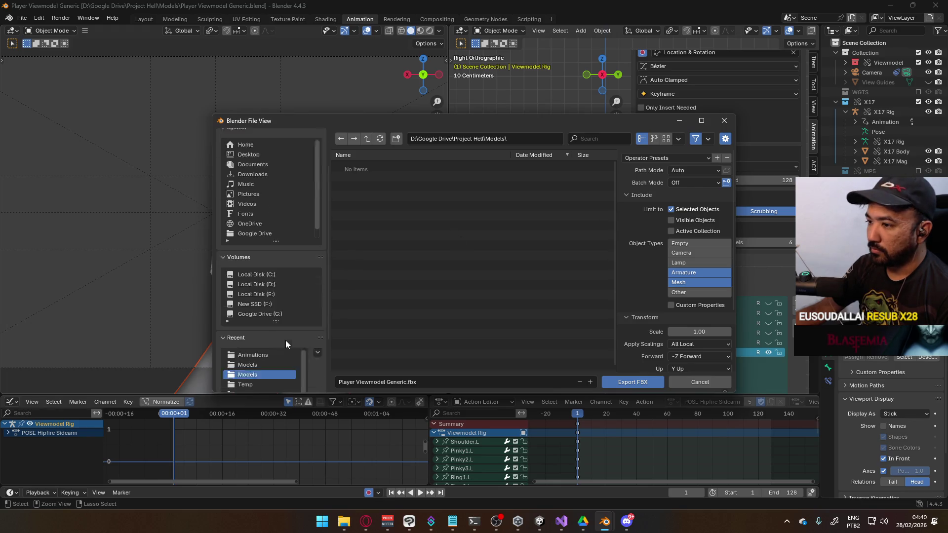
Export as Viewmodel@ADS Sidearm Idle.fbx into the Unity Animations folder
{"action": "left_click", "coordinate": [257, 296]}
{"action": "left_click", "coordinate": [271, 287]}
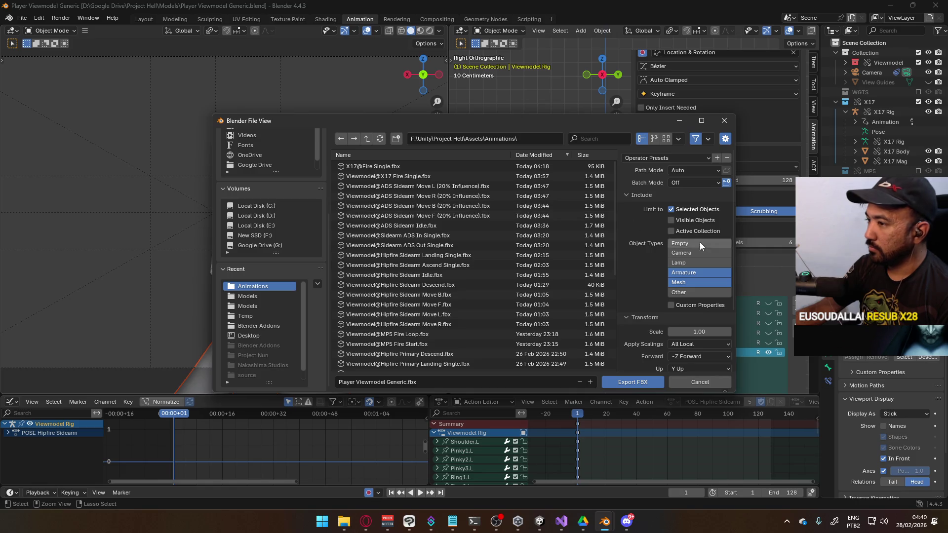
{"action": "scroll", "coordinate": [613, 248], "scroll_direction": "down", "scroll_amount": 8}
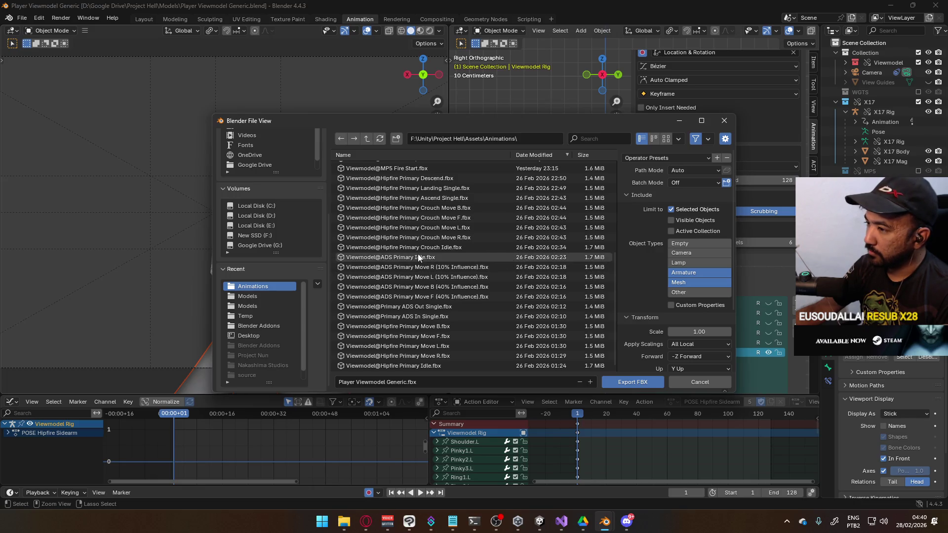
{"action": "left_click", "coordinate": [458, 257]}
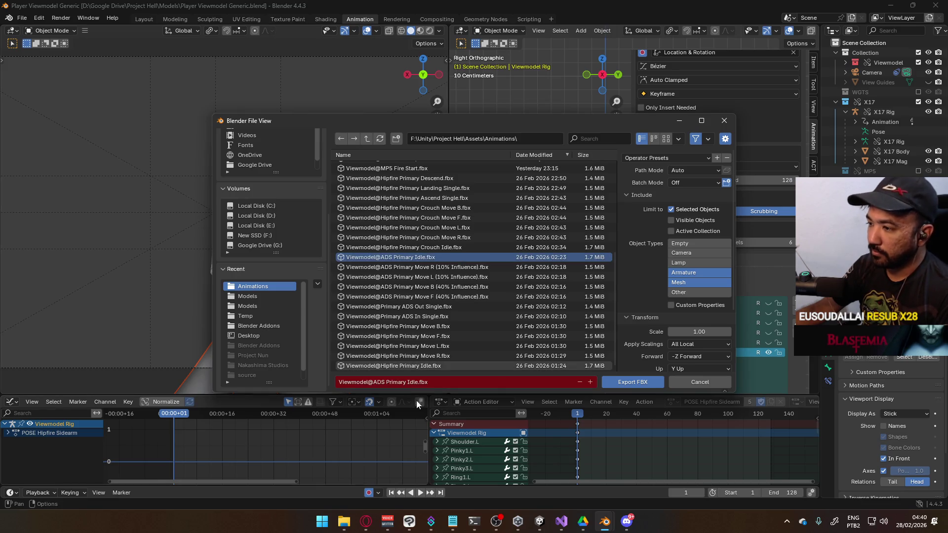
{"action": "double_click", "coordinate": [396, 383]}
{"action": "type", "text": "Sidearm"}
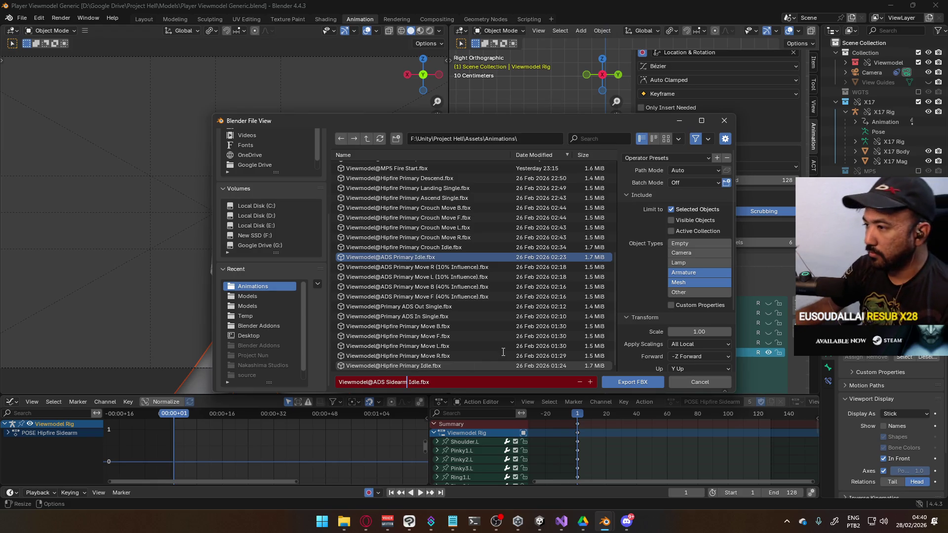
{"action": "left_click", "coordinate": [618, 384]}
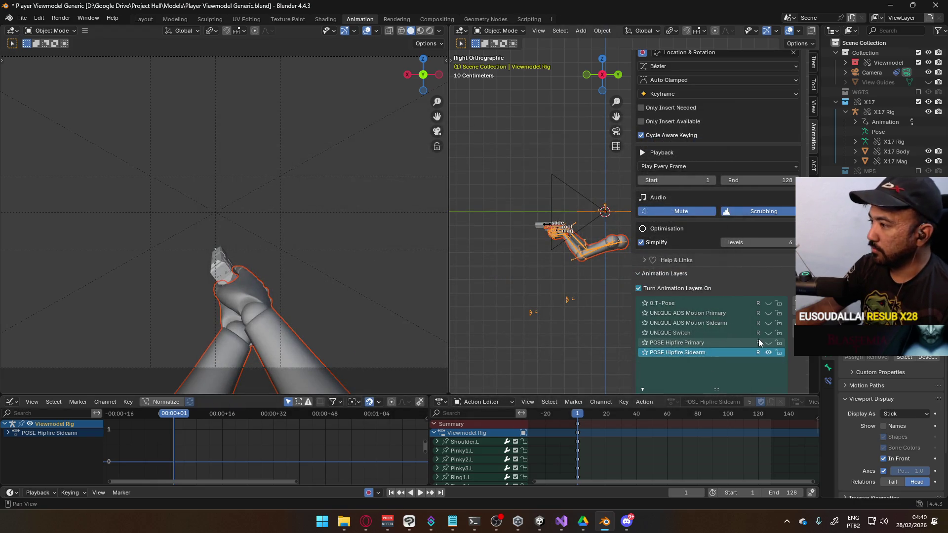
With X17 Rig active, enable the ADD Move F layer and preview the CORE Move Cycle layer
{"action": "left_click", "coordinate": [550, 223]}
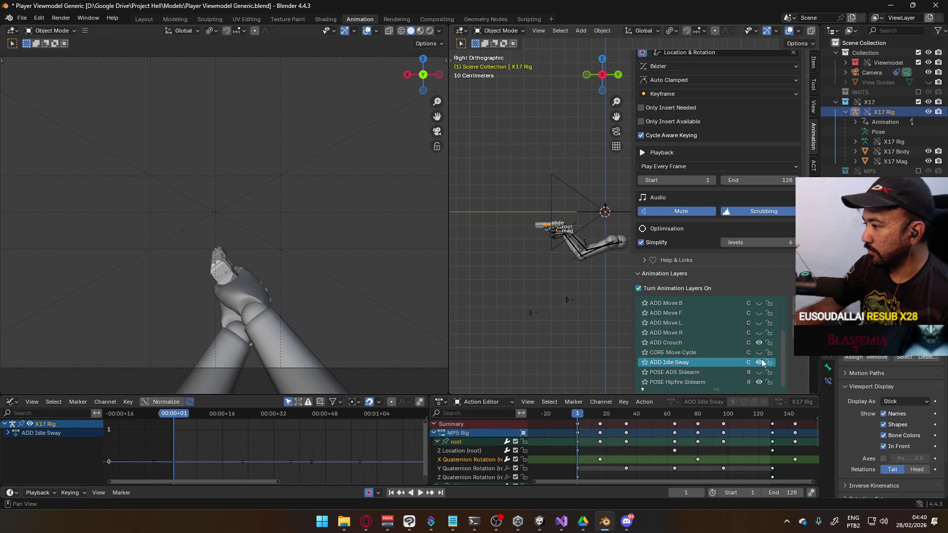
{"action": "scroll", "coordinate": [746, 349], "scroll_direction": "up", "scroll_amount": 3}
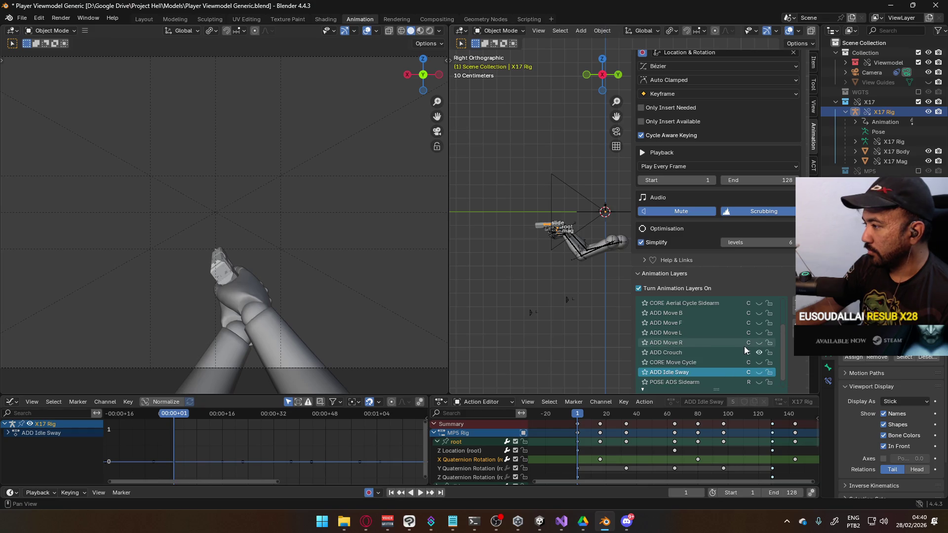
{"action": "scroll", "coordinate": [755, 339], "scroll_direction": "down", "scroll_amount": 2}
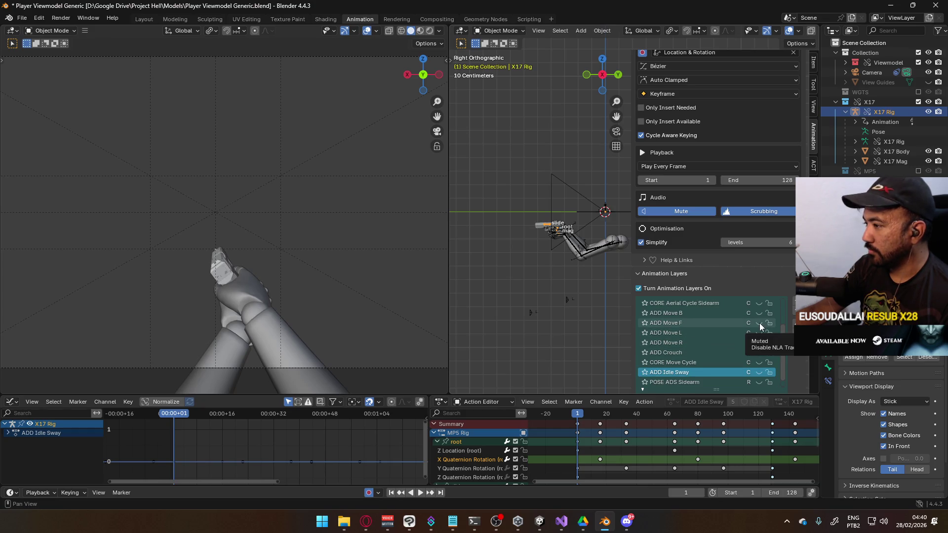
{"action": "left_click", "coordinate": [759, 323]}
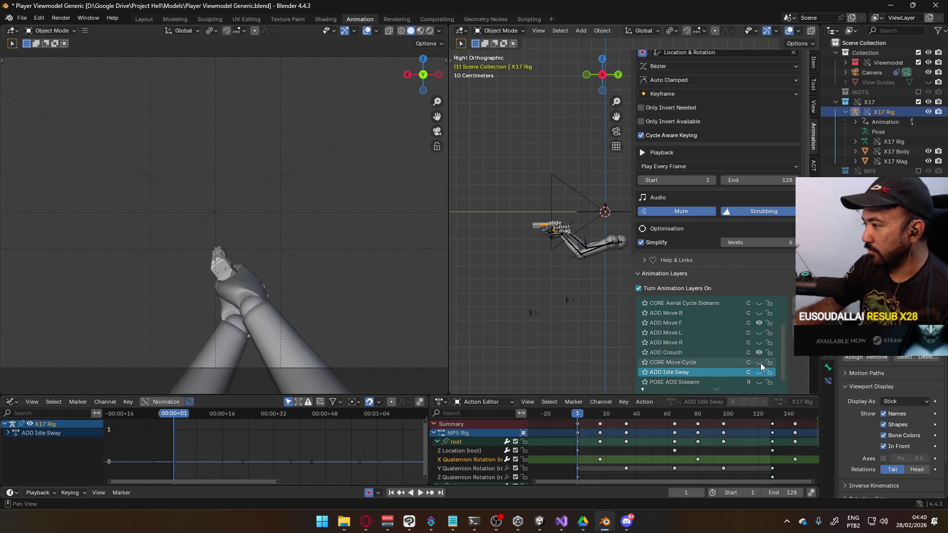
{"action": "left_click", "coordinate": [698, 364]}
{"action": "key", "text": "space"}
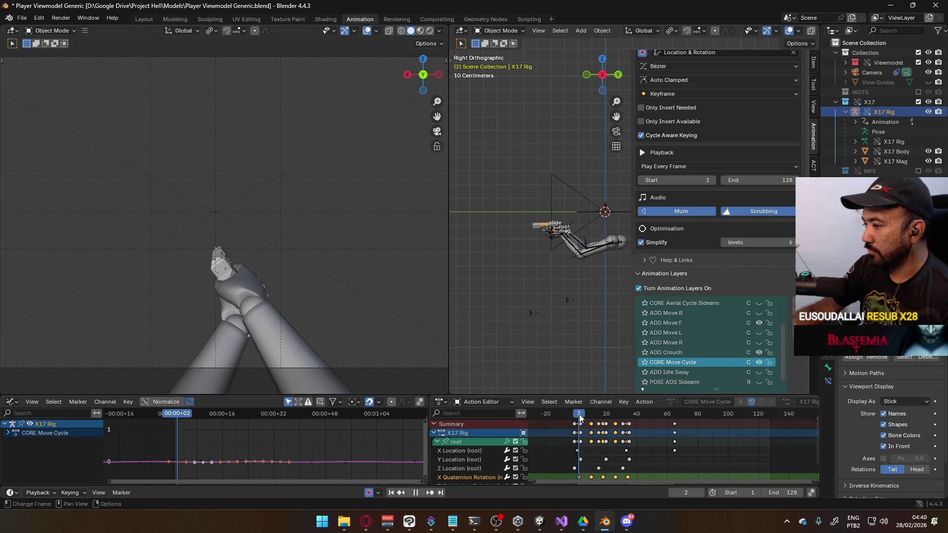
{"action": "left_click_drag", "start_coordinate": [690, 408], "coordinate": [673, 409]}
{"action": "key", "text": "space"}
Set the CORE Move Cycle layer's influence to 0.4, trying 0.5 first during playback
{"action": "scroll", "coordinate": [725, 319], "scroll_direction": "down", "scroll_amount": 1}
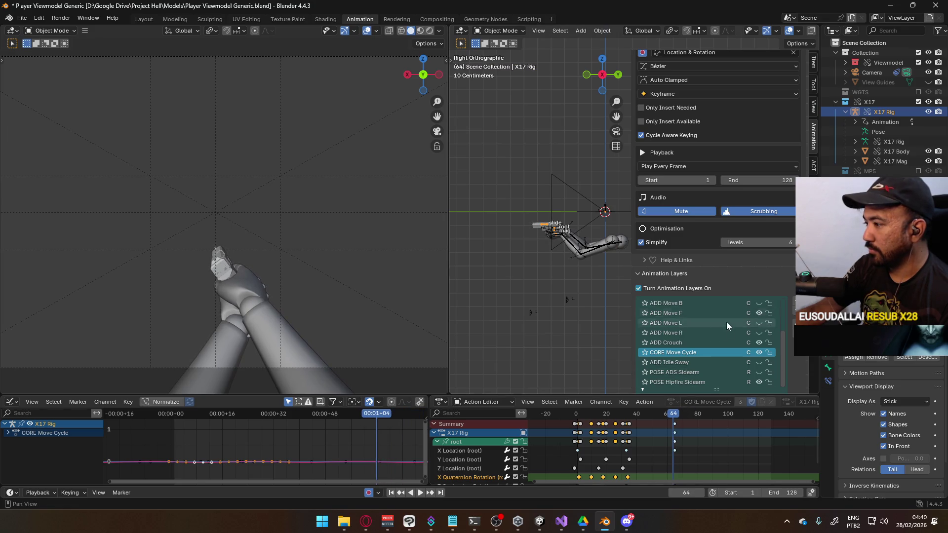
{"action": "scroll", "coordinate": [690, 338], "scroll_direction": "down", "scroll_amount": 3}
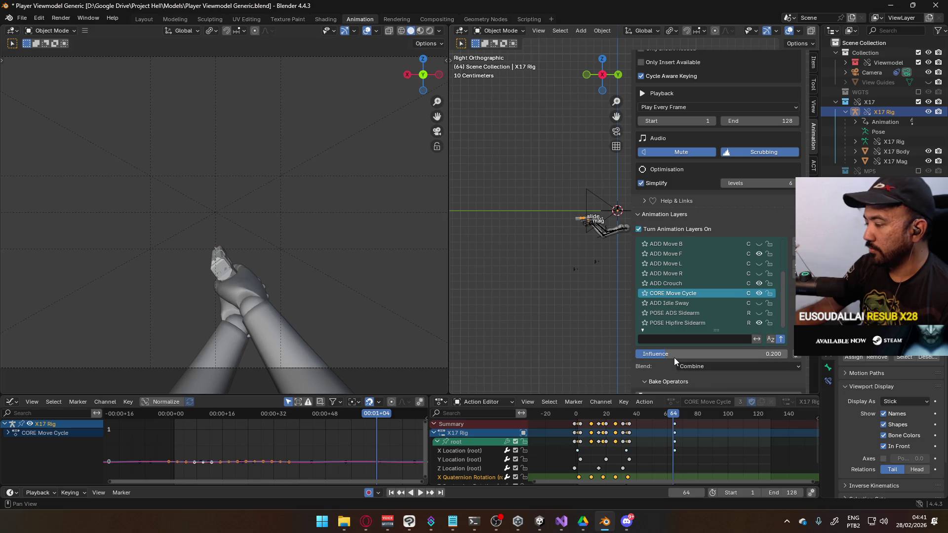
{"action": "mouse_move", "coordinate": [666, 354]}
{"action": "left_mouse_down"}
{"action": "mouse_move", "coordinate": [706, 354]}
{"action": "mouse_move", "coordinate": [648, 354]}
{"action": "left_mouse_up"}
{"action": "left_click", "coordinate": [649, 355]}
{"action": "type", "text": "5"}
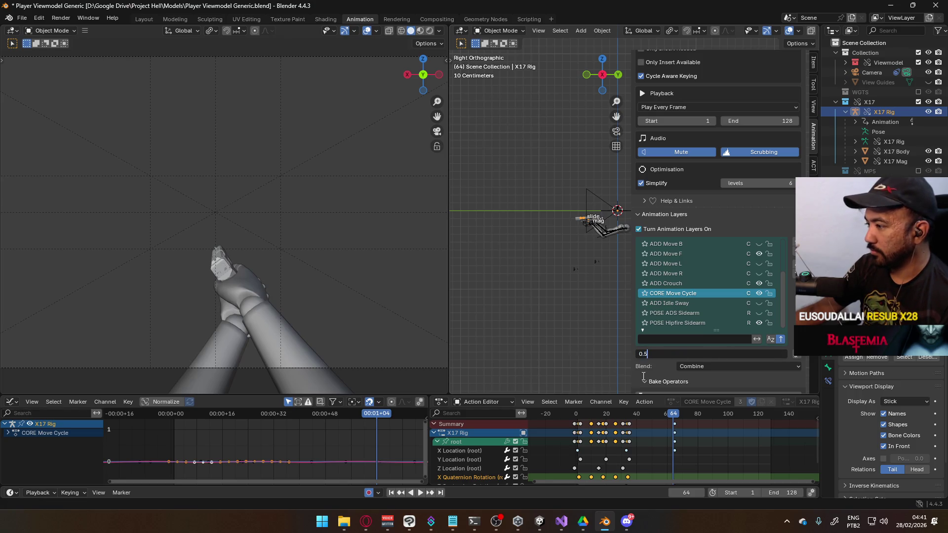
{"action": "key", "text": "Return"}
{"action": "key", "text": "space"}
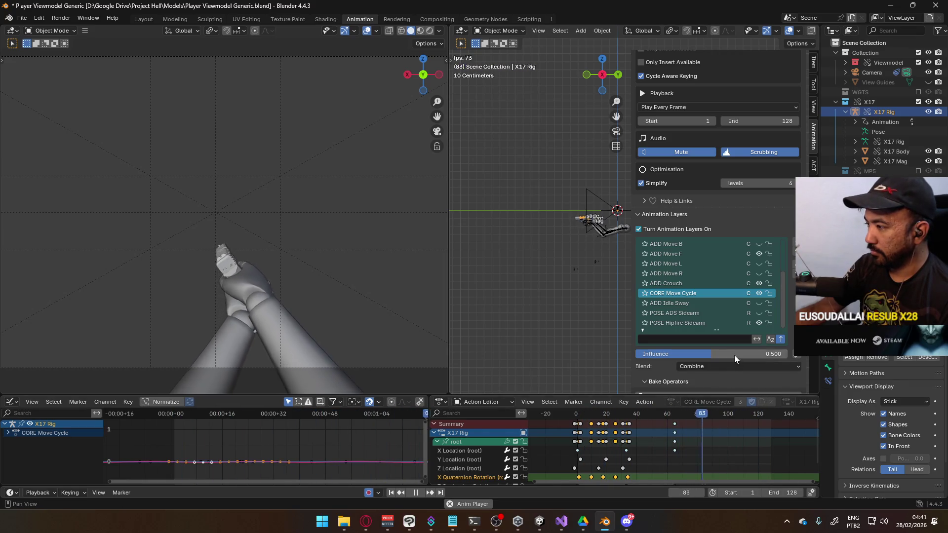
{"action": "left_click", "coordinate": [673, 352]}
{"action": "type", "text": "0.4"}
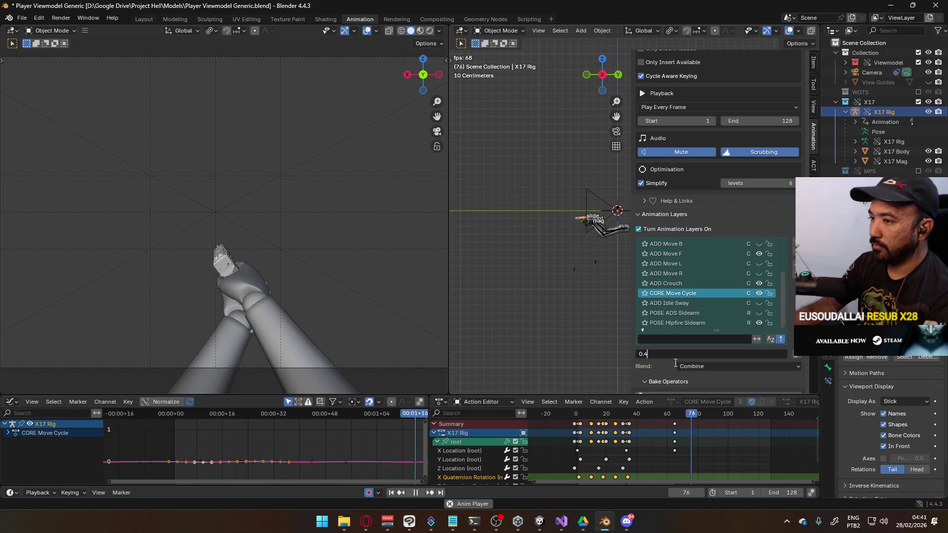
{"action": "key", "text": "Return"}
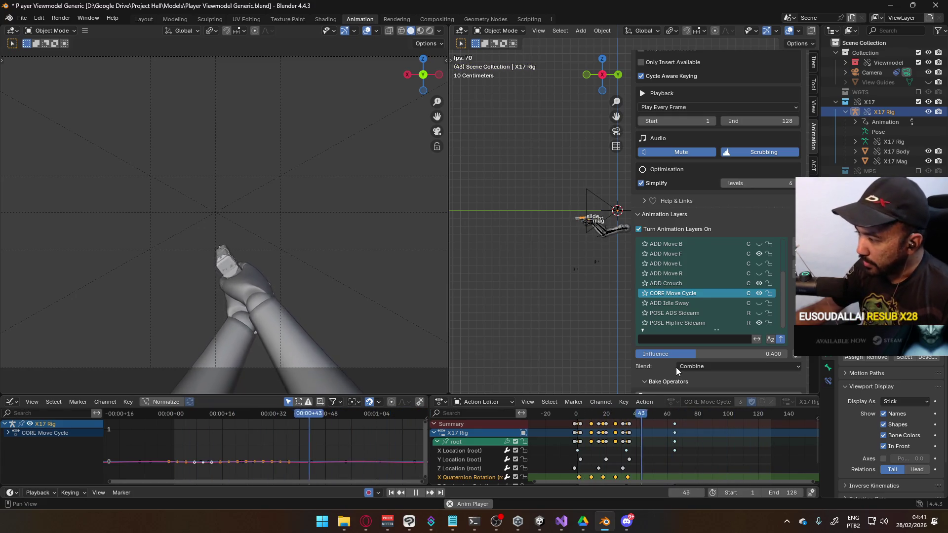
{"action": "scroll", "coordinate": [716, 430], "scroll_direction": "down", "scroll_amount": 2}
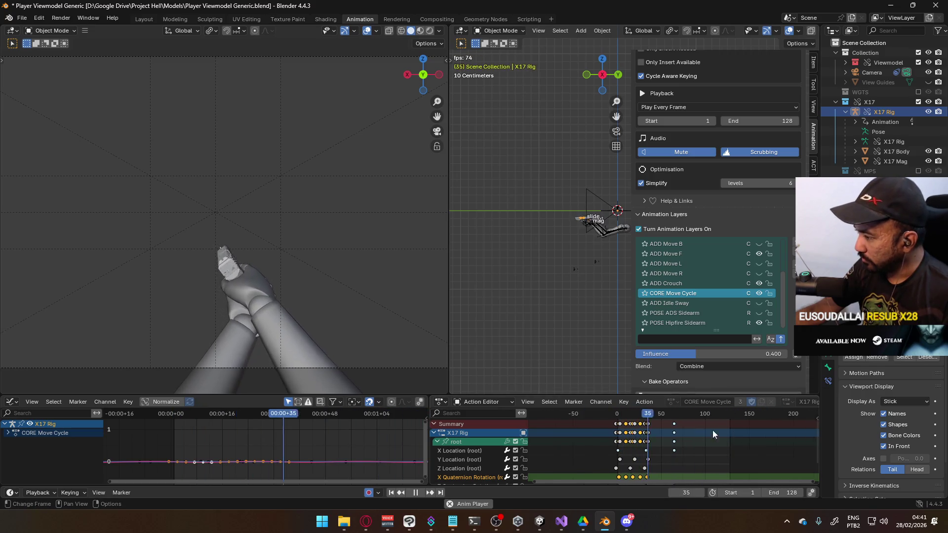
{"action": "key", "text": "Escape"}
Change the scene end frame from 128 to 64, preview the loop, and return to frame 1
{"action": "scroll", "coordinate": [651, 433], "scroll_direction": "up", "scroll_amount": 3}
{"action": "scroll", "coordinate": [651, 432], "scroll_direction": "up", "scroll_amount": 1}
{"action": "mouse_move", "coordinate": [580, 413]}
{"action": "left_mouse_down"}
{"action": "mouse_move", "coordinate": [573, 415]}
{"action": "mouse_move", "coordinate": [728, 426]}
{"action": "left_mouse_up"}
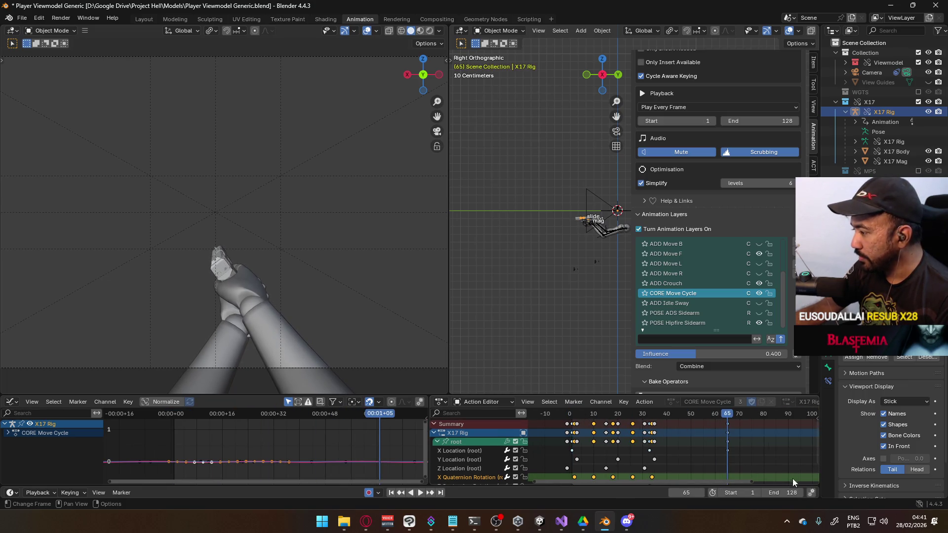
{"action": "left_click", "coordinate": [781, 489]}
{"action": "type", "text": "64"}
{"action": "key", "text": "Return"}
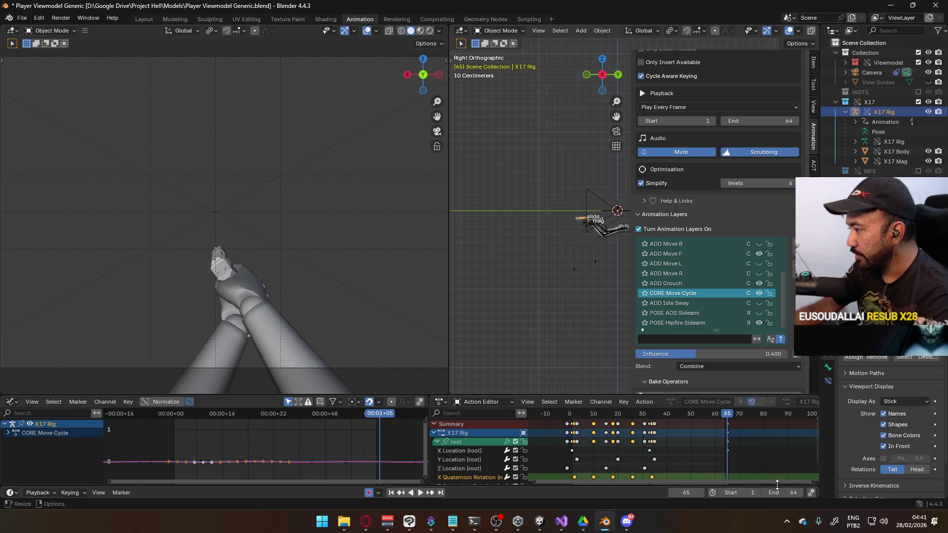
{"action": "key", "text": "space"}
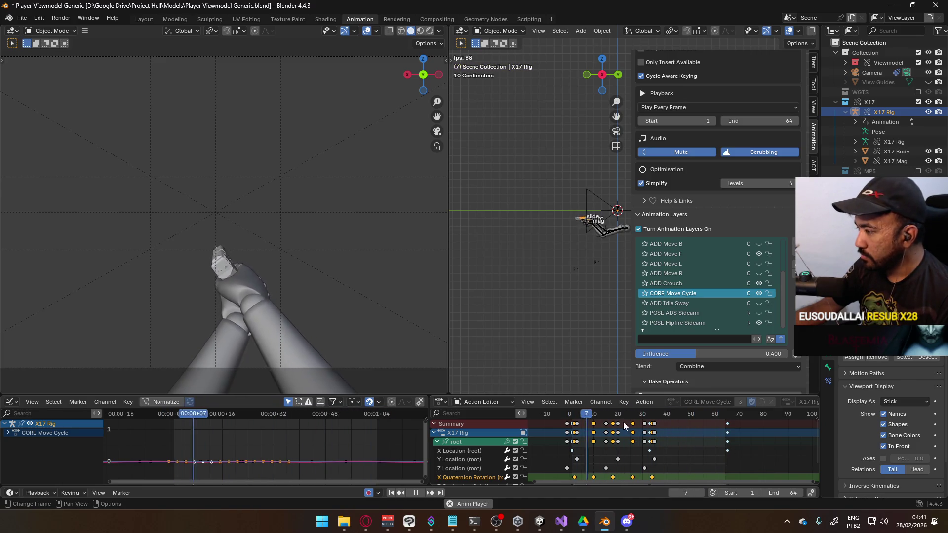
{"action": "key", "text": "space"}
{"action": "left_click", "coordinate": [571, 419]}
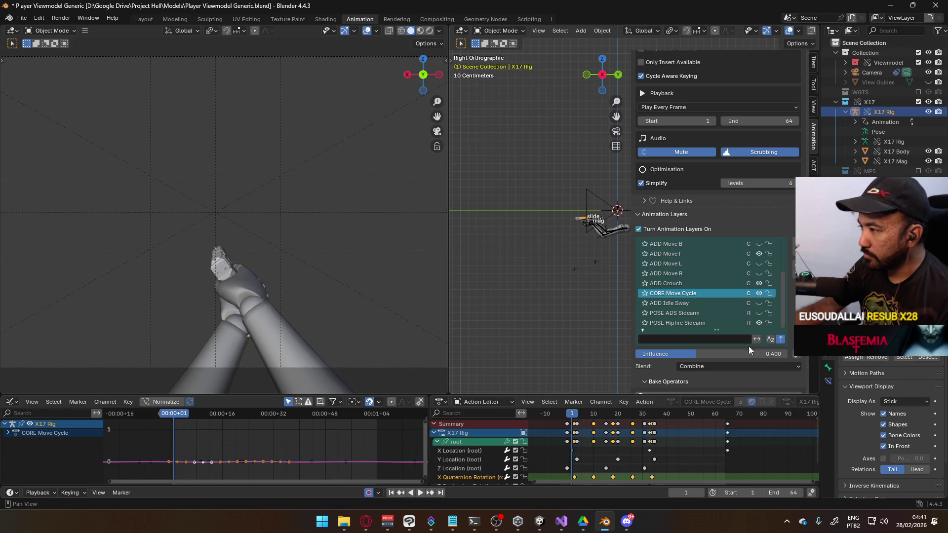
Switch the selection between the Viewmodel Rig arms and X17 Rig, ending on the arms
{"action": "scroll", "coordinate": [573, 257], "scroll_direction": "up", "scroll_amount": 6}
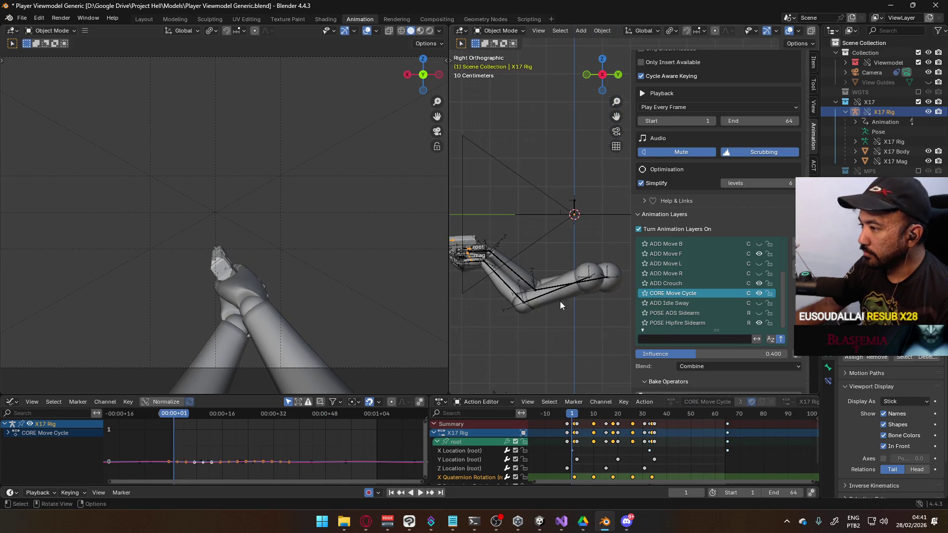
{"action": "left_click", "coordinate": [559, 301]}
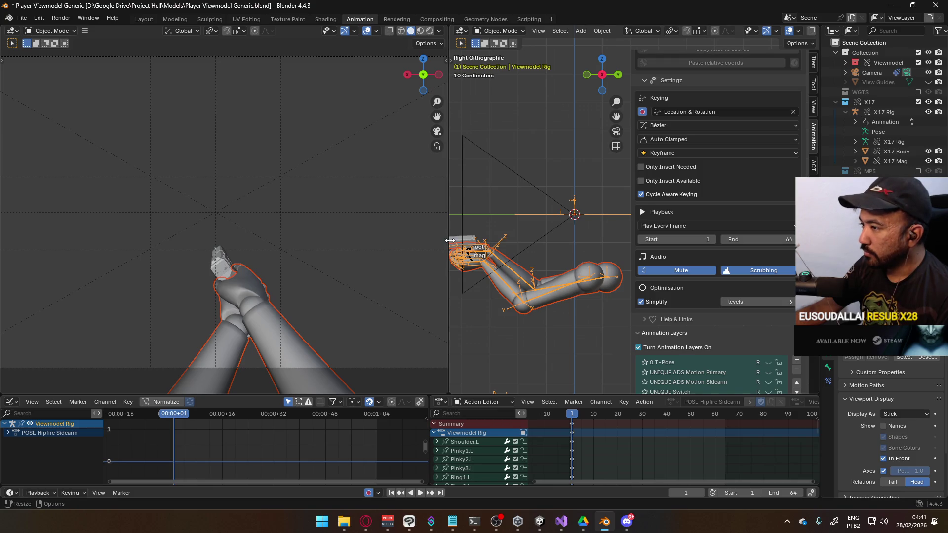
{"action": "scroll", "coordinate": [691, 296], "scroll_direction": "down", "scroll_amount": 4}
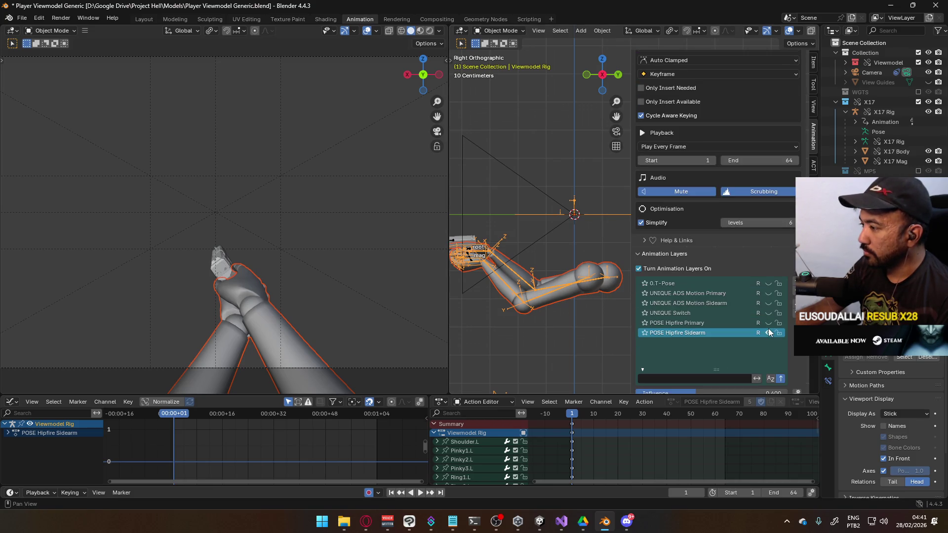
{"action": "left_click", "coordinate": [451, 242]}
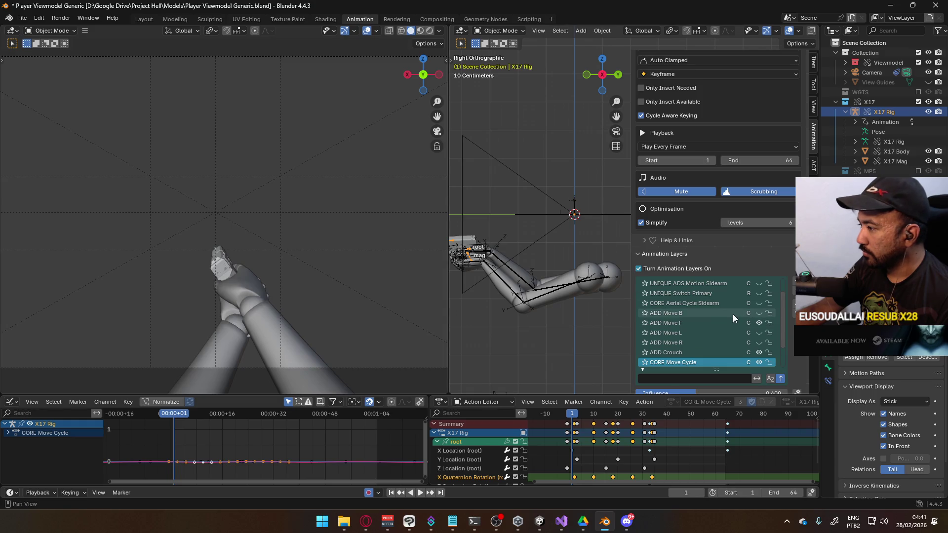
{"action": "scroll", "coordinate": [731, 299], "scroll_direction": "down", "scroll_amount": 3}
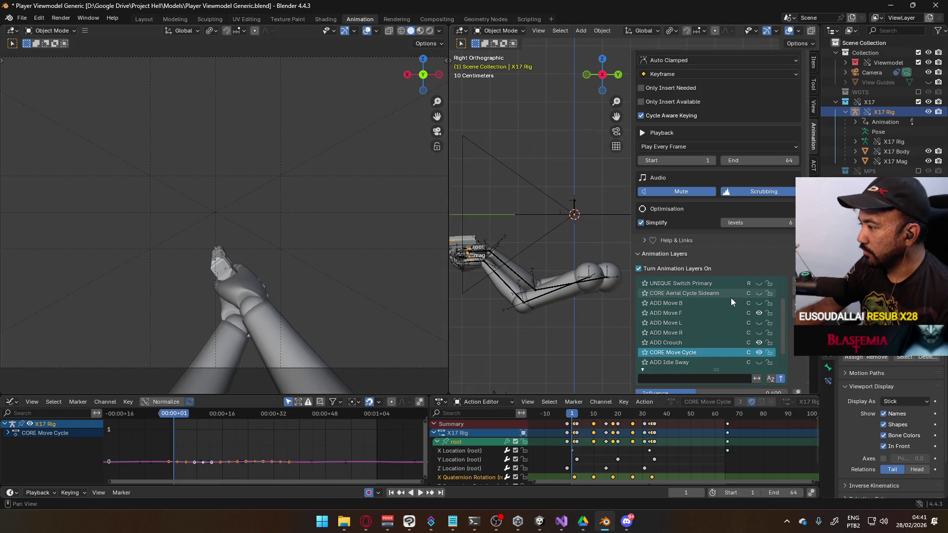
{"action": "left_click", "coordinate": [500, 282]}
Save the blend file and start an FBX export of the rig
{"action": "key", "text": "ctrl+s"}
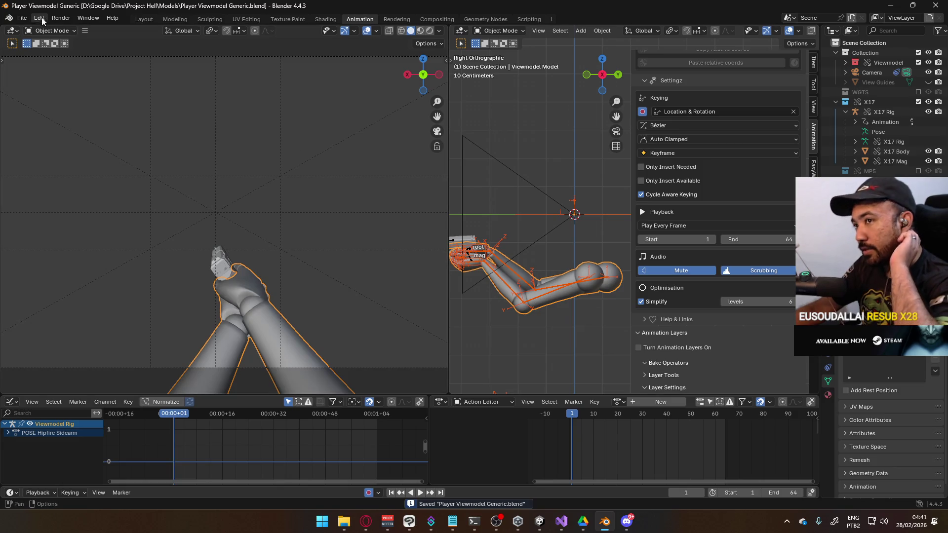
{"action": "left_click", "coordinate": [21, 18]}
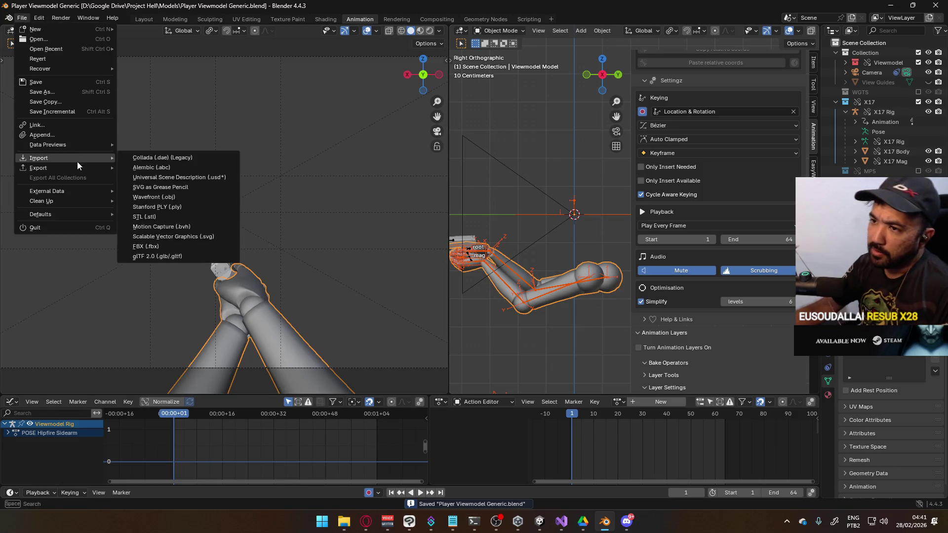
{"action": "mouse_move", "coordinate": [75, 166]}
{"action": "left_click", "coordinate": [169, 255]}
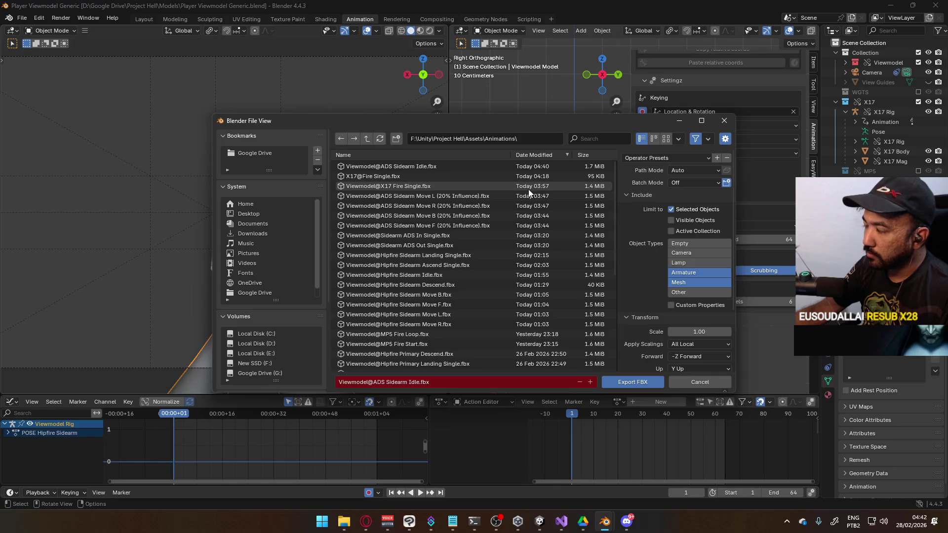
Reposition the FBX export window showing the Unity Animations folder
{"action": "mouse_move", "coordinate": [529, 123]}
{"action": "left_mouse_down"}
{"action": "mouse_move", "coordinate": [372, 48]}
{"action": "mouse_move", "coordinate": [344, 15]}
{"action": "mouse_move", "coordinate": [373, 48]}
{"action": "left_mouse_up"}
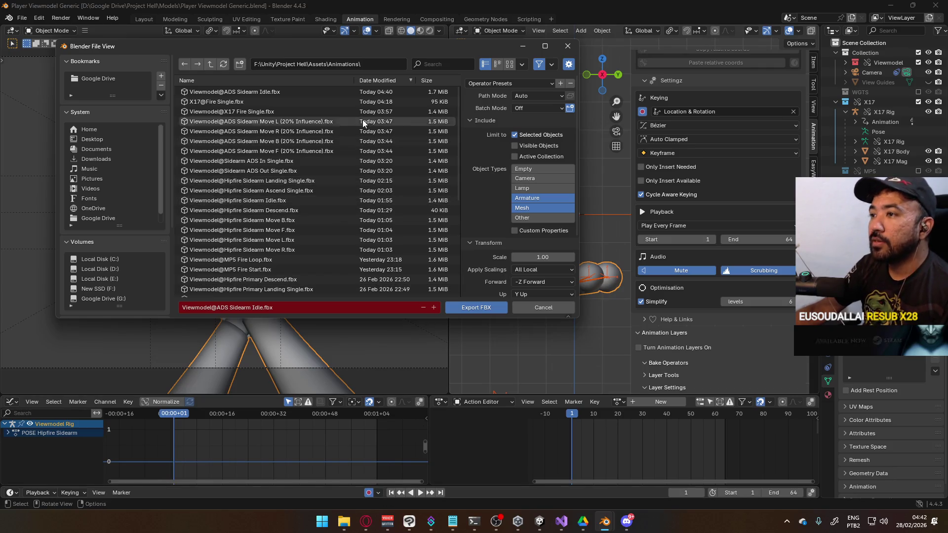
{"action": "mouse_move", "coordinate": [357, 44]}
{"action": "left_mouse_down"}
{"action": "mouse_move", "coordinate": [553, 132]}
{"action": "mouse_move", "coordinate": [647, 139]}
{"action": "mouse_move", "coordinate": [318, 74]}
{"action": "mouse_move", "coordinate": [241, 11]}
{"action": "mouse_move", "coordinate": [476, 37]}
{"action": "mouse_move", "coordinate": [419, 54]}
{"action": "left_mouse_up"}
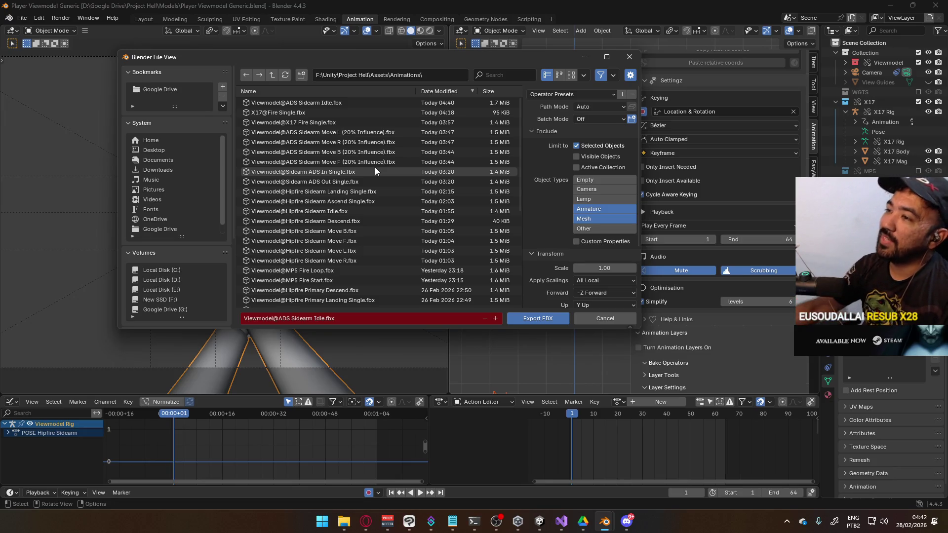
{"action": "scroll", "coordinate": [442, 162], "scroll_direction": "down", "scroll_amount": 3}
{"action": "scroll", "coordinate": [443, 173], "scroll_direction": "down", "scroll_amount": 5}
{"action": "scroll", "coordinate": [446, 174], "scroll_direction": "up", "scroll_amount": 10}
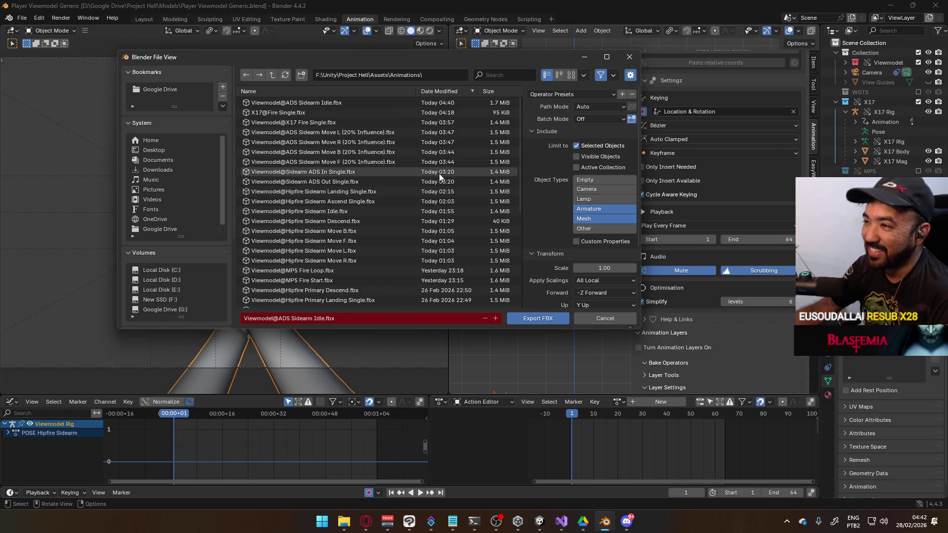
{"action": "mouse_move", "coordinate": [439, 61]}
{"action": "left_mouse_down"}
{"action": "mouse_move", "coordinate": [652, 106]}
{"action": "mouse_move", "coordinate": [425, 119]}
{"action": "mouse_move", "coordinate": [384, 159]}
{"action": "mouse_move", "coordinate": [322, 66]}
{"action": "mouse_move", "coordinate": [543, 48]}
{"action": "mouse_move", "coordinate": [492, 57]}
{"action": "left_mouse_up"}
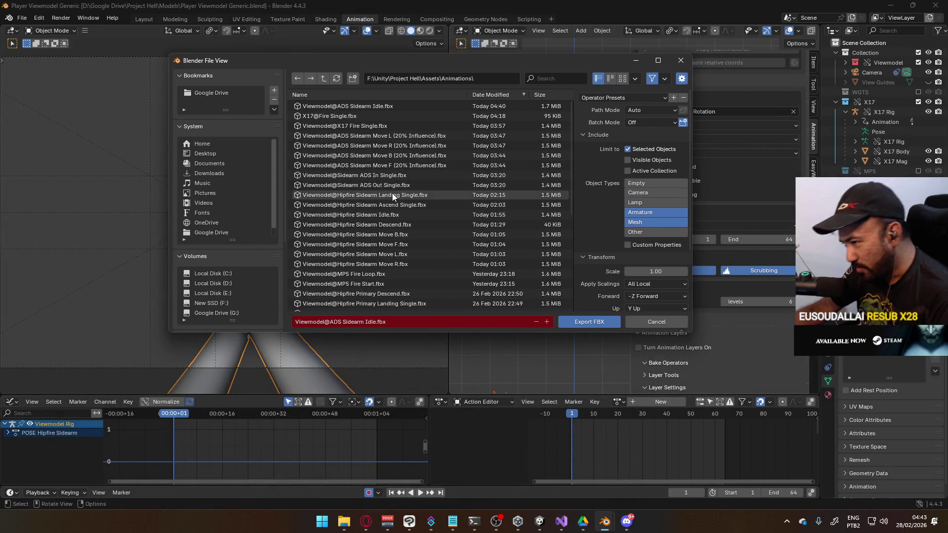
{"action": "scroll", "coordinate": [435, 217], "scroll_direction": "down", "scroll_amount": 4}
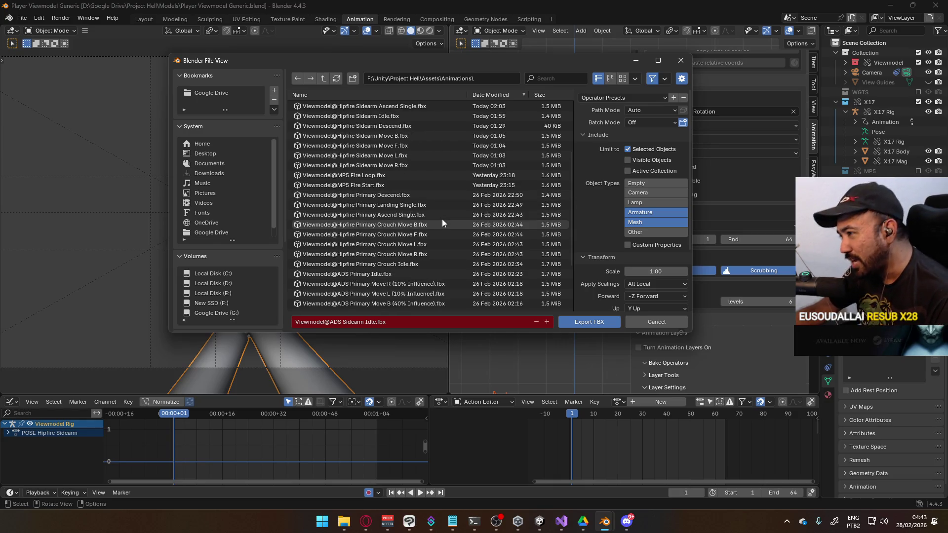
{"action": "scroll", "coordinate": [442, 218], "scroll_direction": "up", "scroll_amount": 2}
{"action": "scroll", "coordinate": [441, 220], "scroll_direction": "up", "scroll_amount": 2}
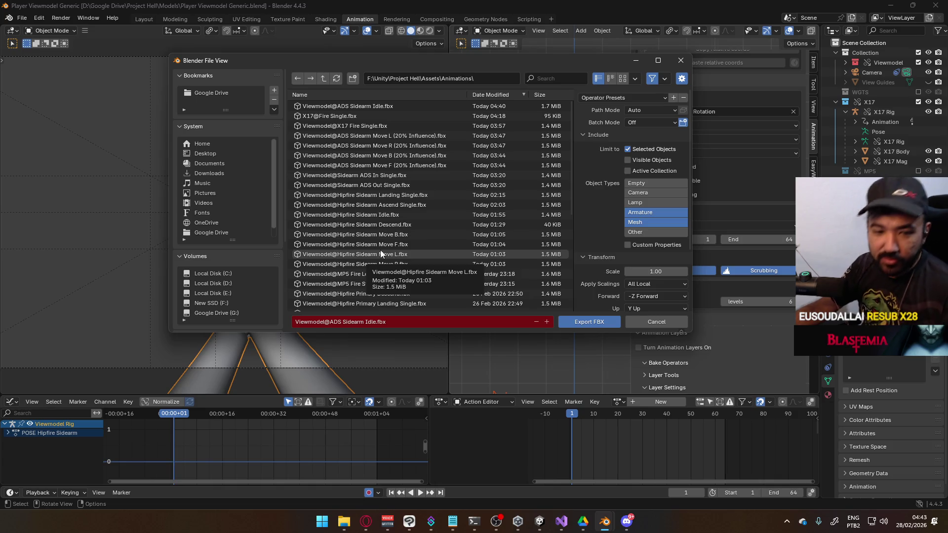
{"action": "scroll", "coordinate": [425, 182], "scroll_direction": "down", "scroll_amount": 6}
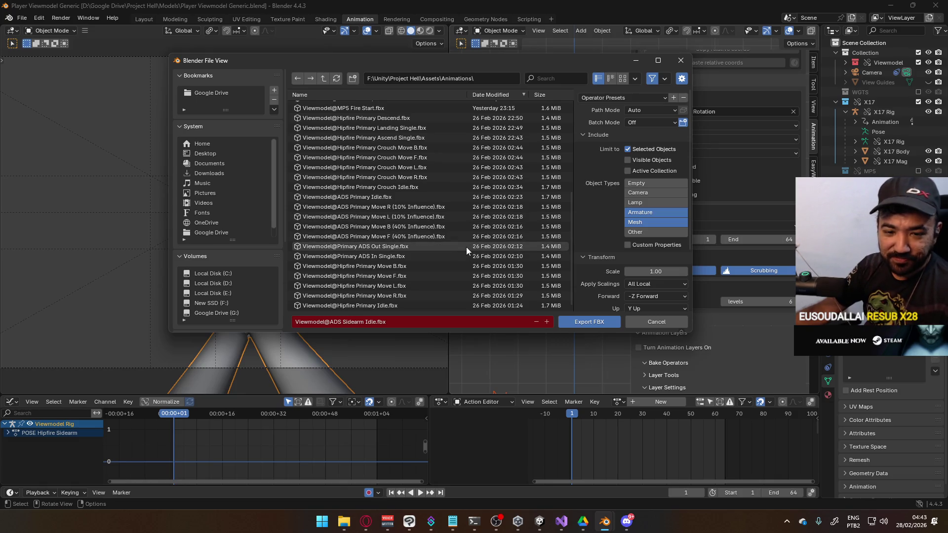
{"action": "scroll", "coordinate": [466, 247], "scroll_direction": "up", "scroll_amount": 6}
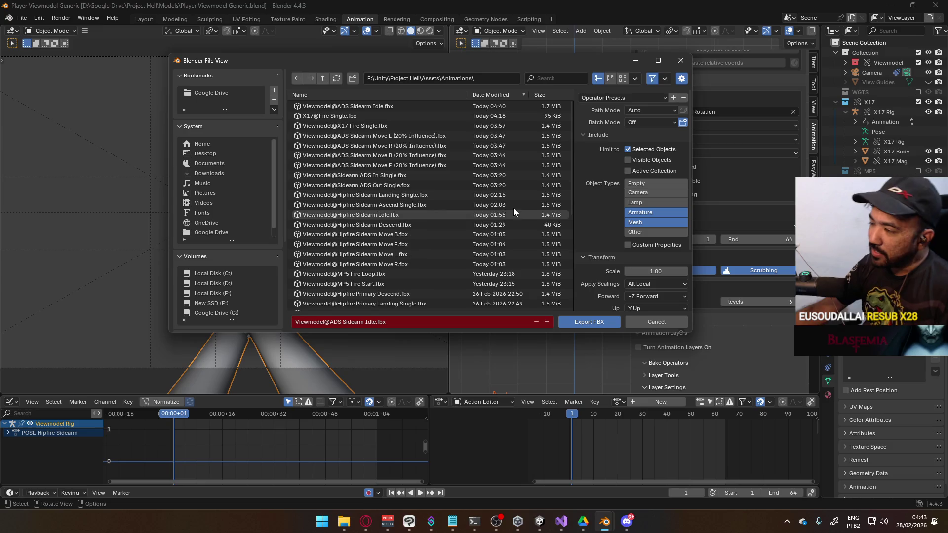
{"action": "scroll", "coordinate": [514, 207], "scroll_direction": "down", "scroll_amount": 5}
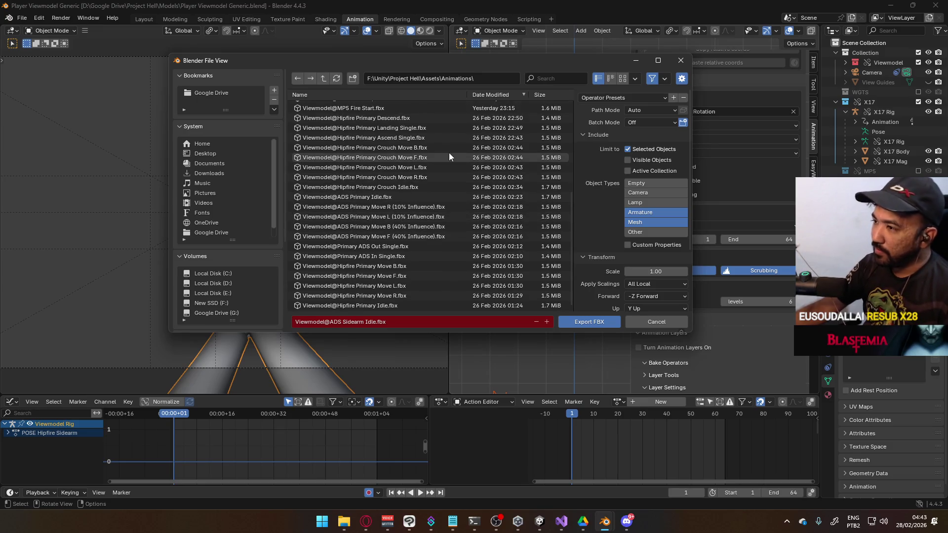
{"action": "scroll", "coordinate": [459, 247], "scroll_direction": "up", "scroll_amount": 5}
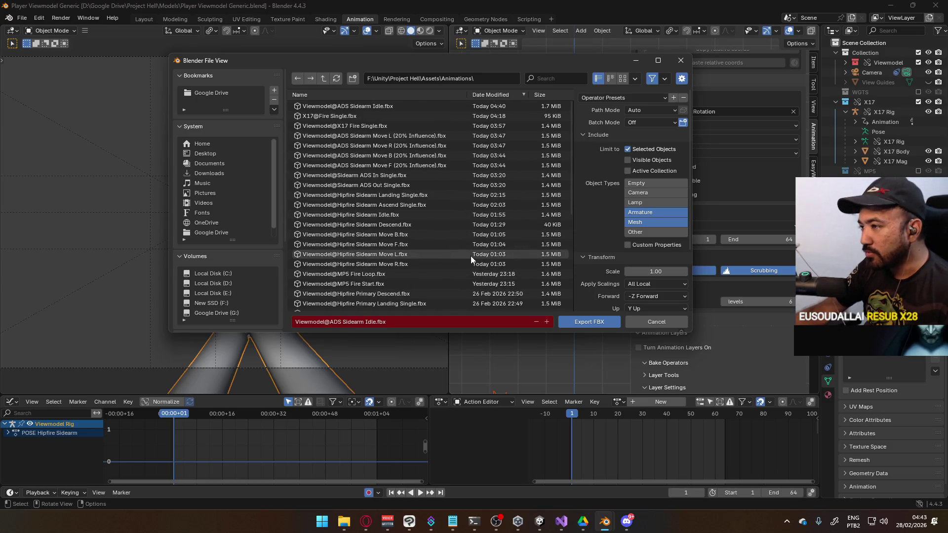
{"action": "mouse_move", "coordinate": [526, 84]}
{"action": "left_mouse_down"}
{"action": "mouse_move", "coordinate": [579, 171]}
{"action": "mouse_move", "coordinate": [610, 180]}
{"action": "mouse_move", "coordinate": [311, 213]}
{"action": "mouse_move", "coordinate": [638, 185]}
{"action": "mouse_move", "coordinate": [597, 179]}
{"action": "mouse_move", "coordinate": [559, 277]}
{"action": "left_mouse_up"}
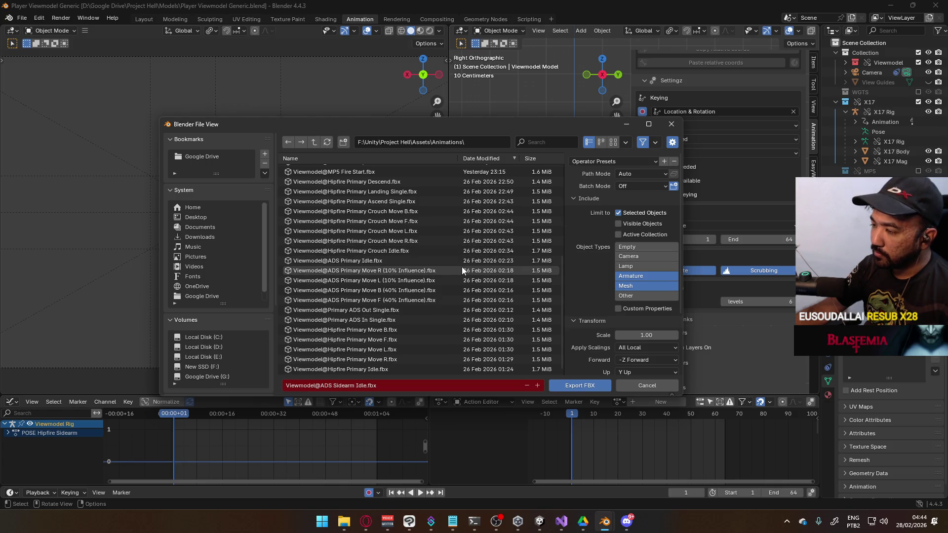
{"action": "scroll", "coordinate": [469, 292], "scroll_direction": "up", "scroll_amount": 4}
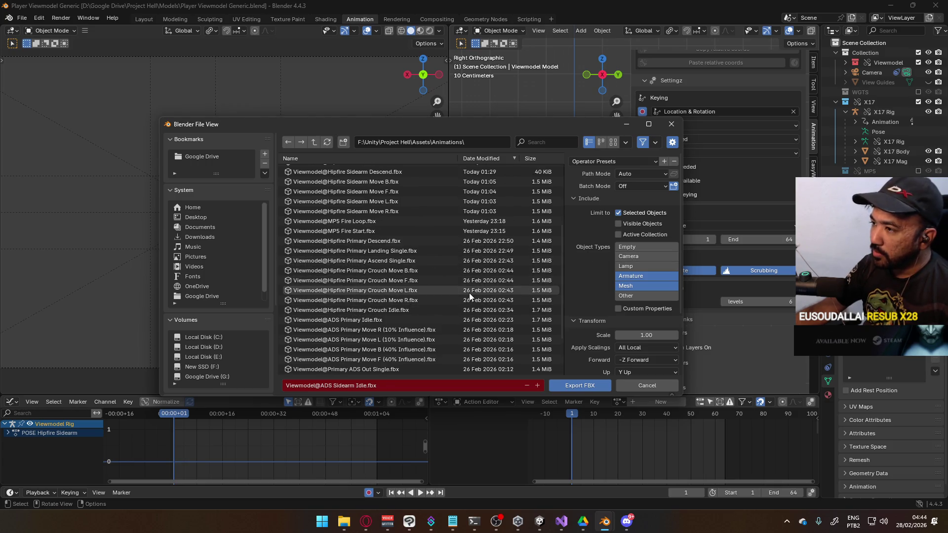
{"action": "scroll", "coordinate": [469, 292], "scroll_direction": "up", "scroll_amount": 2}
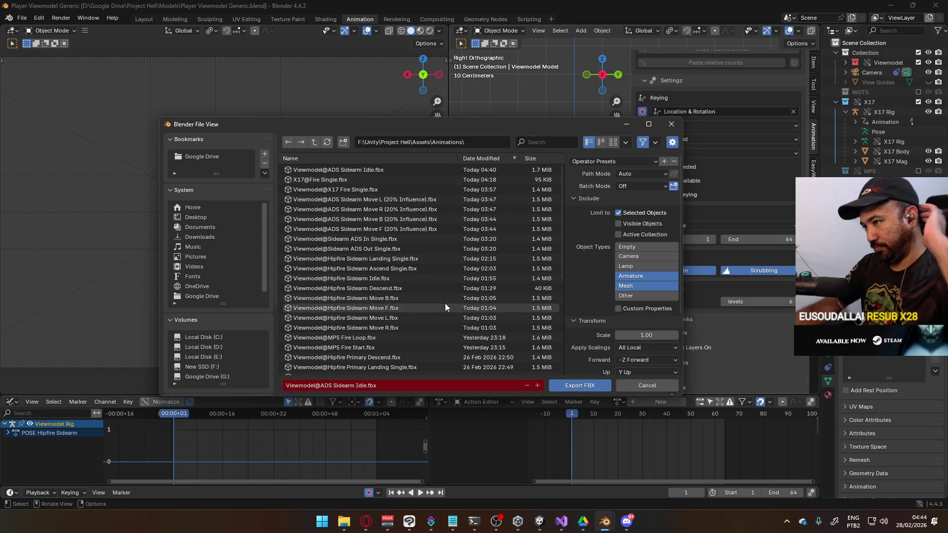
{"action": "scroll", "coordinate": [436, 307], "scroll_direction": "down", "scroll_amount": 6}
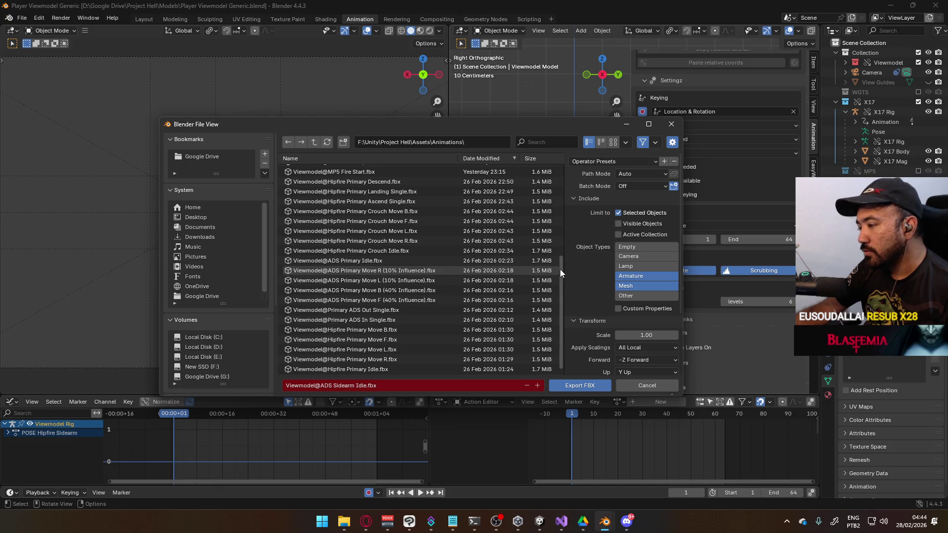
{"action": "scroll", "coordinate": [560, 269], "scroll_direction": "up", "scroll_amount": 5}
{"action": "scroll", "coordinate": [555, 227], "scroll_direction": "up", "scroll_amount": 3}
{"action": "scroll", "coordinate": [547, 199], "scroll_direction": "down", "scroll_amount": 6}
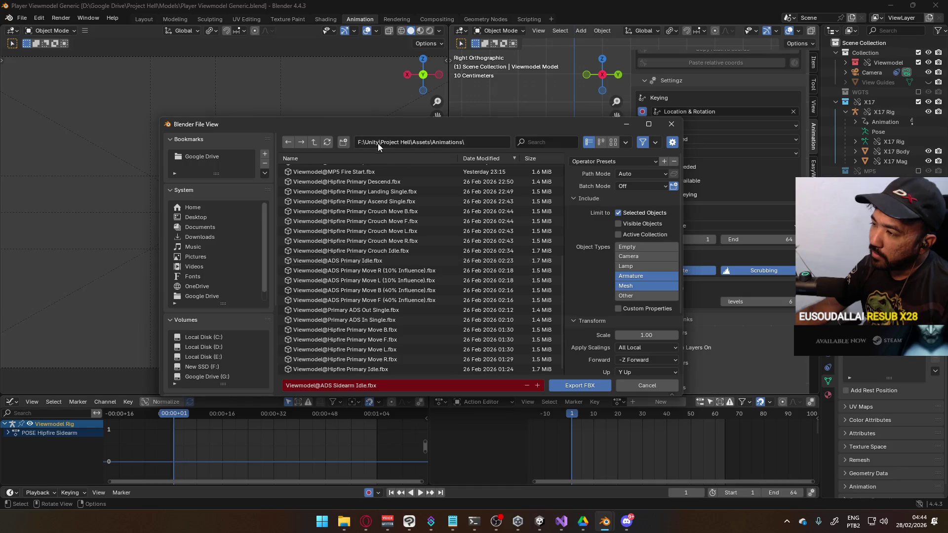
{"action": "mouse_move", "coordinate": [408, 127]}
{"action": "left_mouse_down"}
{"action": "mouse_move", "coordinate": [458, 128]}
{"action": "mouse_move", "coordinate": [651, 200]}
{"action": "mouse_move", "coordinate": [443, 133]}
{"action": "left_mouse_up"}
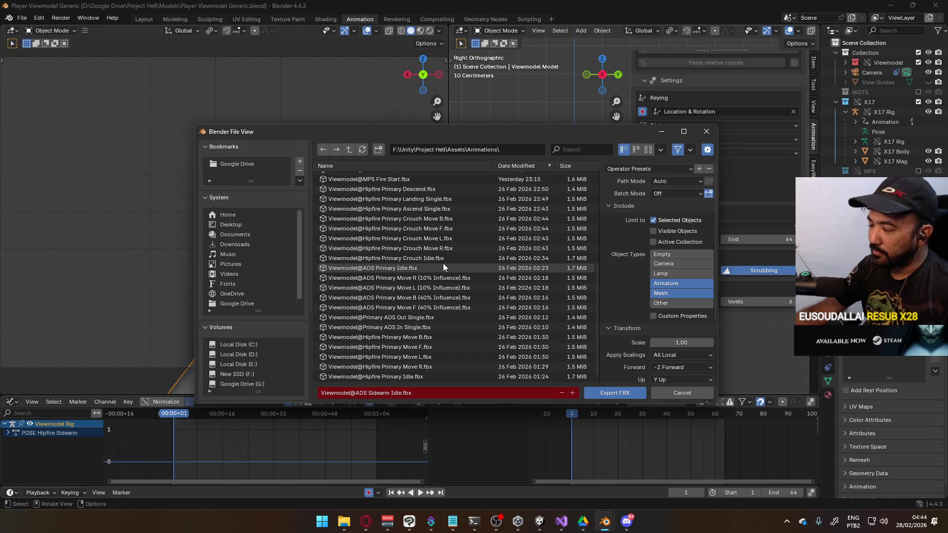
{"action": "mouse_move", "coordinate": [444, 131]}
{"action": "left_mouse_down"}
{"action": "mouse_move", "coordinate": [420, 194]}
{"action": "mouse_move", "coordinate": [414, 329]}
{"action": "mouse_move", "coordinate": [306, 235]}
{"action": "mouse_move", "coordinate": [416, 98]}
{"action": "left_mouse_up"}
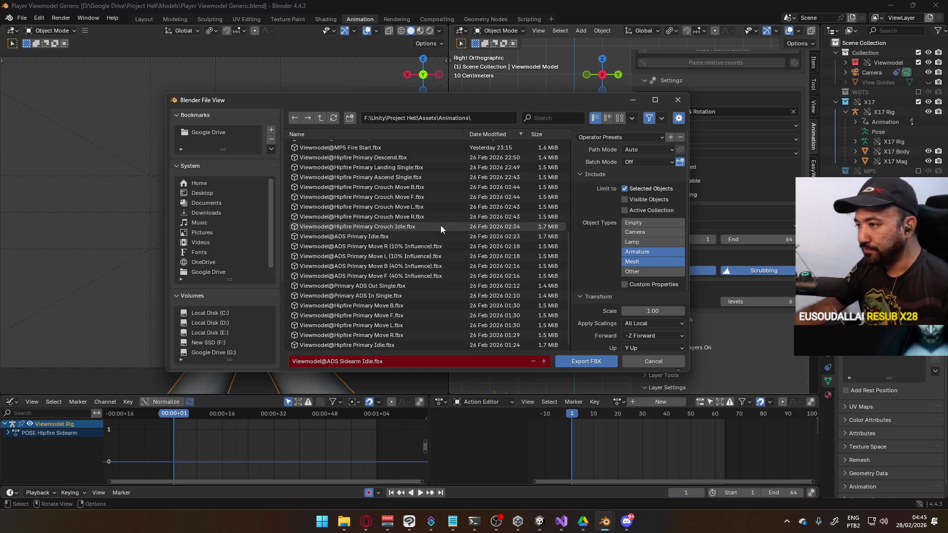
{"action": "left_click", "coordinate": [536, 523]}
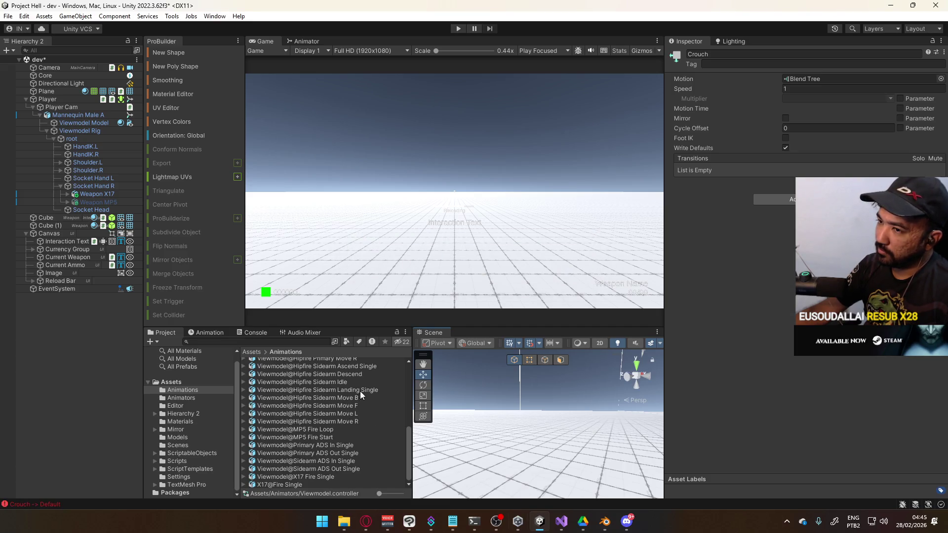
Inspect Mannequin Male A and the Player object's components in Unity, then return to Blender's export window
{"action": "left_click", "coordinate": [63, 112]}
{"action": "left_click", "coordinate": [67, 102]}
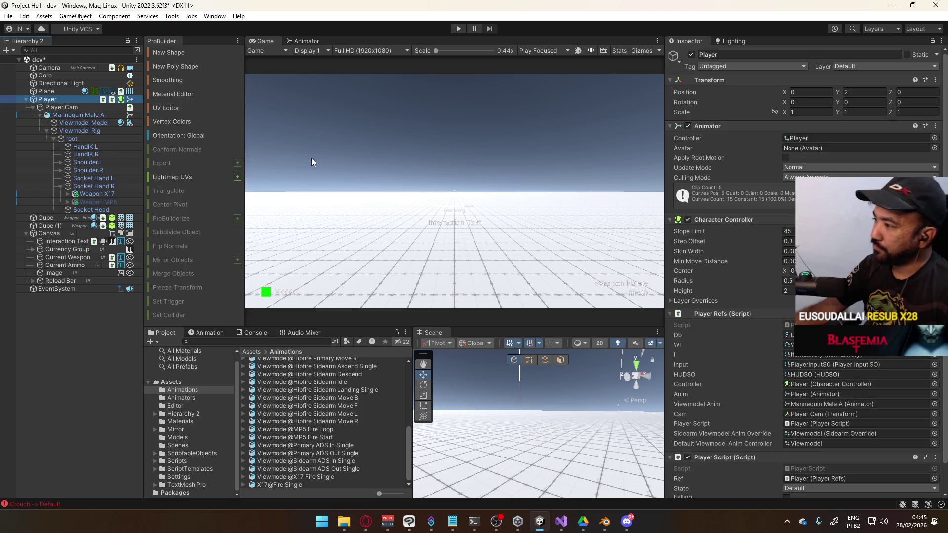
{"action": "scroll", "coordinate": [791, 280], "scroll_direction": "down", "scroll_amount": 2}
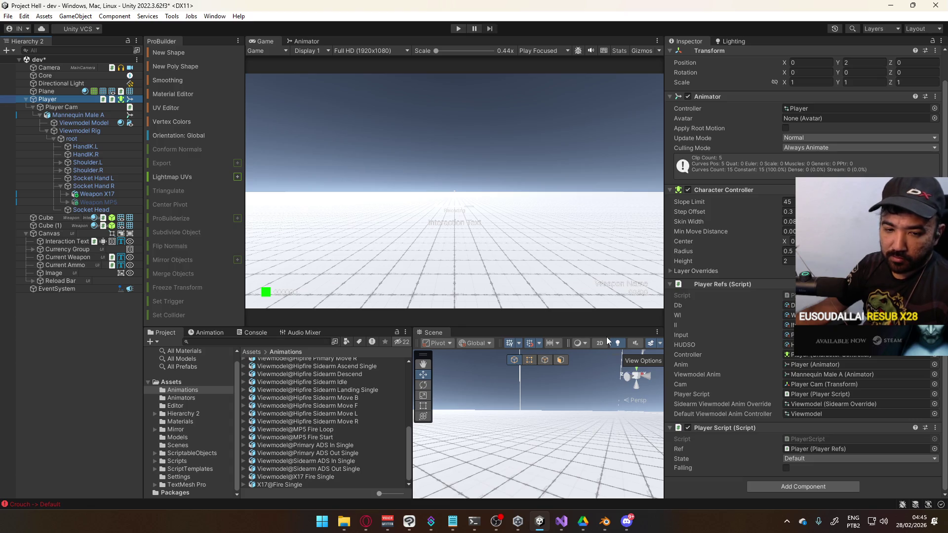
{"action": "mouse_move", "coordinate": [603, 523]}
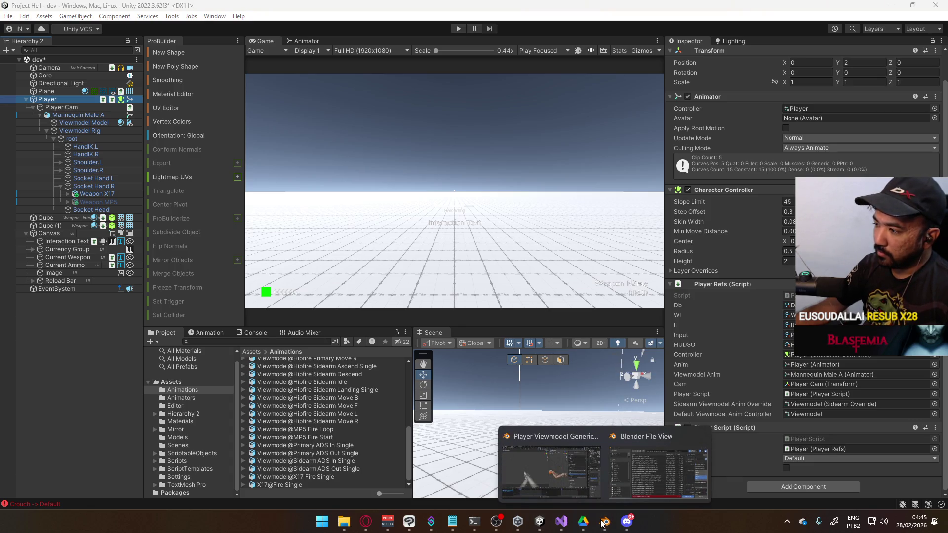
{"action": "left_click", "coordinate": [644, 470]}
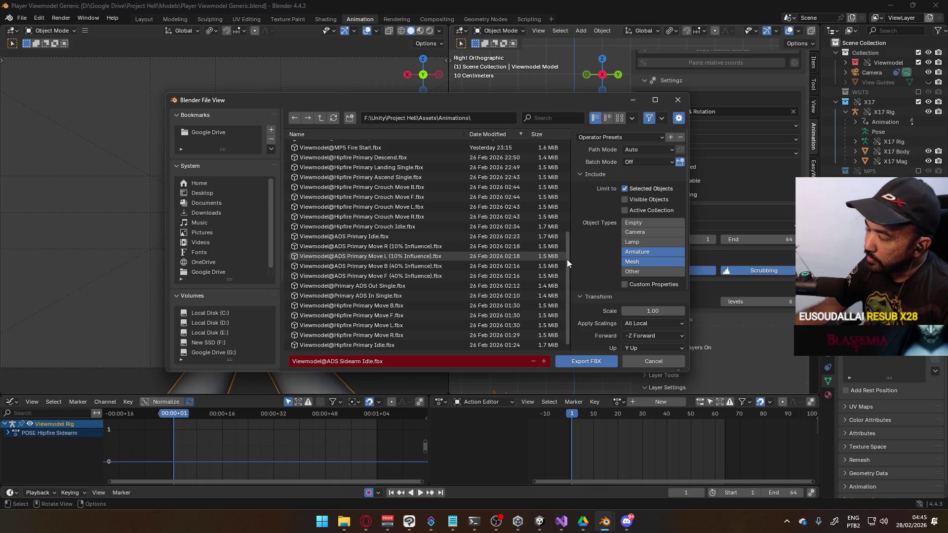
Rearrange the export file window and browse the Animations folder contents
{"action": "mouse_move", "coordinate": [567, 260]}
{"action": "left_mouse_down"}
{"action": "mouse_move", "coordinate": [561, 153]}
{"action": "mouse_move", "coordinate": [567, 275]}
{"action": "left_mouse_up"}
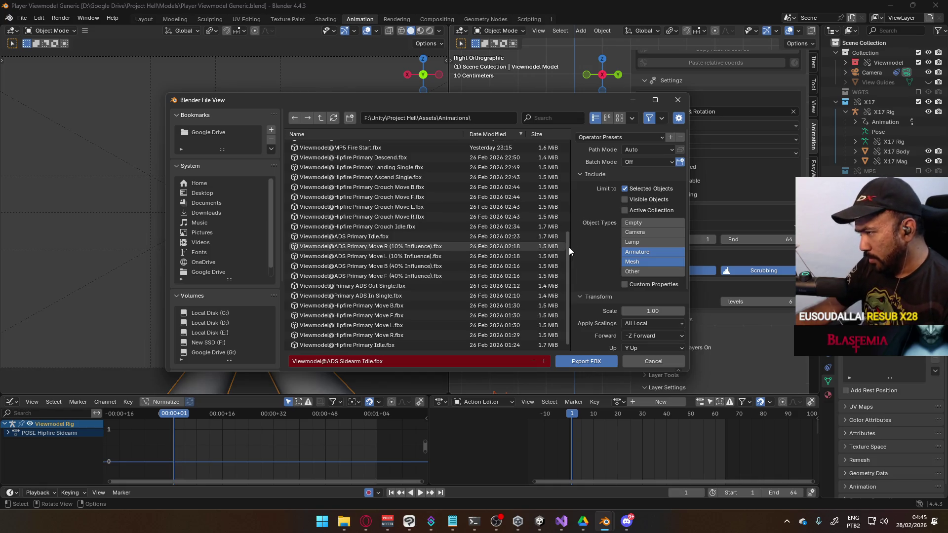
{"action": "mouse_move", "coordinate": [568, 247]}
{"action": "left_mouse_down"}
{"action": "mouse_move", "coordinate": [555, 157]}
{"action": "mouse_move", "coordinate": [554, 291]}
{"action": "left_mouse_up"}
{"action": "mouse_move", "coordinate": [462, 105]}
{"action": "left_mouse_down"}
{"action": "mouse_move", "coordinate": [472, 133]}
{"action": "mouse_move", "coordinate": [435, 143]}
{"action": "left_mouse_up"}
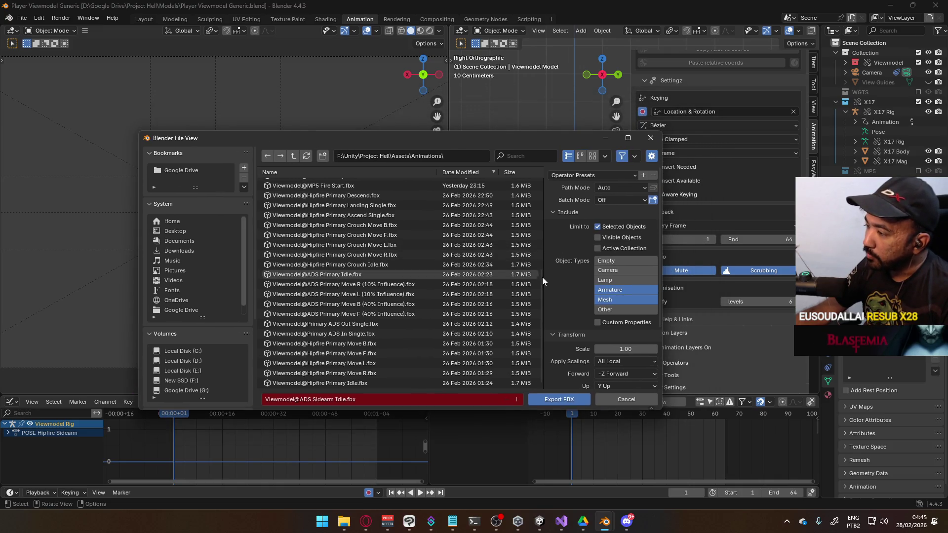
{"action": "left_click_drag", "start_coordinate": [540, 278], "coordinate": [525, 173]}
{"action": "scroll", "coordinate": [525, 197], "scroll_direction": "down", "scroll_amount": 6}
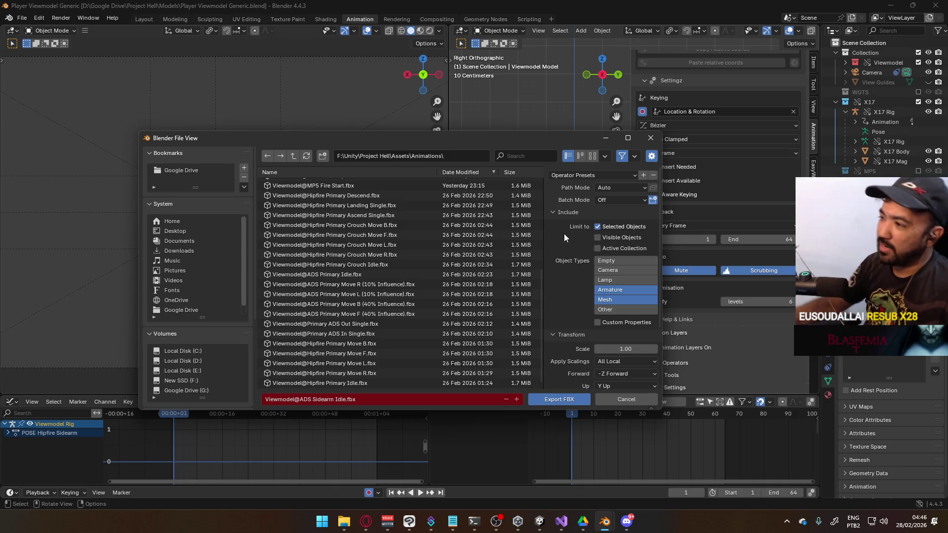
{"action": "scroll", "coordinate": [476, 294], "scroll_direction": "up", "scroll_amount": 6}
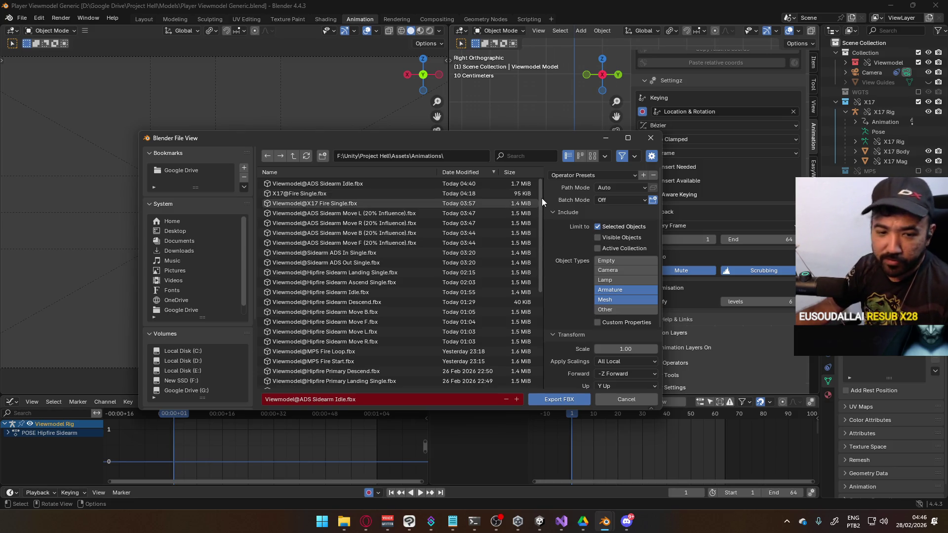
{"action": "left_click_drag", "start_coordinate": [540, 198], "coordinate": [541, 313]}
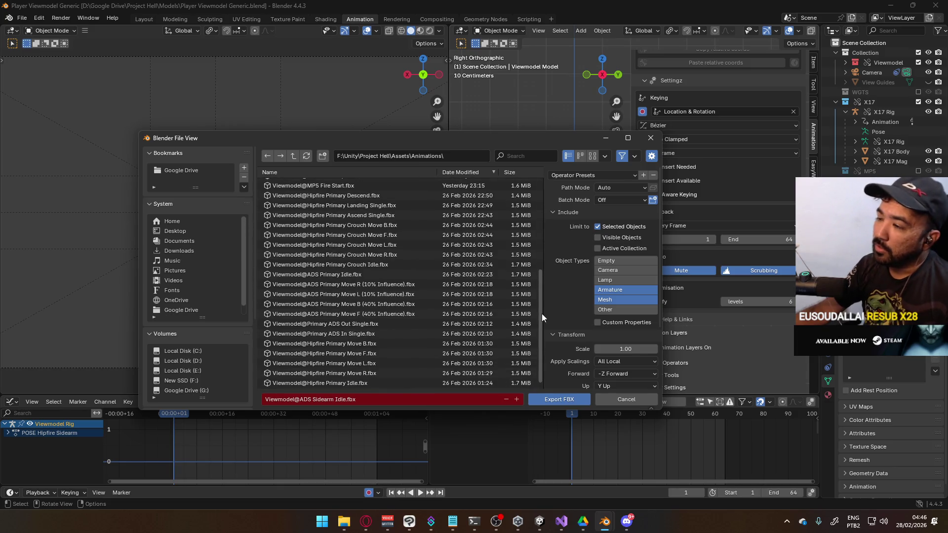
{"action": "mouse_move", "coordinate": [479, 140]}
{"action": "left_mouse_down"}
{"action": "mouse_move", "coordinate": [348, 64]}
{"action": "mouse_move", "coordinate": [531, 63]}
{"action": "mouse_move", "coordinate": [576, 150]}
{"action": "mouse_move", "coordinate": [434, 61]}
{"action": "mouse_move", "coordinate": [346, 111]}
{"action": "mouse_move", "coordinate": [508, 112]}
{"action": "left_mouse_up"}
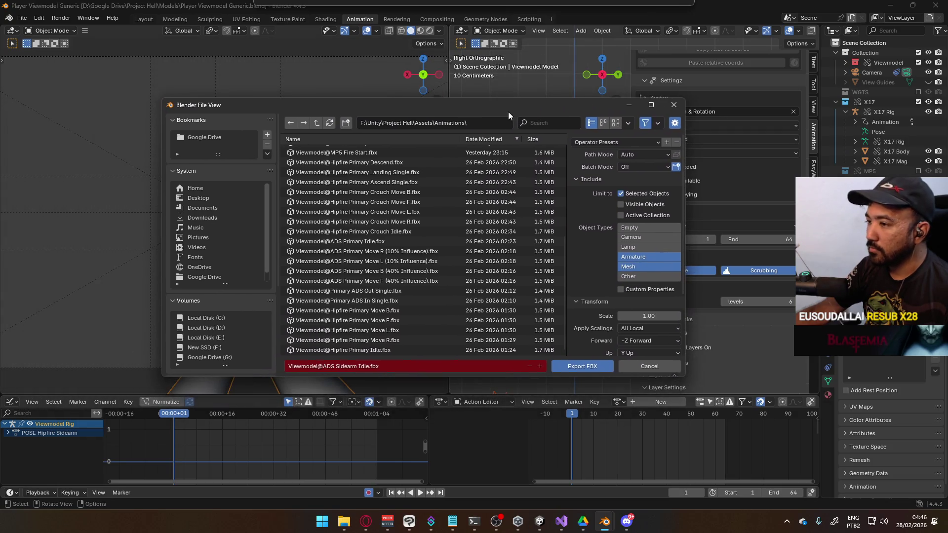
{"action": "scroll", "coordinate": [430, 238], "scroll_direction": "up", "scroll_amount": 6}
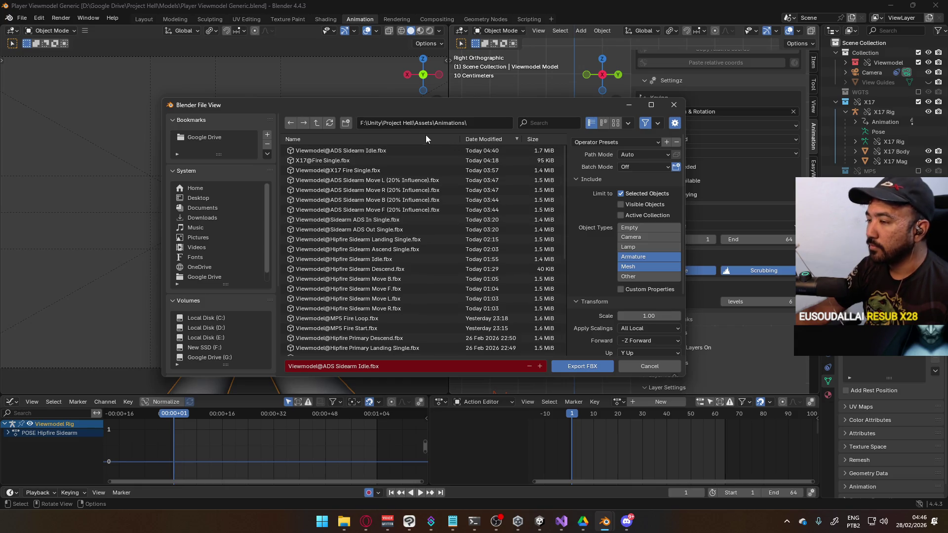
{"action": "scroll", "coordinate": [463, 191], "scroll_direction": "down", "scroll_amount": 6}
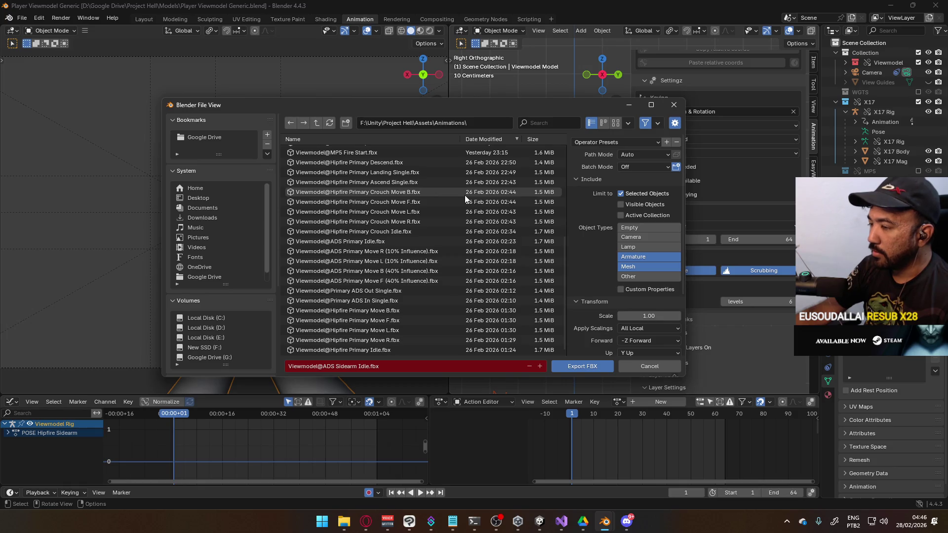
Rename the file to Viewmodel@Hipfire Sidearm Crouch Idle.fbx and export it
{"action": "left_click", "coordinate": [365, 368]}
{"action": "left_click", "coordinate": [351, 368]}
{"action": "double_click", "coordinate": [331, 366]}
{"action": "type", "text": "Hipfire"}
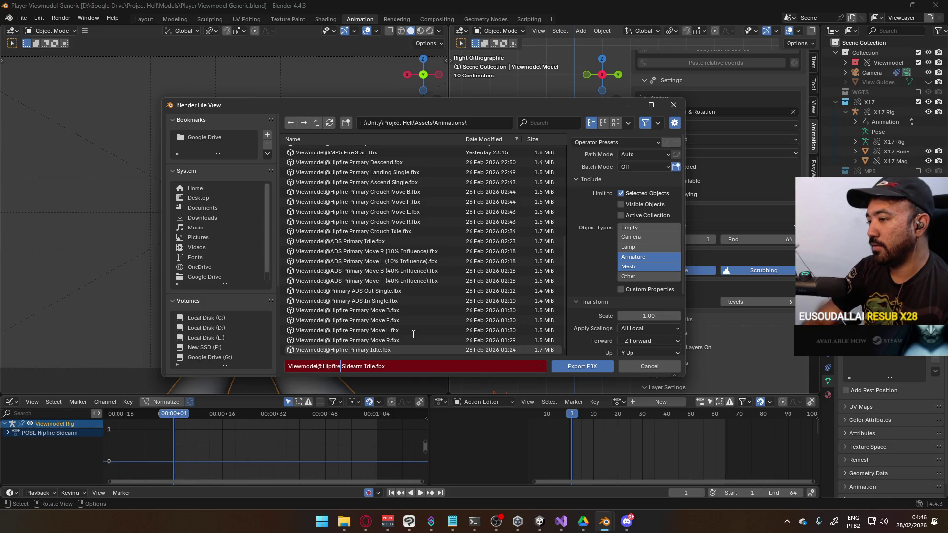
{"action": "key", "text": "Right"}
{"action": "key", "text": "Right"}
{"action": "key", "text": "Right"}
{"action": "key", "text": "Right"}
{"action": "key", "text": "Right"}
{"action": "key", "text": "Right"}
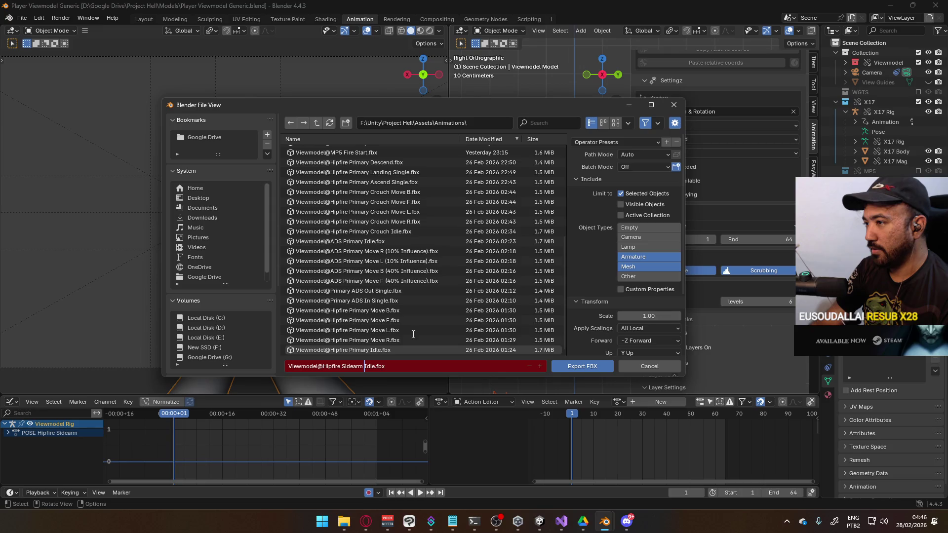
{"action": "type", "text": "Crouch"}
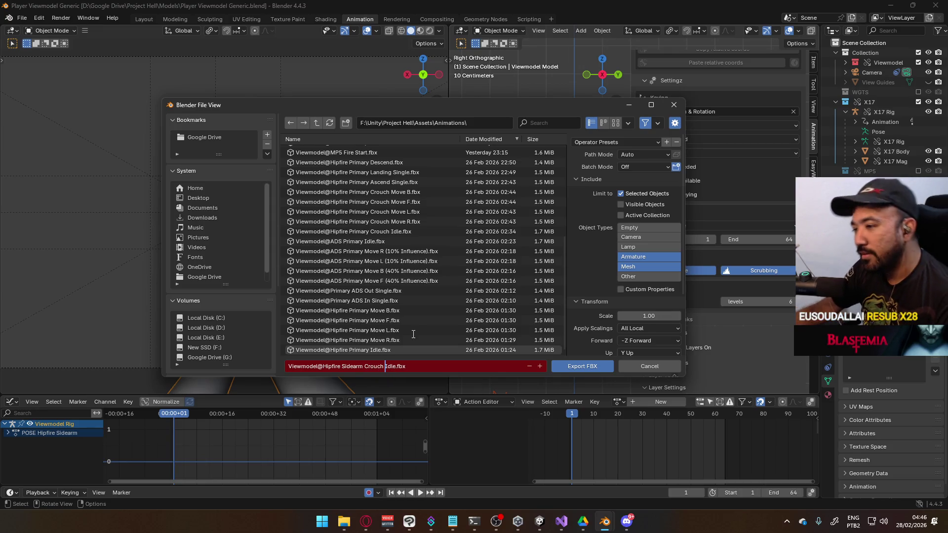
{"action": "left_click", "coordinate": [426, 367]}
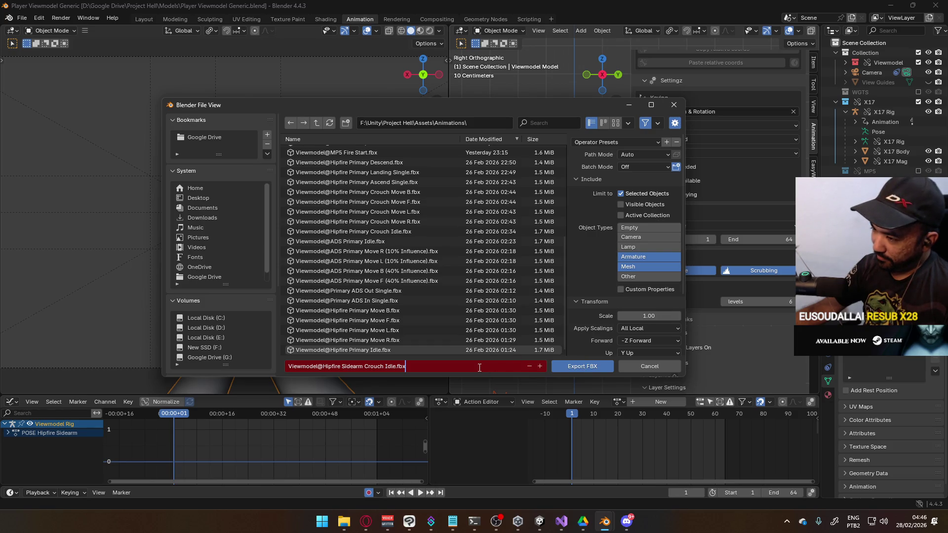
{"action": "left_click", "coordinate": [575, 366]}
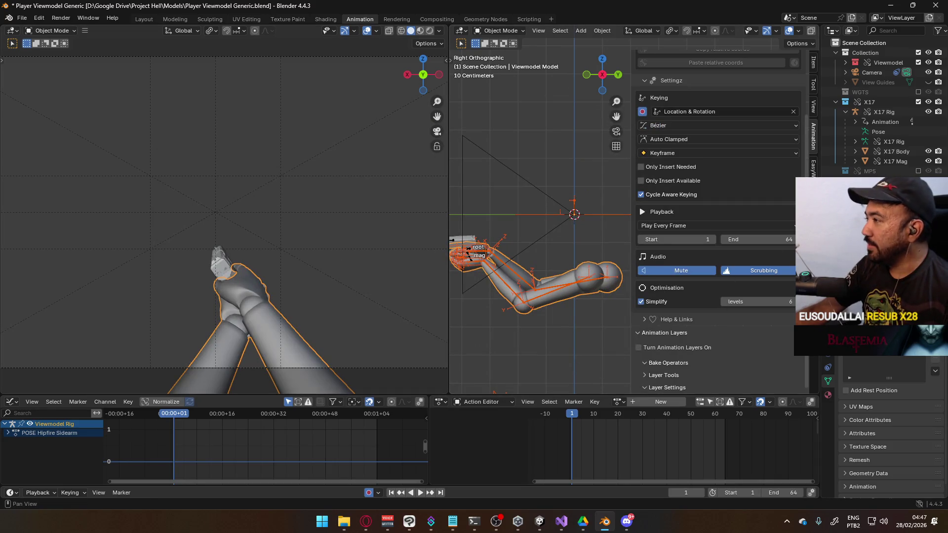
Select the X17 Rig, hide ADD Move F and make ADD Crouch the active layer
{"action": "scroll", "coordinate": [753, 244], "scroll_direction": "up", "scroll_amount": 4}
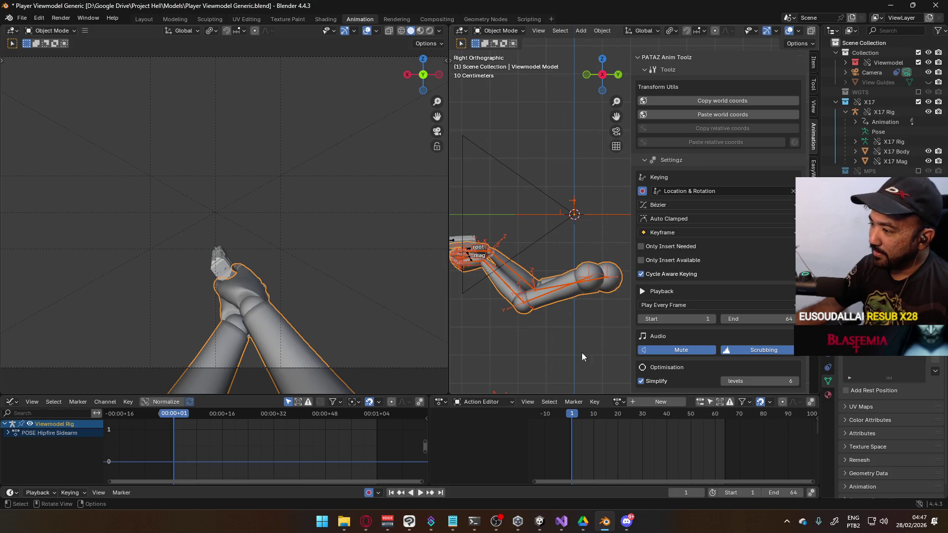
{"action": "left_click", "coordinate": [618, 401]}
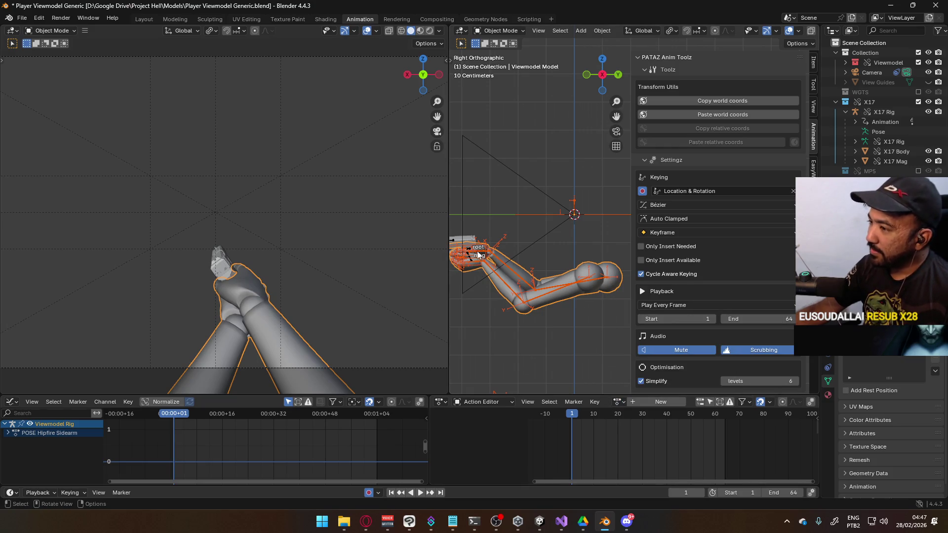
{"action": "left_click", "coordinate": [453, 243]}
{"action": "scroll", "coordinate": [753, 227], "scroll_direction": "down", "scroll_amount": 10}
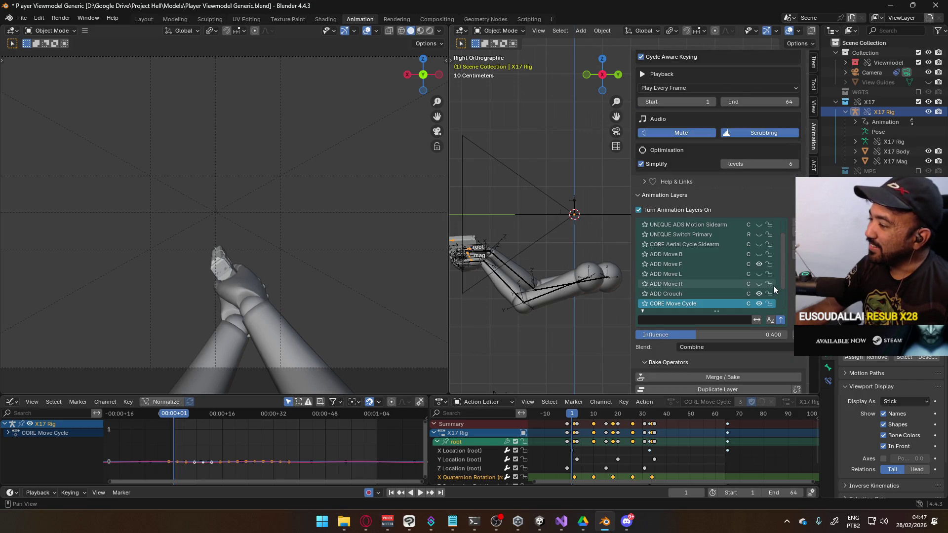
{"action": "left_click", "coordinate": [760, 264]}
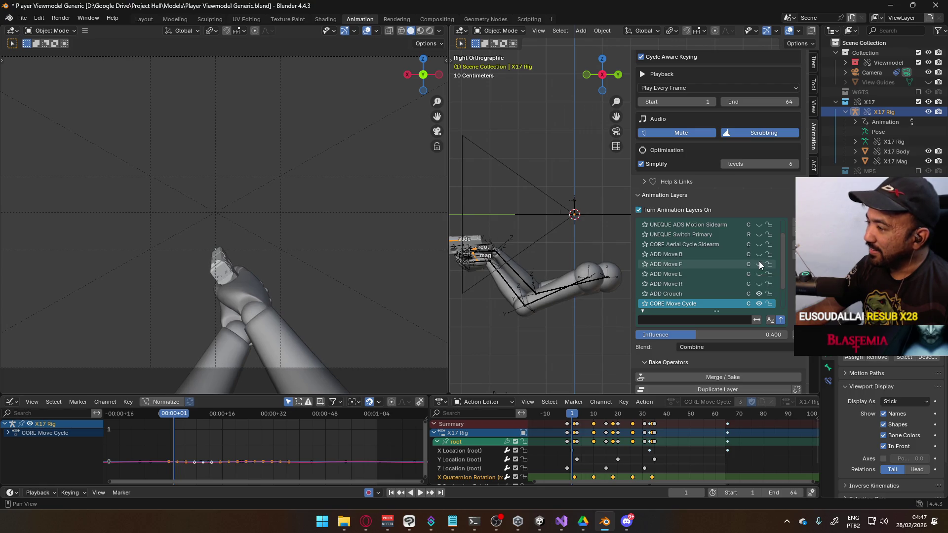
{"action": "left_click", "coordinate": [703, 292]}
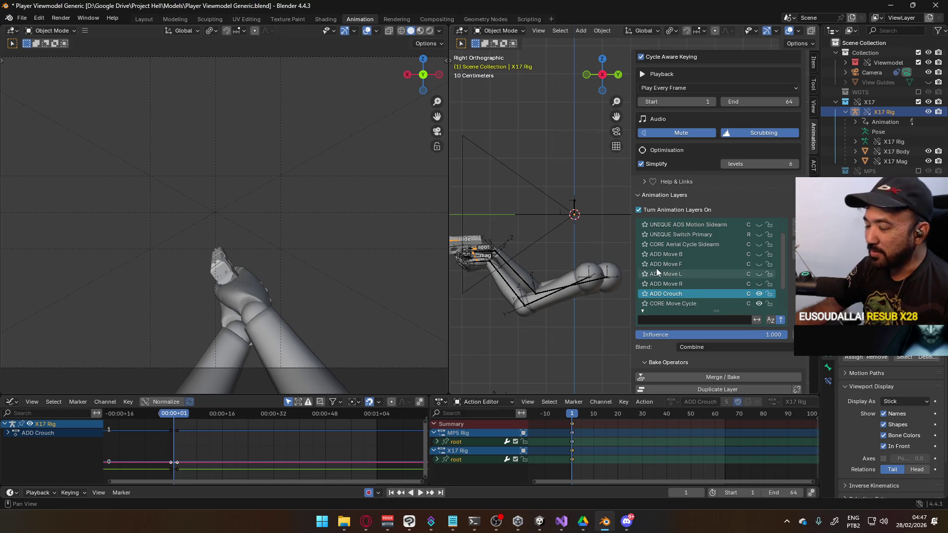
Export the Crouch Idle clip as FBX, overwriting the existing file
{"action": "left_click", "coordinate": [23, 19]}
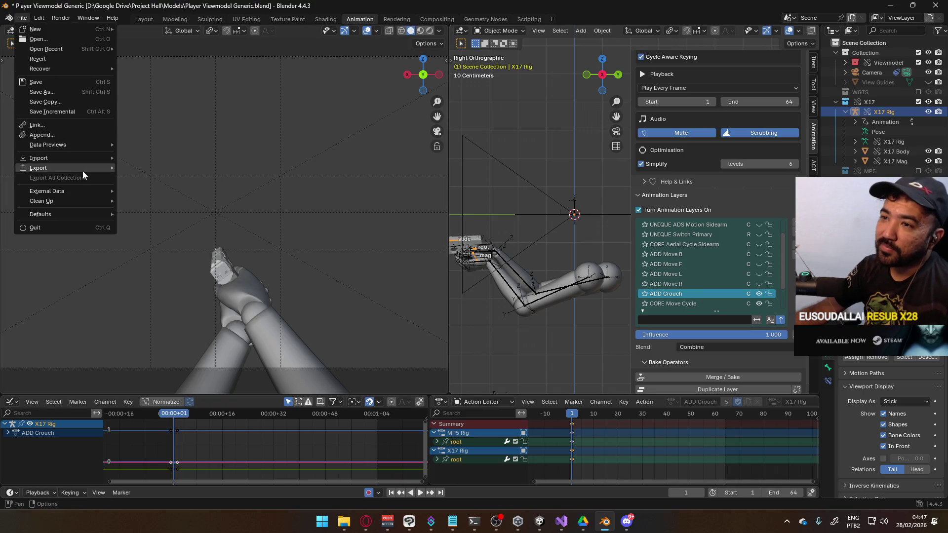
{"action": "mouse_move", "coordinate": [87, 164]}
{"action": "left_click", "coordinate": [177, 250]}
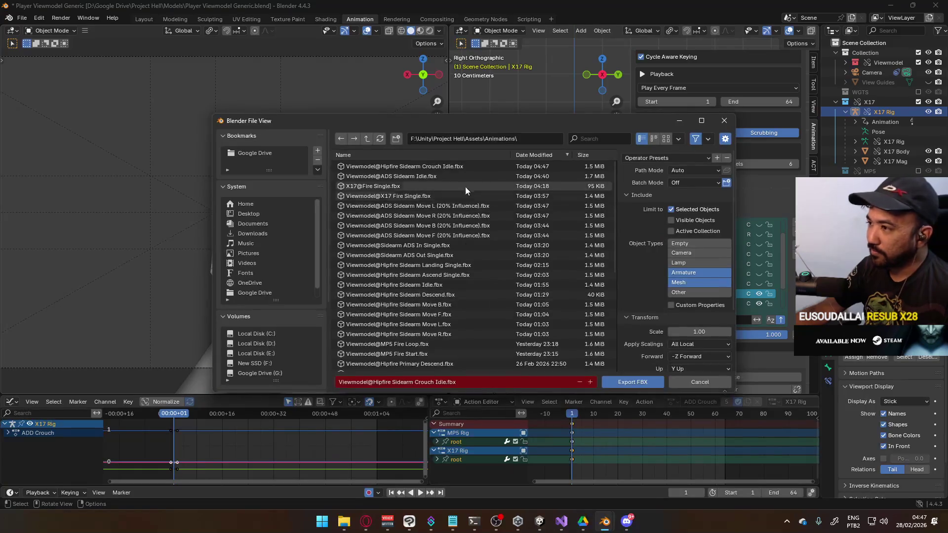
{"action": "double_click", "coordinate": [488, 167]}
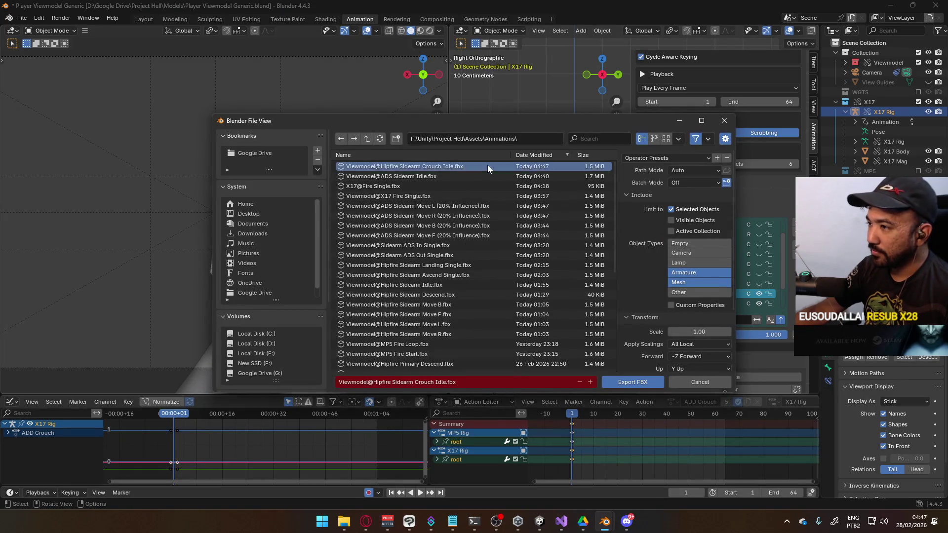
Enable ADD Move F and export it as Viewmodel@Hipfire Sidearm Crouch Move F.fbx
{"action": "scroll", "coordinate": [766, 271], "scroll_direction": "down", "scroll_amount": 1}
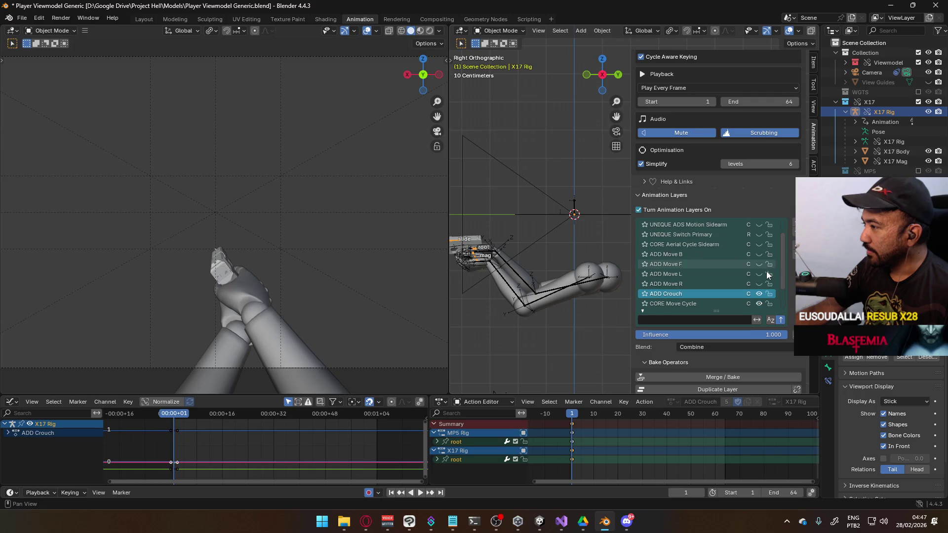
{"action": "left_click", "coordinate": [757, 264]}
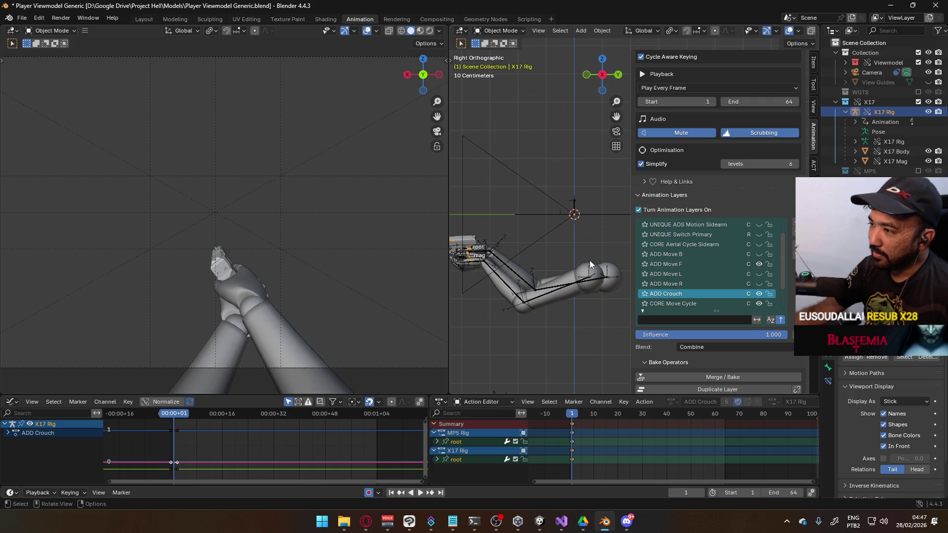
{"action": "left_click", "coordinate": [22, 17]}
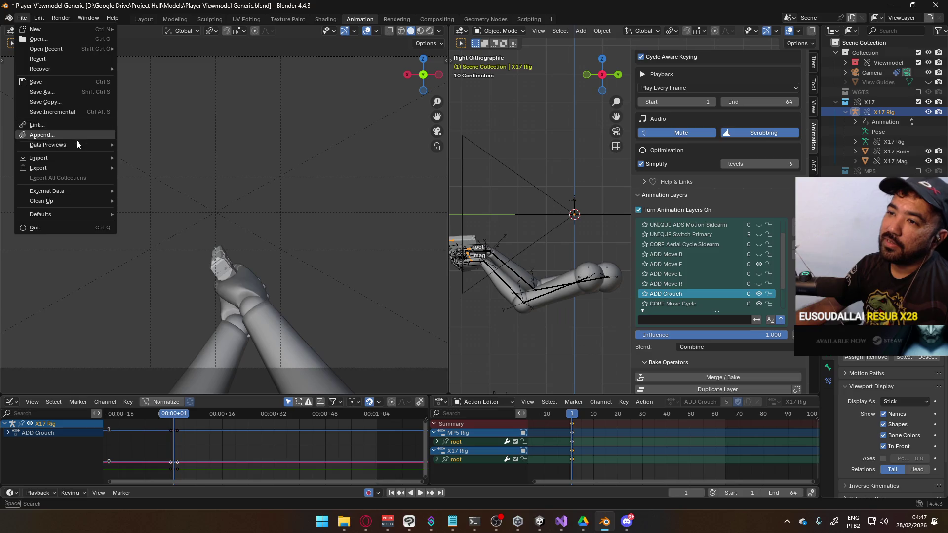
{"action": "mouse_move", "coordinate": [75, 170]}
{"action": "left_click", "coordinate": [211, 256]}
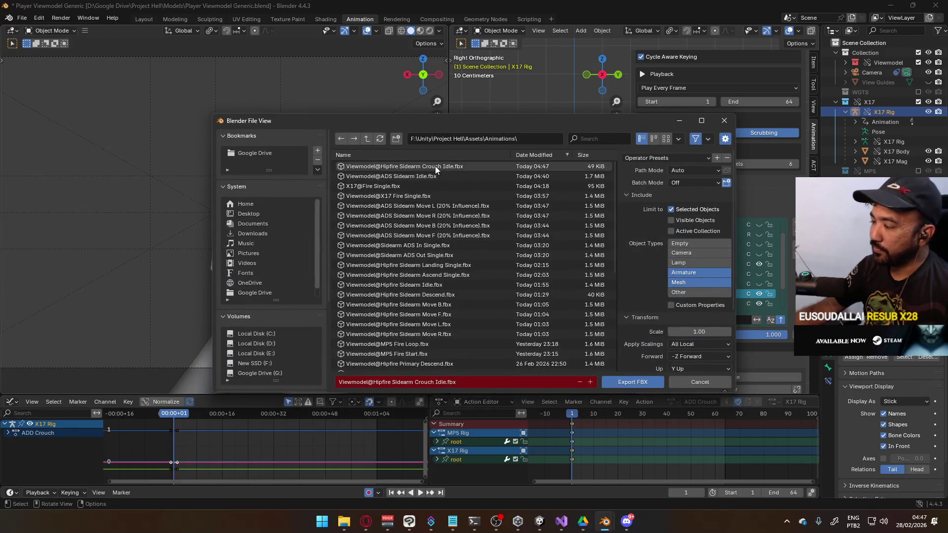
{"action": "left_click", "coordinate": [413, 383]}
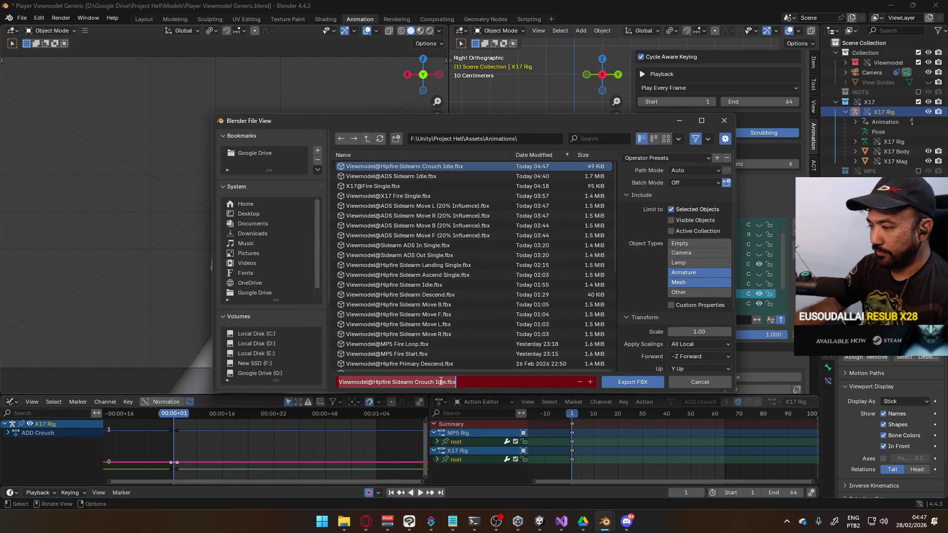
{"action": "double_click", "coordinate": [440, 383]}
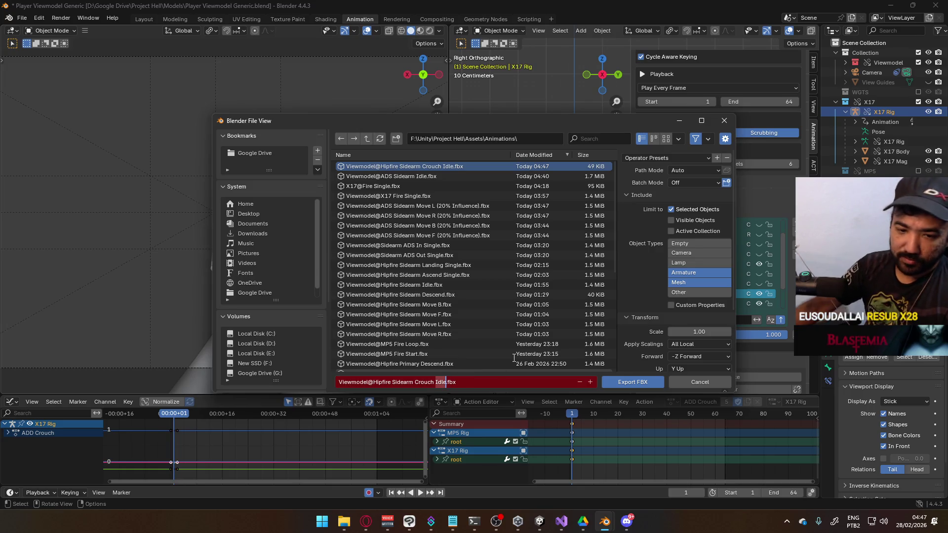
{"action": "key", "text": "BackSpace"}
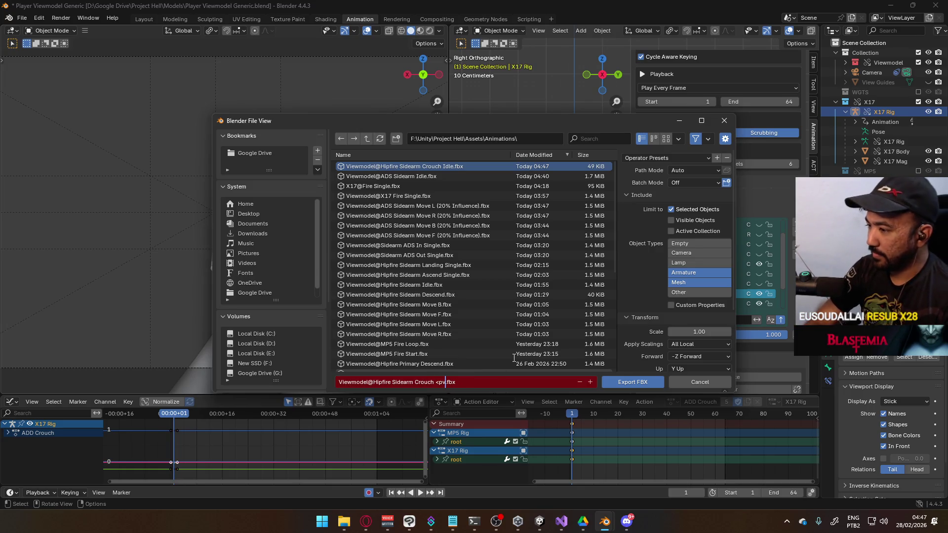
{"action": "type", "text": "Move F"}
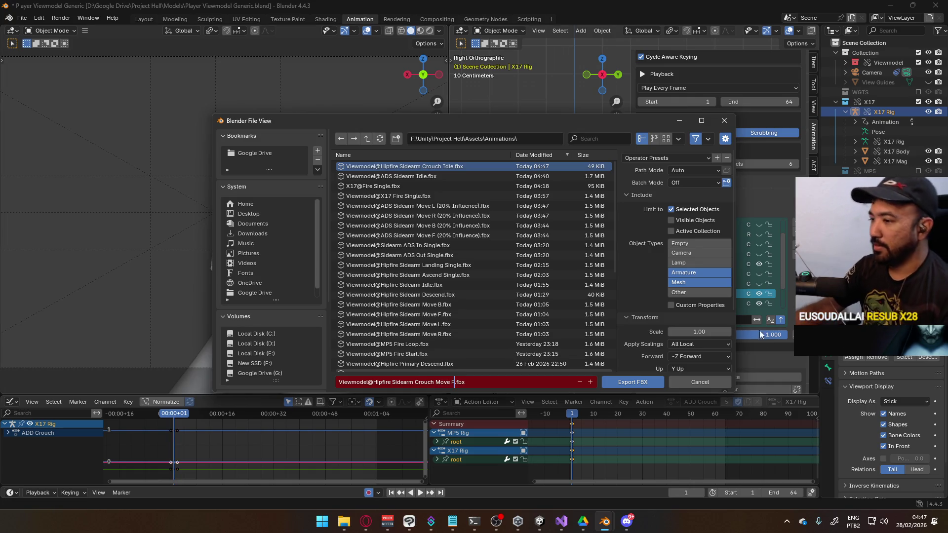
{"action": "left_click", "coordinate": [650, 379]}
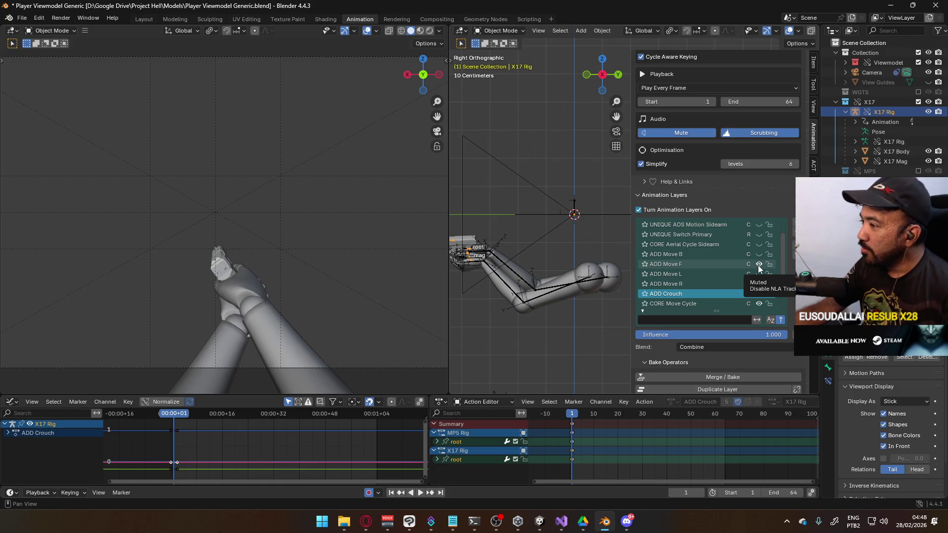
Mute ADD Move F, turn on ADD Move B and make it the active layer
{"action": "left_click", "coordinate": [759, 265]}
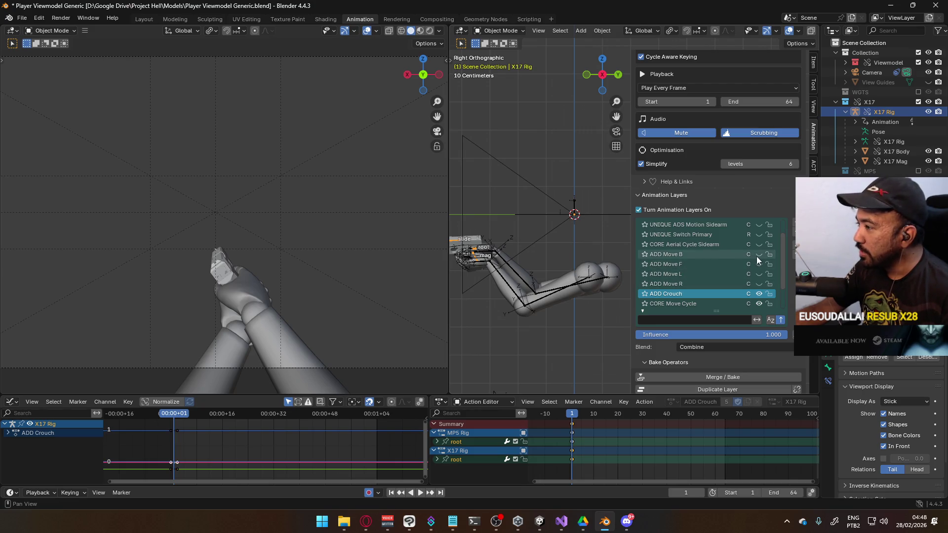
{"action": "left_click", "coordinate": [756, 256]}
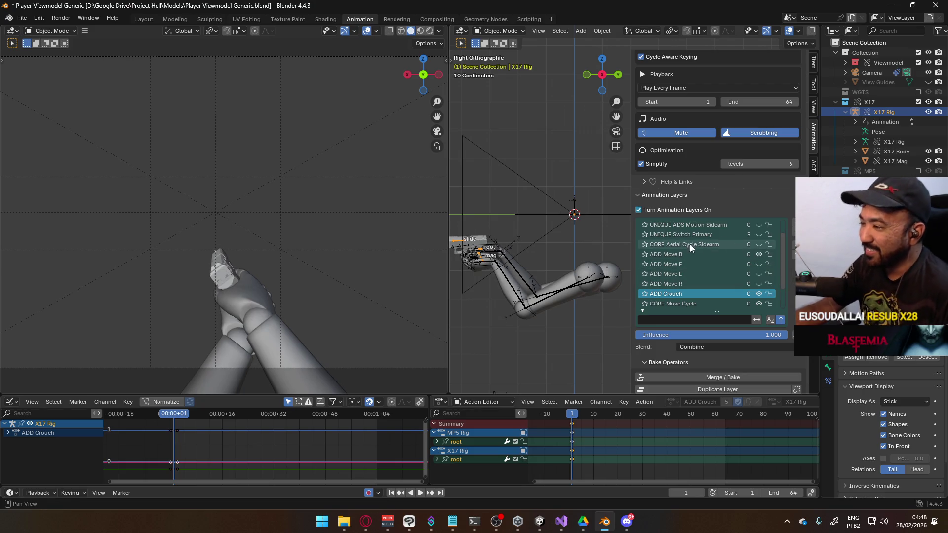
{"action": "left_click", "coordinate": [639, 254]}
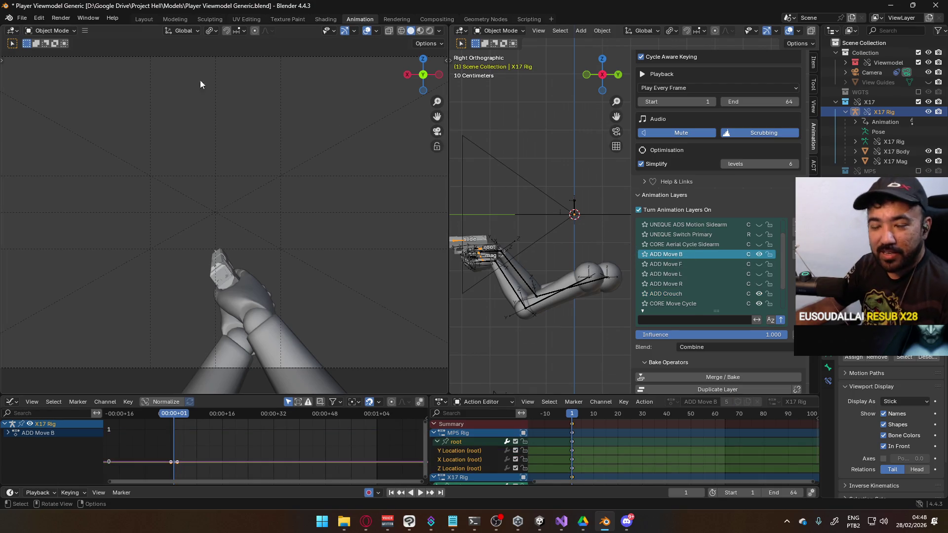
Export the layer as Viewmodel@Hipfire Sidearm Crouch Move B.fbx in Animations
{"action": "left_click", "coordinate": [22, 18]}
{"action": "mouse_move", "coordinate": [76, 167]}
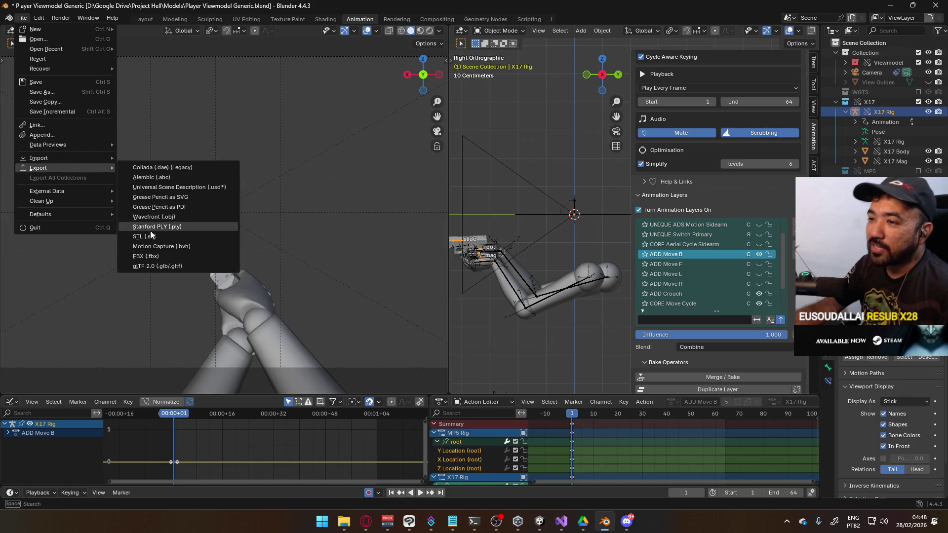
{"action": "left_click", "coordinate": [161, 256]}
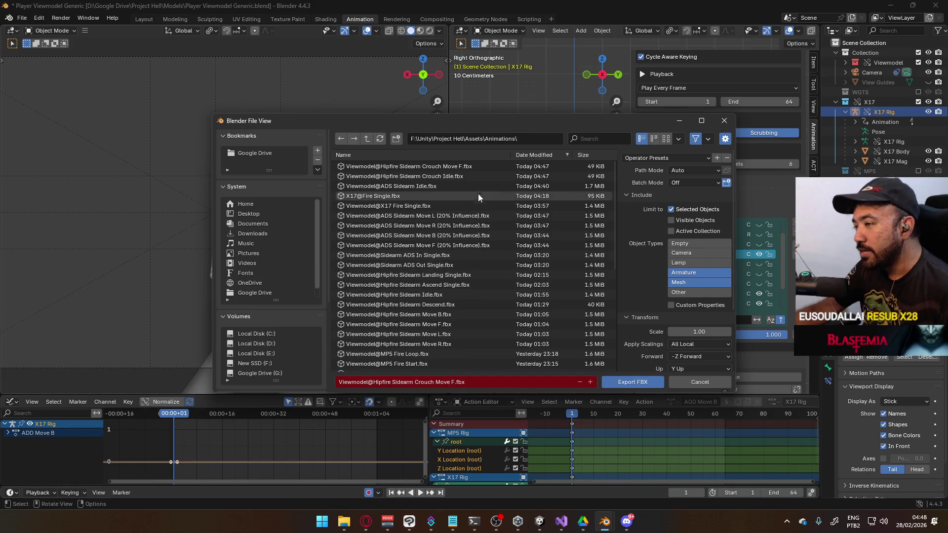
{"action": "left_click", "coordinate": [468, 168]}
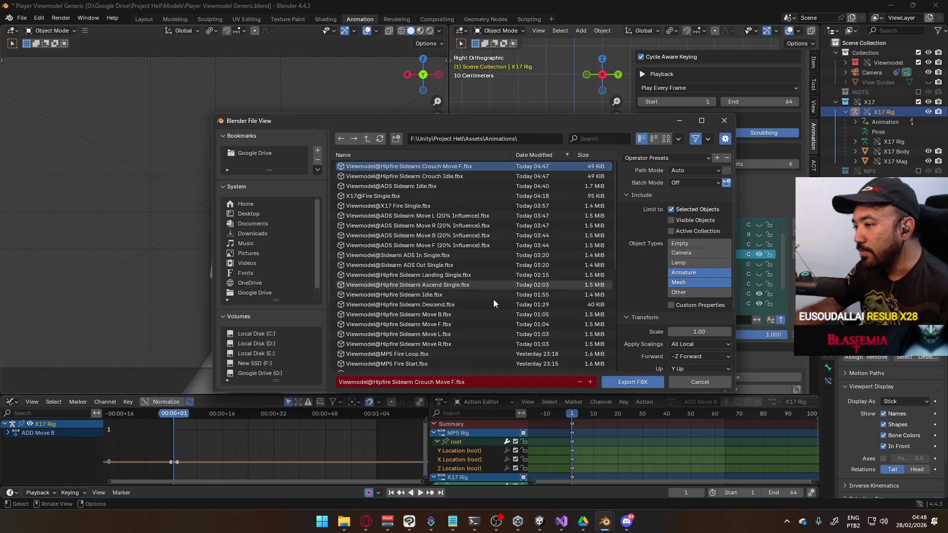
{"action": "left_click", "coordinate": [452, 383]}
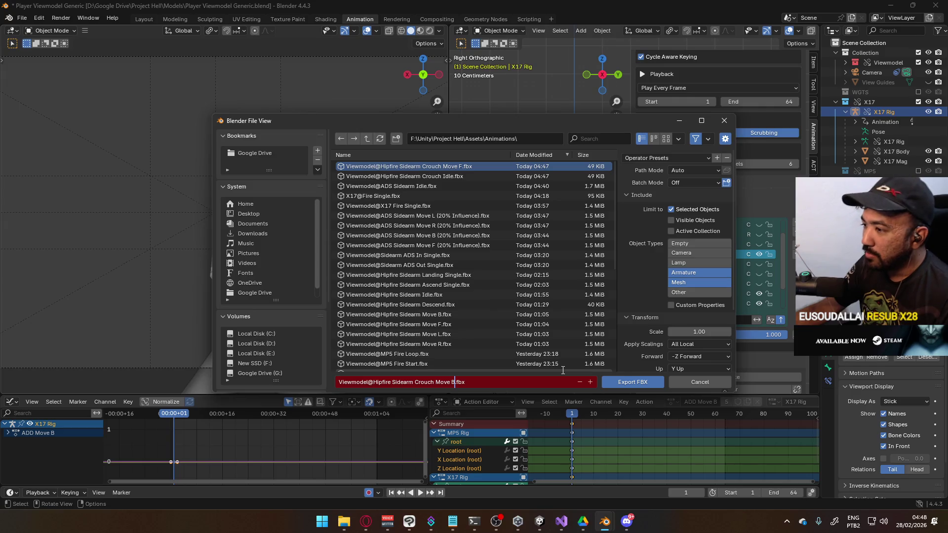
{"action": "left_click", "coordinate": [619, 382]}
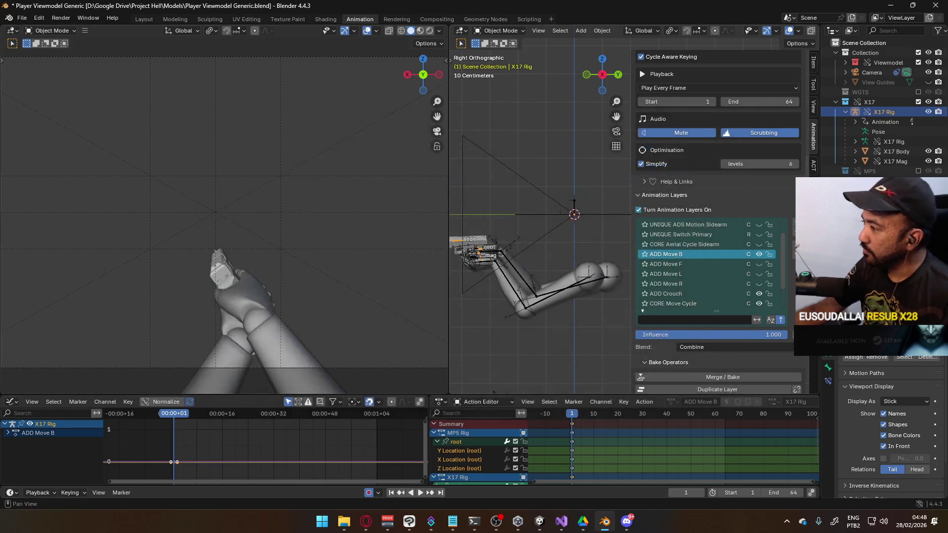
Restore ADD Move B as the visible layer, select Viewmodel Rig and save the project
{"action": "left_click", "coordinate": [762, 254]}
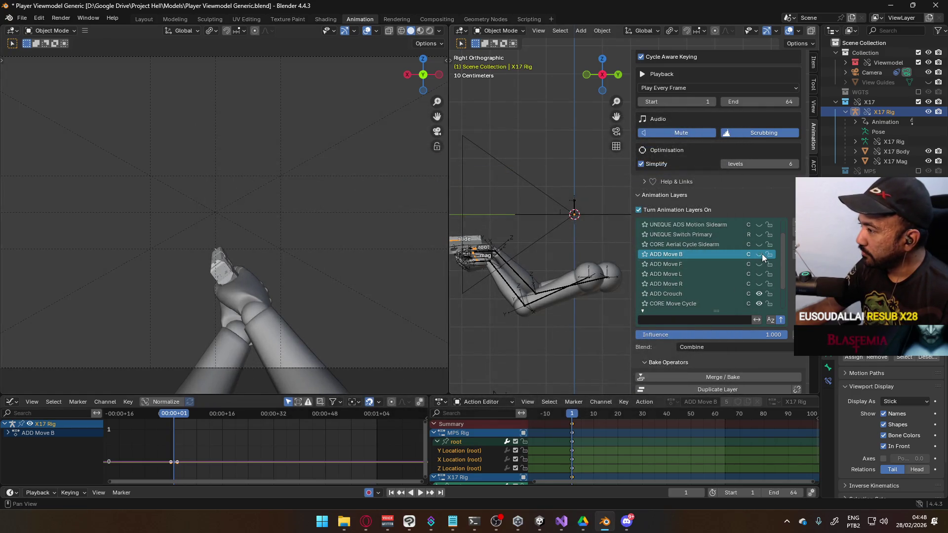
{"action": "left_click", "coordinate": [759, 285]}
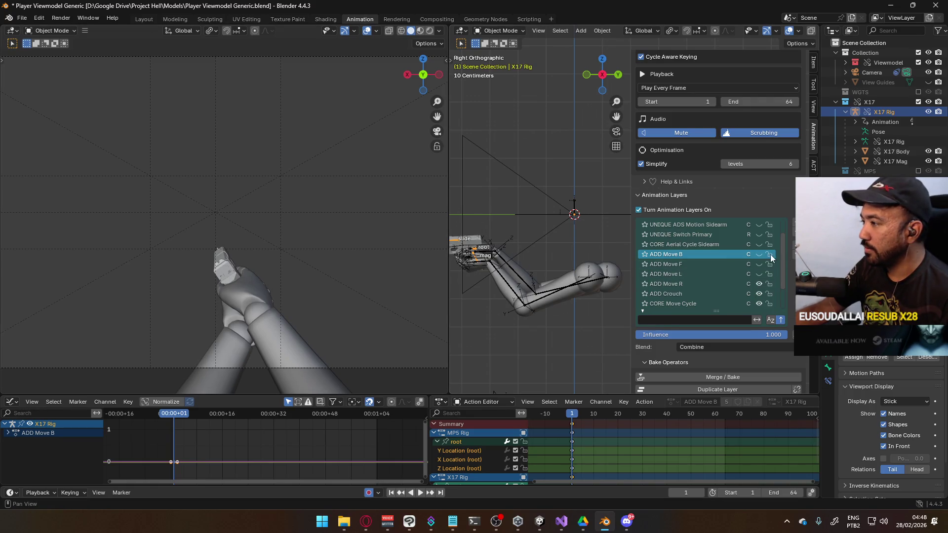
{"action": "left_click", "coordinate": [759, 283]}
{"action": "left_click", "coordinate": [759, 254]}
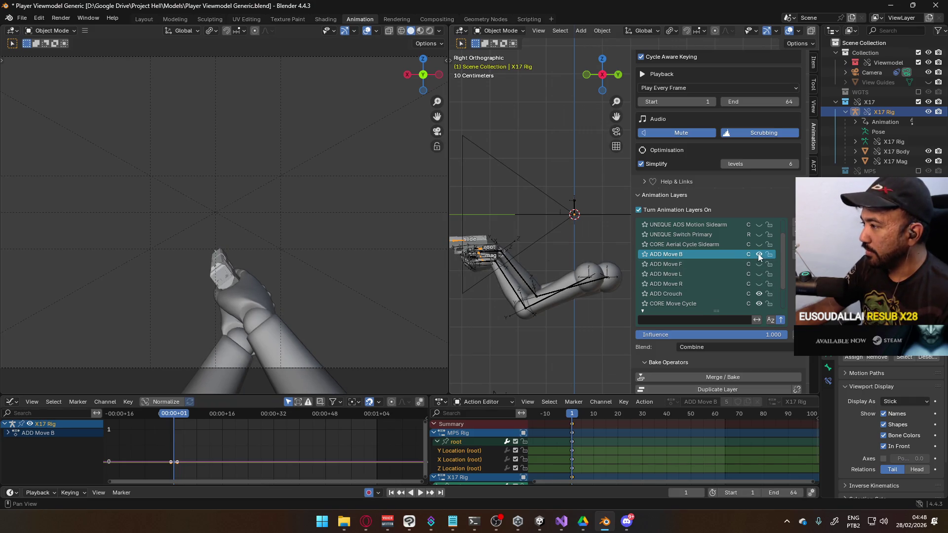
{"action": "left_click", "coordinate": [520, 278]}
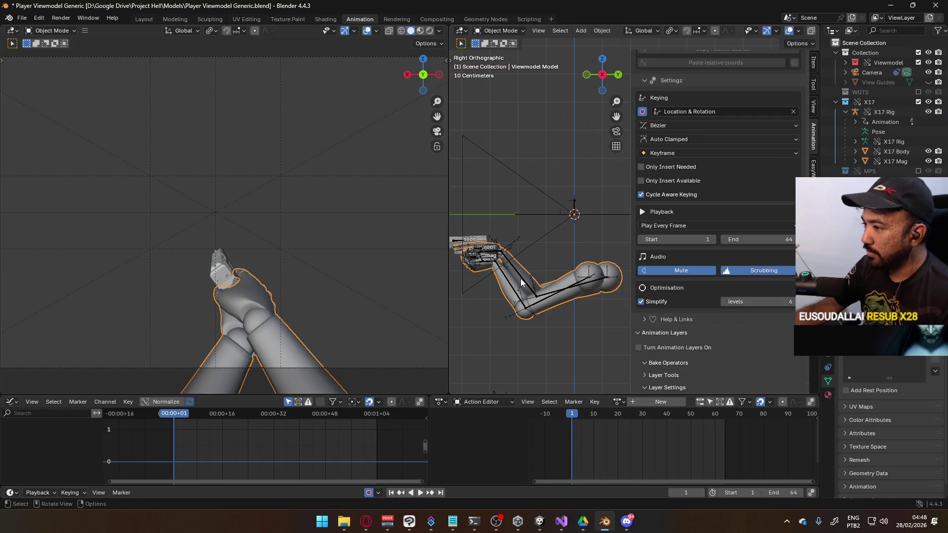
{"action": "key", "text": "ctrl+s"}
Export the FBX again over the Crouch Move B file
{"action": "left_click", "coordinate": [22, 17]}
{"action": "mouse_move", "coordinate": [69, 170]}
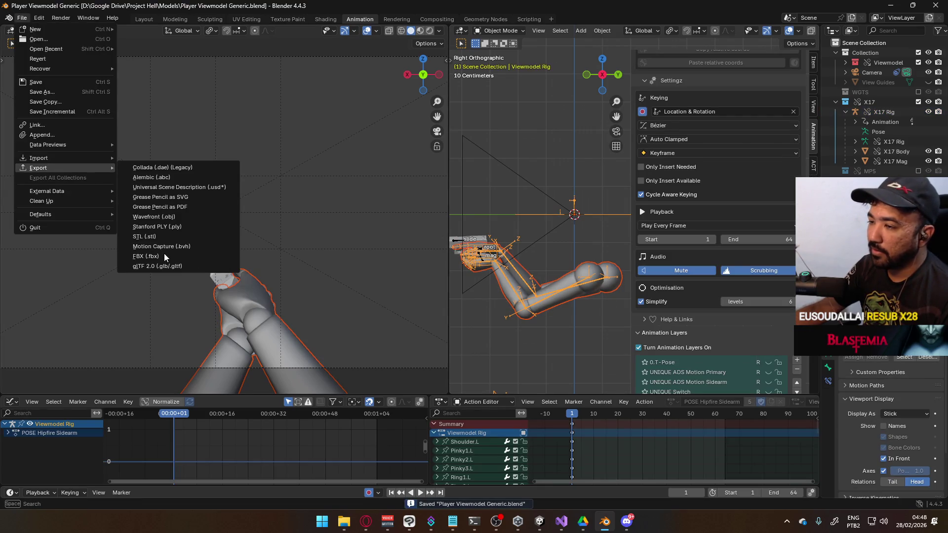
{"action": "left_click", "coordinate": [158, 257]}
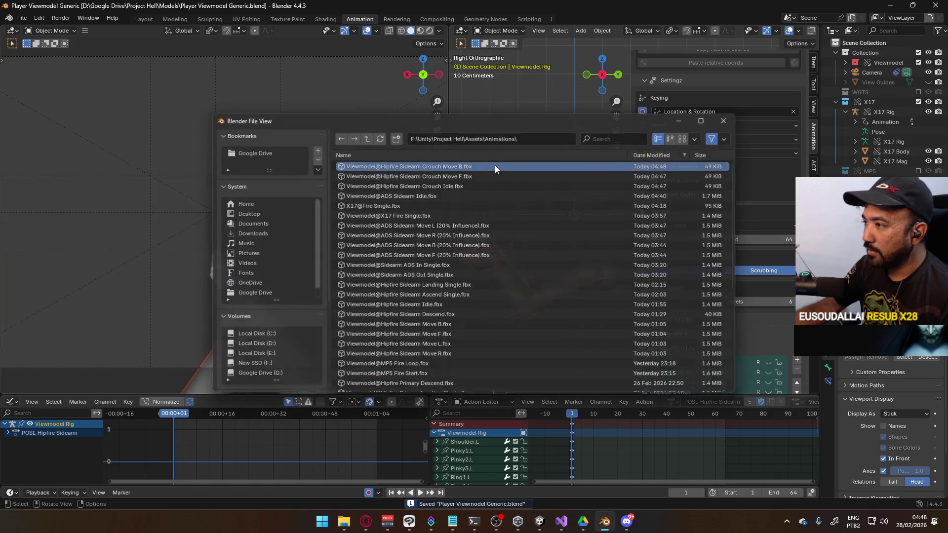
{"action": "double_click", "coordinate": [495, 165]}
{"action": "scroll", "coordinate": [790, 332], "scroll_direction": "down", "scroll_amount": 2}
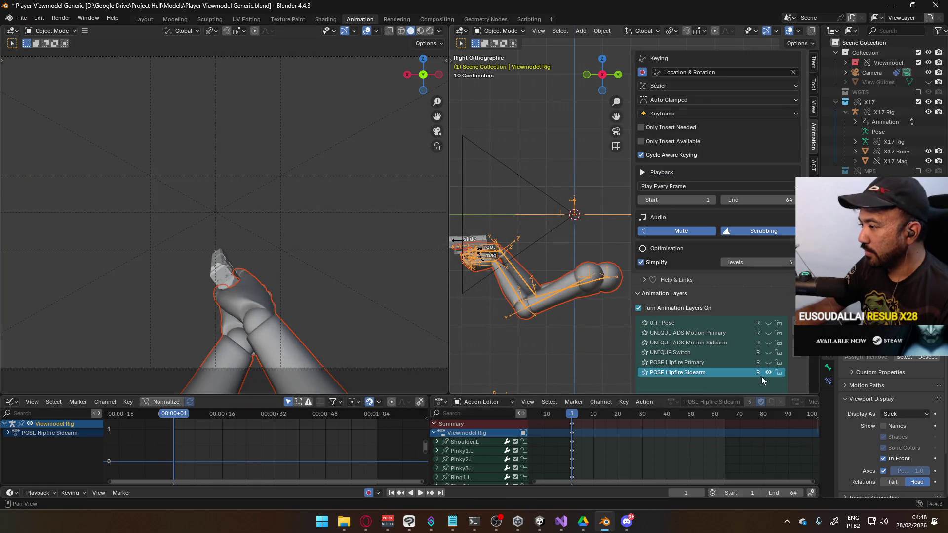
Select the X17 Rig and switch it into Pose Mode
{"action": "left_click", "coordinate": [473, 246]}
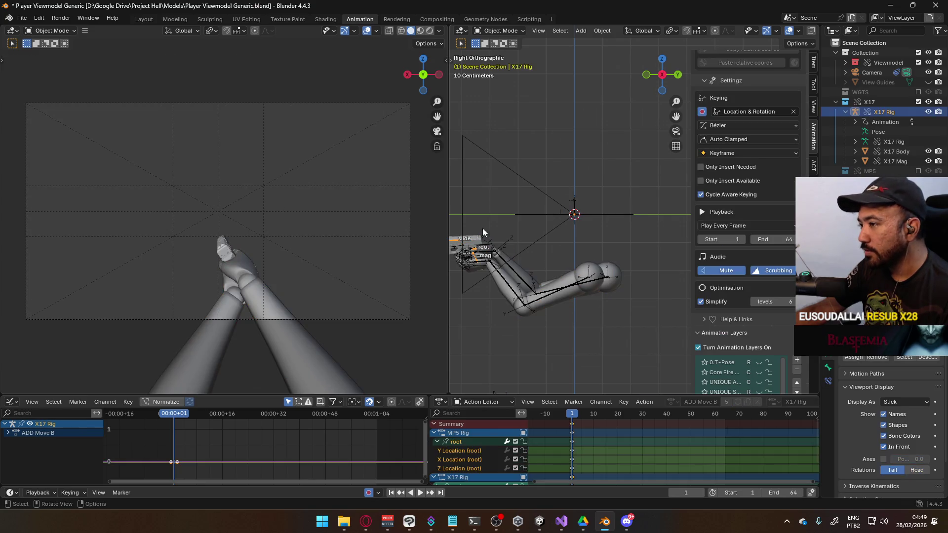
{"action": "left_click", "coordinate": [494, 32]}
{"action": "left_click", "coordinate": [508, 65]}
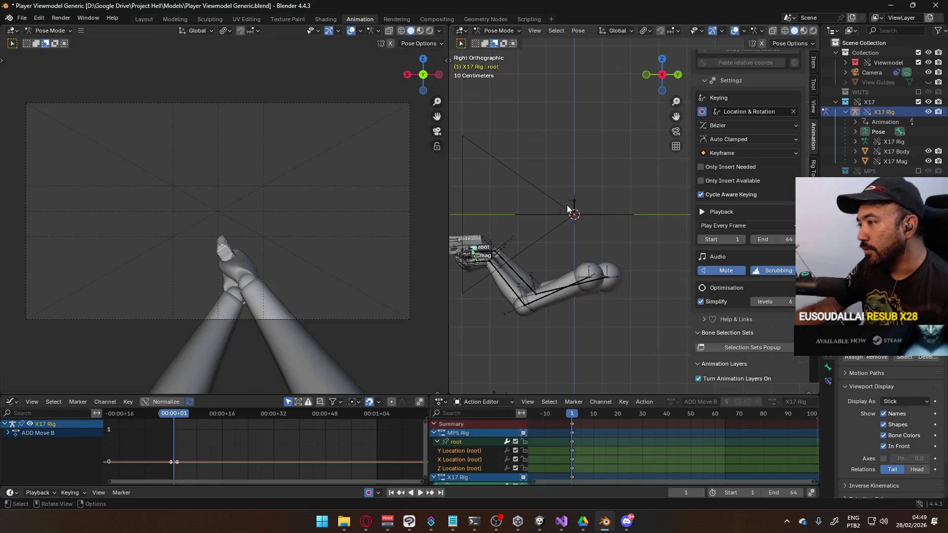
{"action": "scroll", "coordinate": [742, 178], "scroll_direction": "down", "scroll_amount": 5}
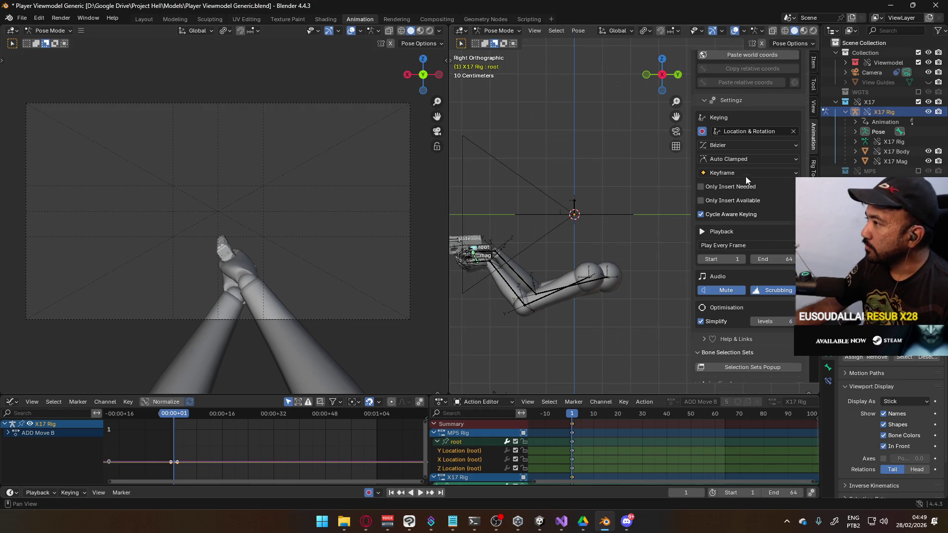
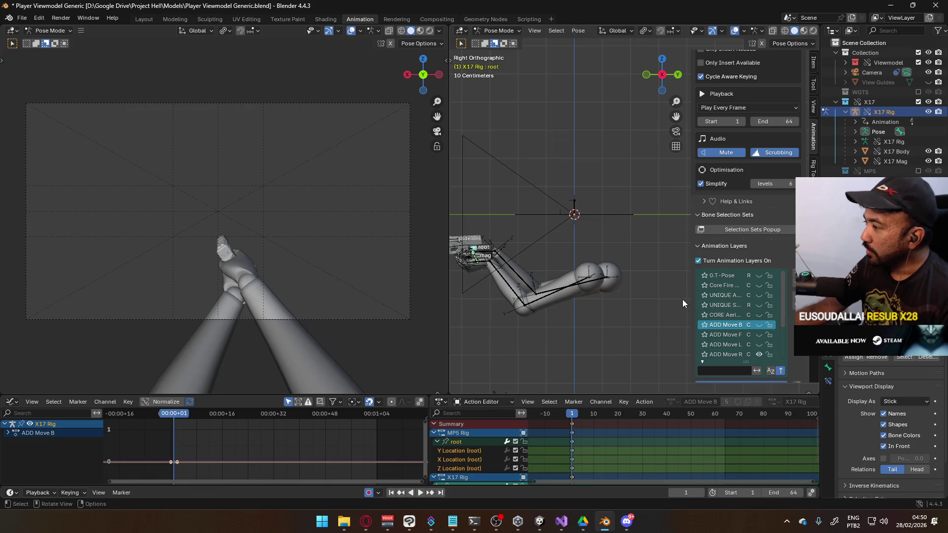
Mute the ADD Move R animation layer in Blender and switch to the Unity project
{"action": "mouse_move", "coordinate": [691, 298]}
{"action": "left_mouse_down"}
{"action": "mouse_move", "coordinate": [657, 299]}
{"action": "mouse_move", "coordinate": [666, 299]}
{"action": "left_mouse_up"}
{"action": "scroll", "coordinate": [731, 314], "scroll_direction": "down", "scroll_amount": 4}
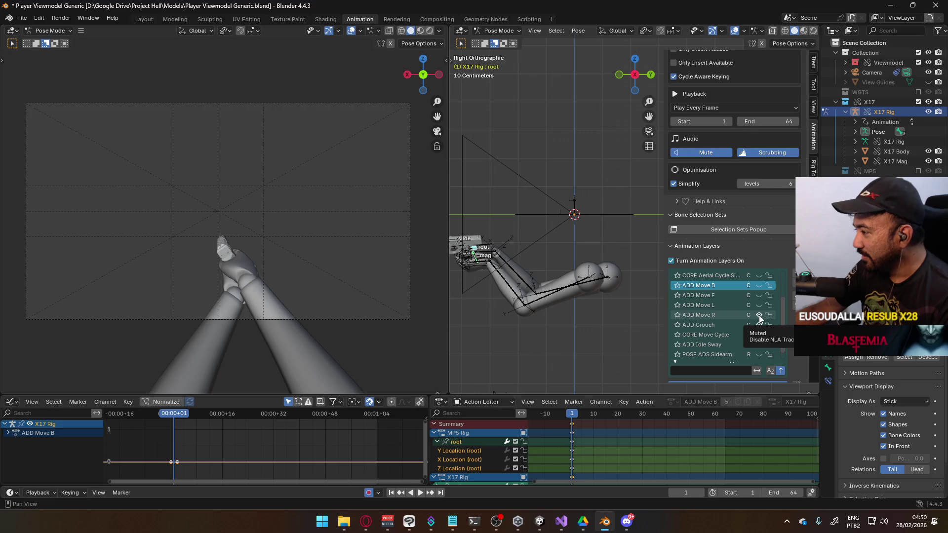
{"action": "left_click", "coordinate": [759, 316]}
{"action": "left_click", "coordinate": [540, 521]}
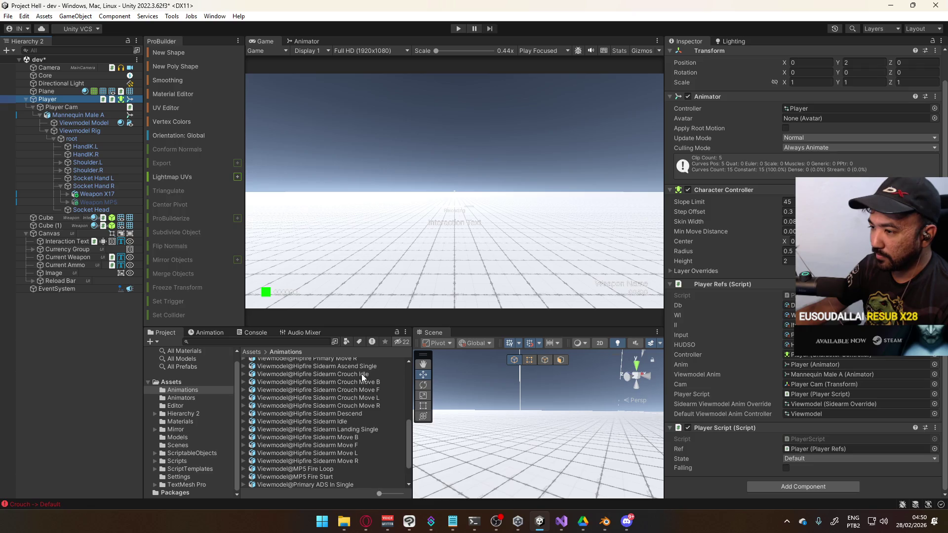
Set Anim. Compression to Off for the five Hipfire Sidearm Crouch clips and apply
{"action": "left_click", "coordinate": [361, 375]}
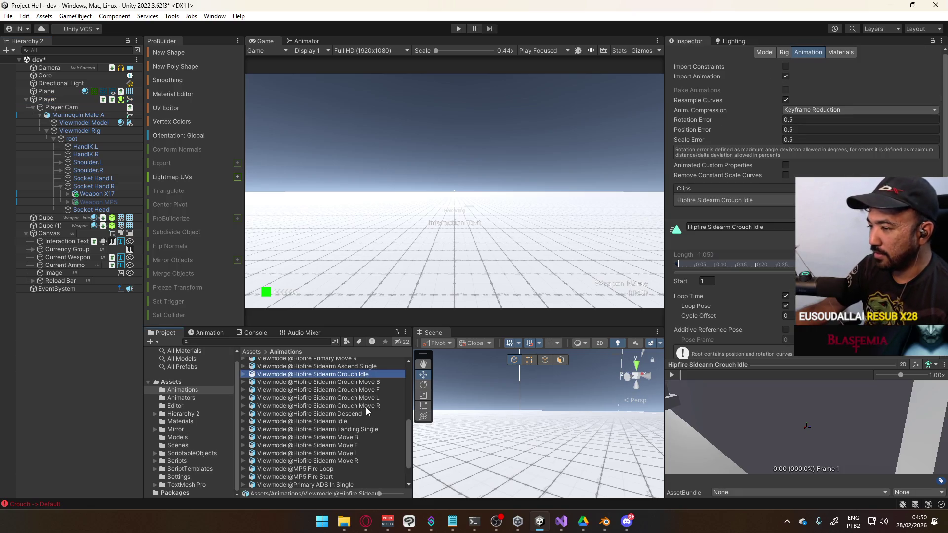
{"action": "left_click", "coordinate": [365, 406], "text": "shift"}
{"action": "left_click", "coordinate": [807, 139]}
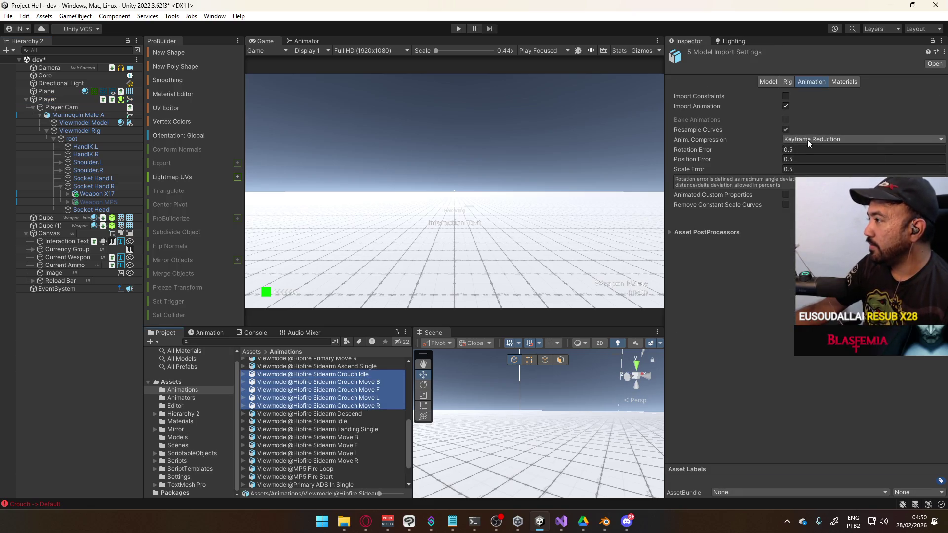
{"action": "left_click", "coordinate": [785, 147]}
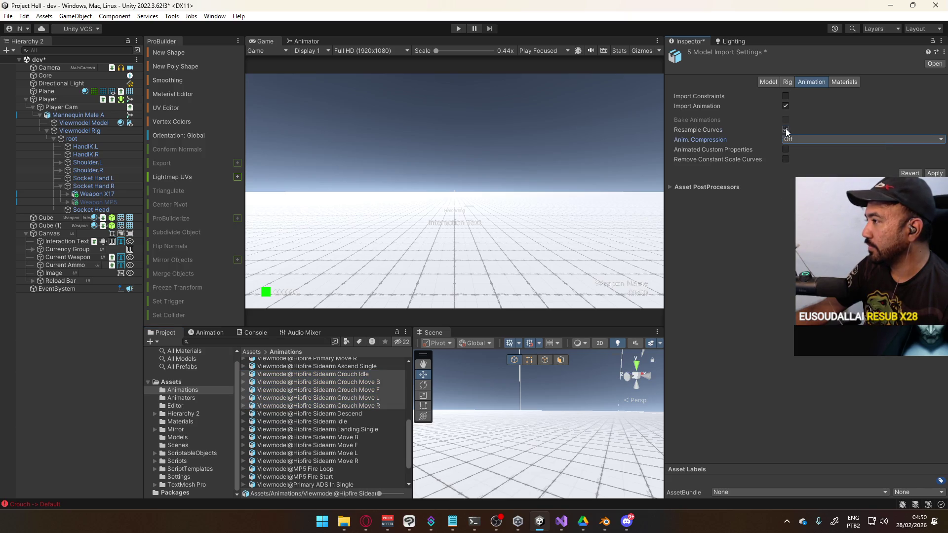
{"action": "left_click", "coordinate": [935, 172]}
Review the Materials, Rig and Model import tabs, then the Crouch Idle, Move B and F clips
{"action": "left_click", "coordinate": [844, 82]}
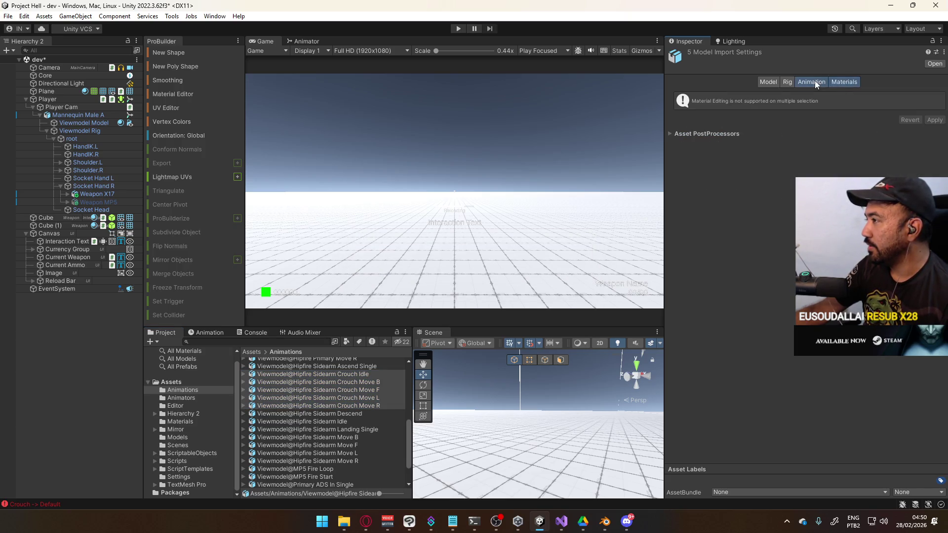
{"action": "left_click", "coordinate": [787, 82]}
{"action": "left_click", "coordinate": [768, 83]}
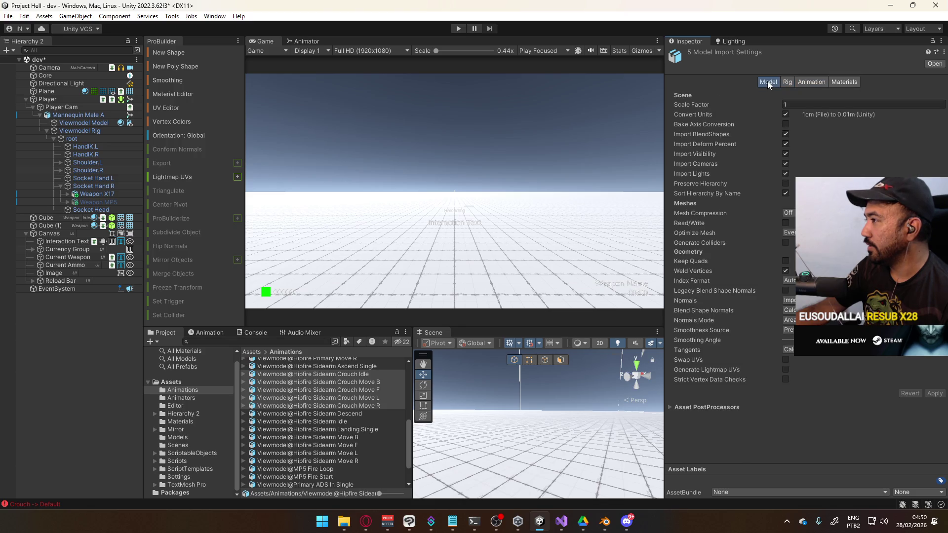
{"action": "left_click", "coordinate": [357, 373]}
{"action": "left_click", "coordinate": [357, 381]}
{"action": "left_click", "coordinate": [355, 390]}
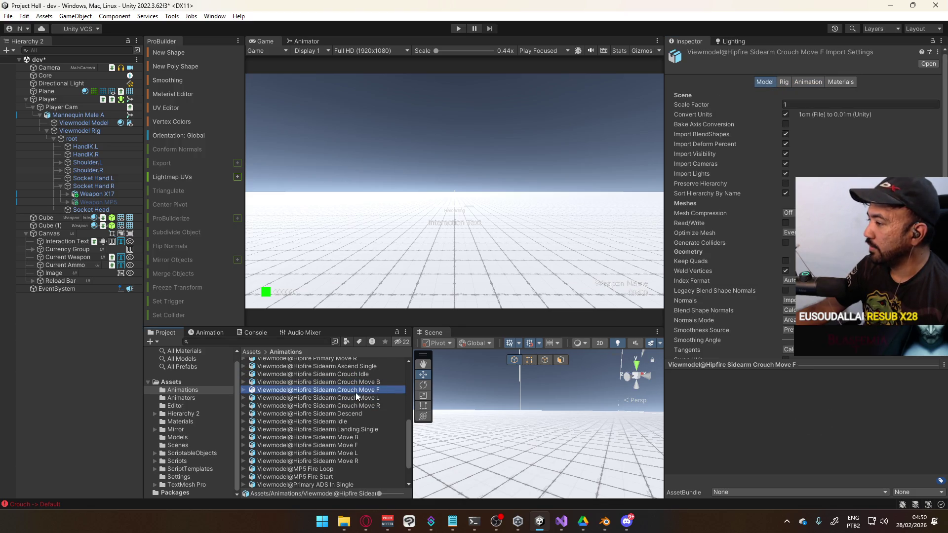
{"action": "left_click", "coordinate": [359, 381]}
Preview the Crouch Move L, R and F clips individually, then return to Blender
{"action": "left_click", "coordinate": [355, 390]}
{"action": "left_click", "coordinate": [355, 398]}
{"action": "left_click", "coordinate": [357, 405]}
{"action": "left_click", "coordinate": [361, 398]}
{"action": "left_click", "coordinate": [361, 390]}
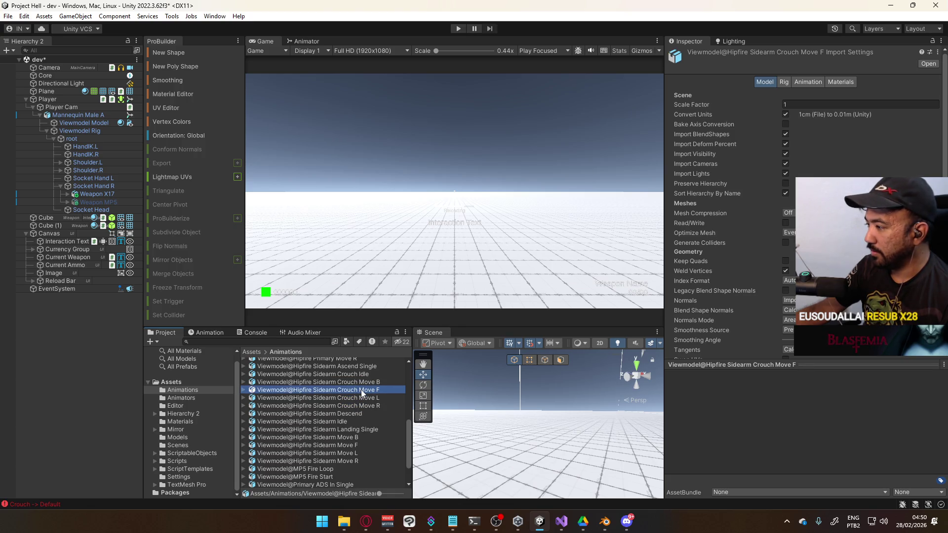
{"action": "left_click", "coordinate": [605, 522]}
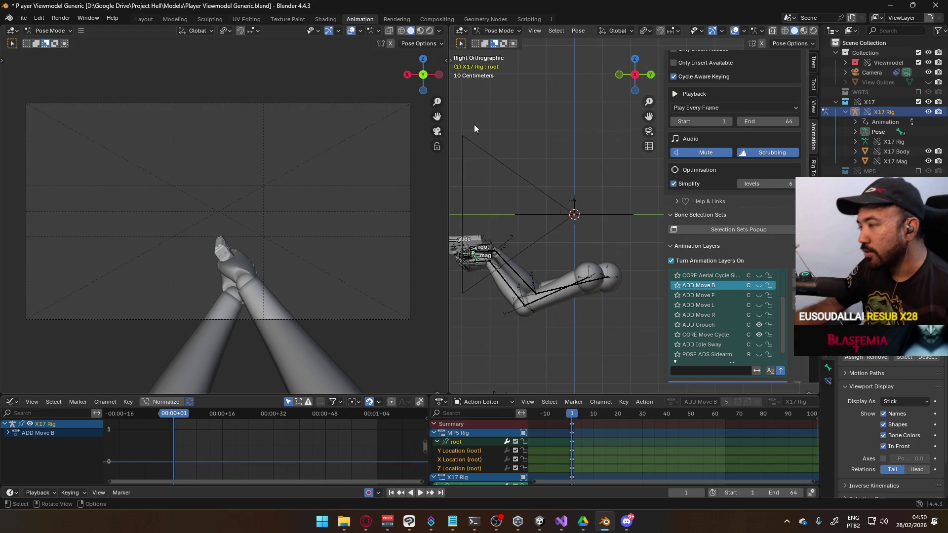
Switch to Object Mode and select the arm mesh and armature, making X17 Rig active
{"action": "left_click", "coordinate": [488, 30]}
{"action": "left_click", "coordinate": [498, 42]}
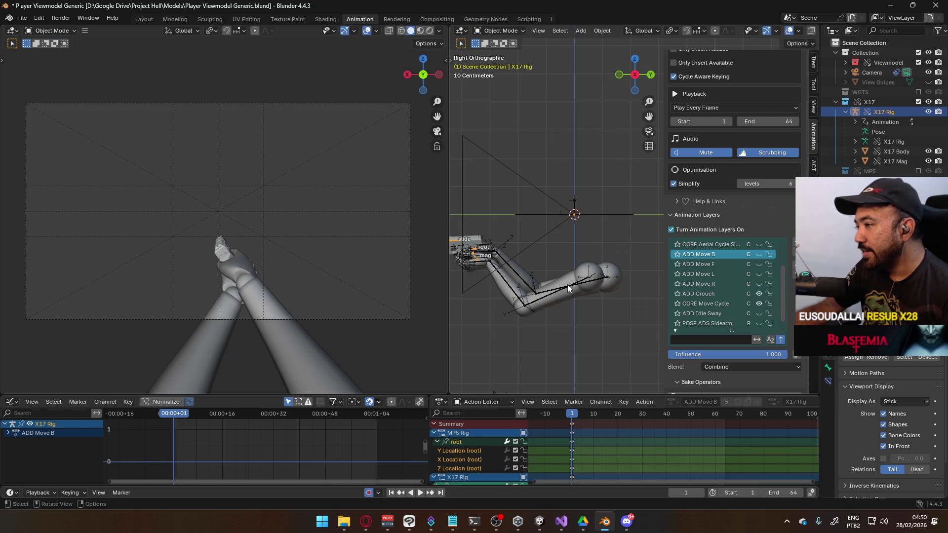
{"action": "left_click", "coordinate": [568, 285]}
{"action": "left_click", "coordinate": [567, 287], "text": "shift"}
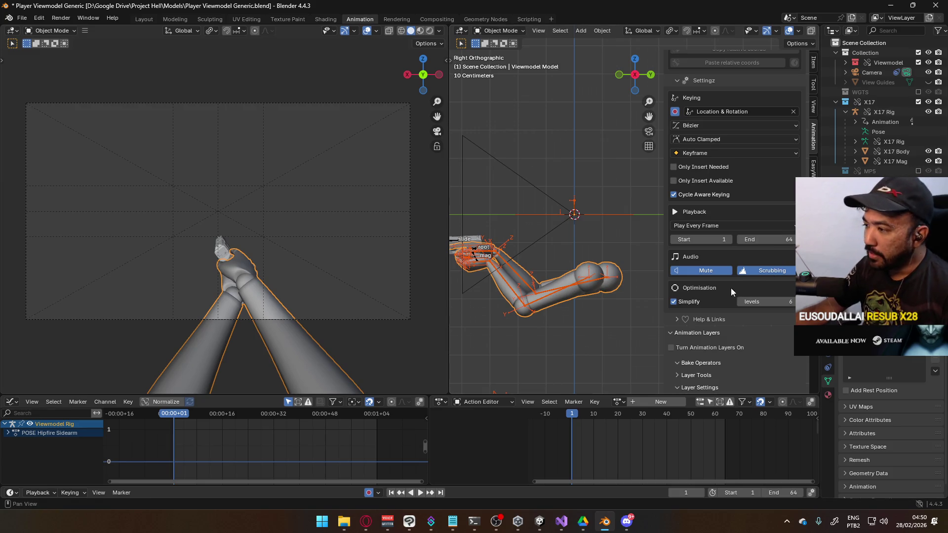
{"action": "left_click", "coordinate": [461, 242]}
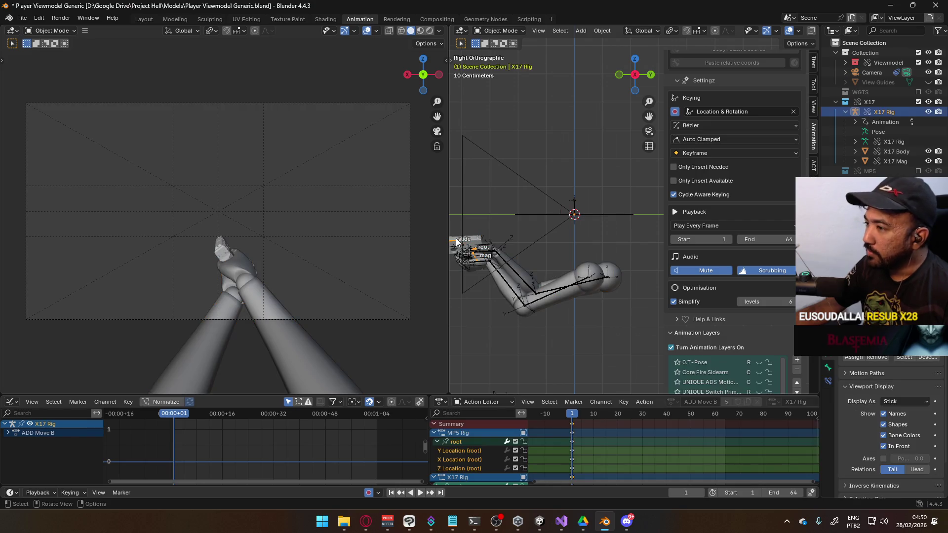
{"action": "scroll", "coordinate": [775, 300], "scroll_direction": "down", "scroll_amount": 3}
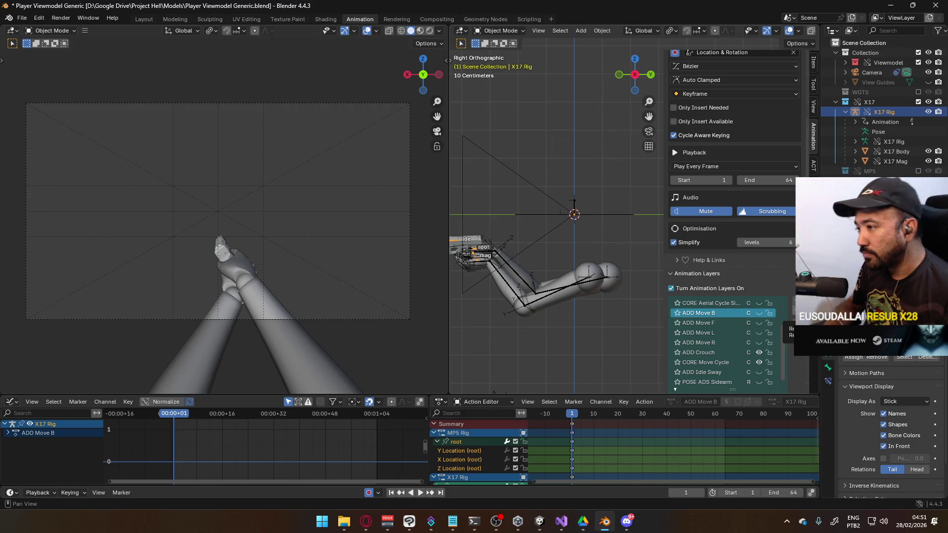
Recheck the Crouch Move F, L, R and B clips in Unity, then enable the ADD Move F layer
{"action": "key", "text": "alt+Tab"}
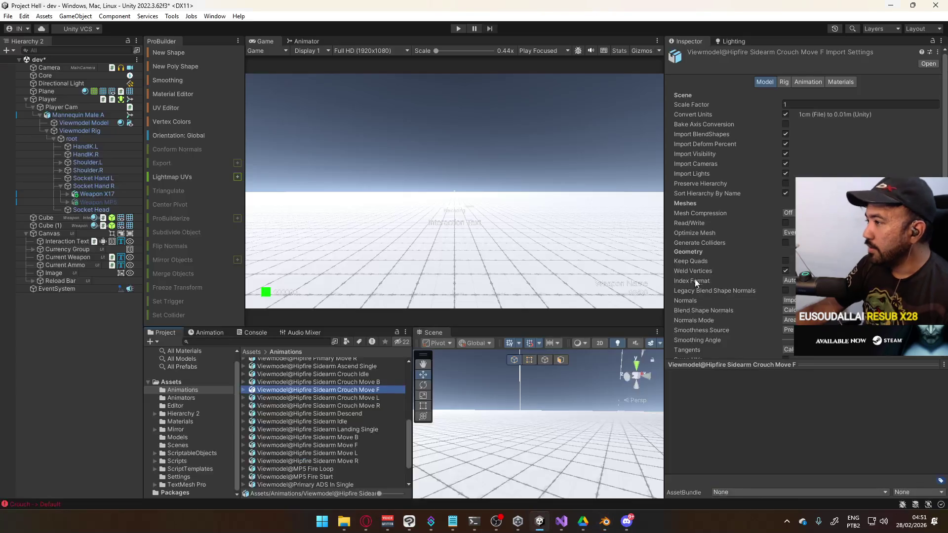
{"action": "left_click", "coordinate": [364, 398]}
{"action": "left_click", "coordinate": [362, 403]}
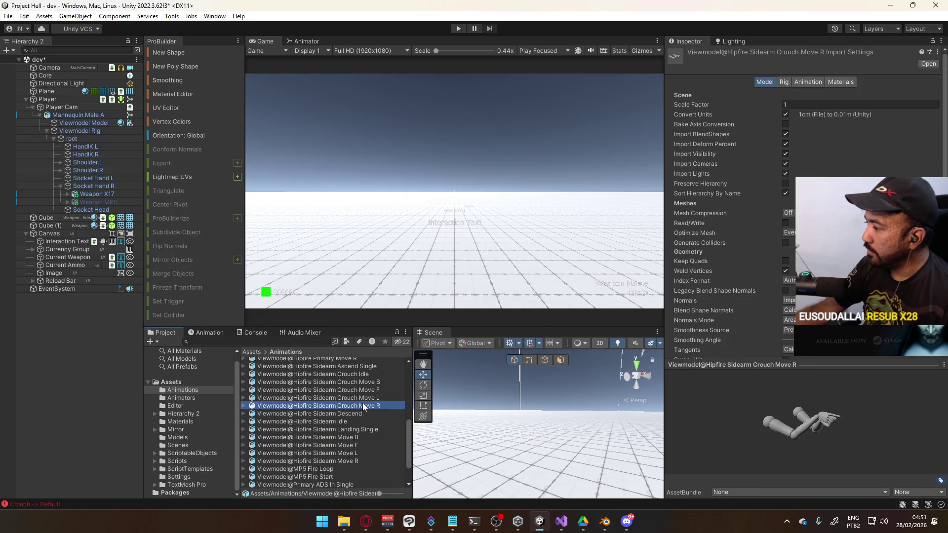
{"action": "left_click", "coordinate": [368, 398]}
{"action": "left_click", "coordinate": [371, 390]}
{"action": "left_click", "coordinate": [376, 382]}
{"action": "left_click", "coordinate": [376, 390]}
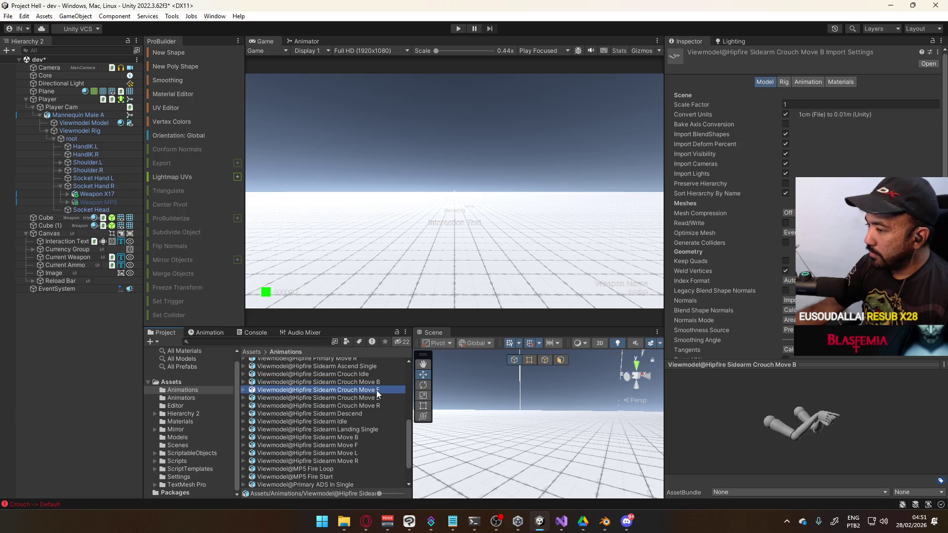
{"action": "key", "text": "alt+Tab"}
{"action": "left_click", "coordinate": [759, 323]}
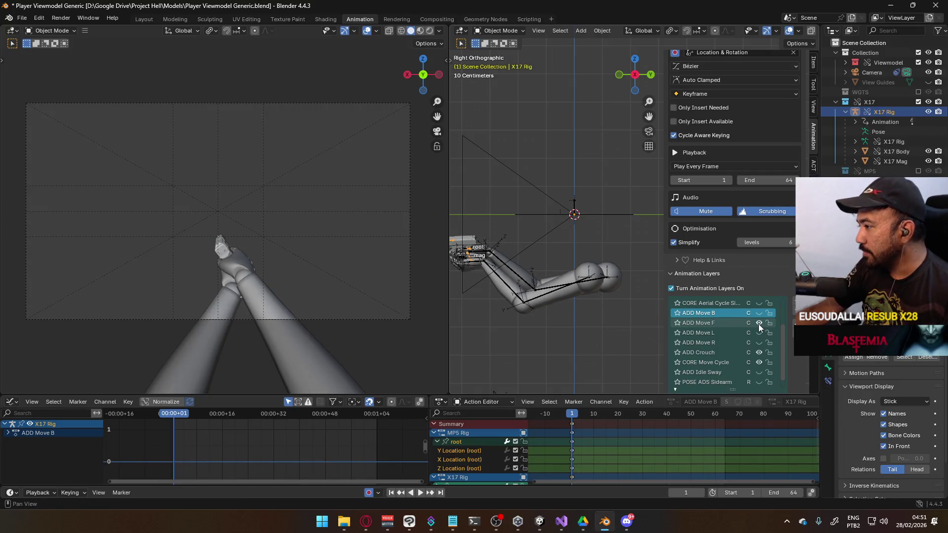
Make ADD Move F the active layer, select the Viewmodel Rig and arm mesh, and save
{"action": "left_click", "coordinate": [720, 322]}
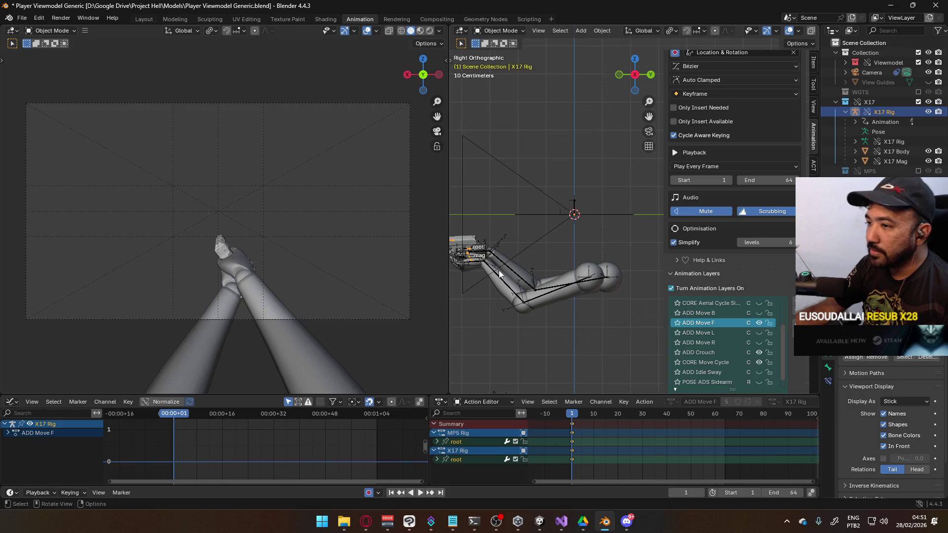
{"action": "left_click", "coordinate": [501, 286]}
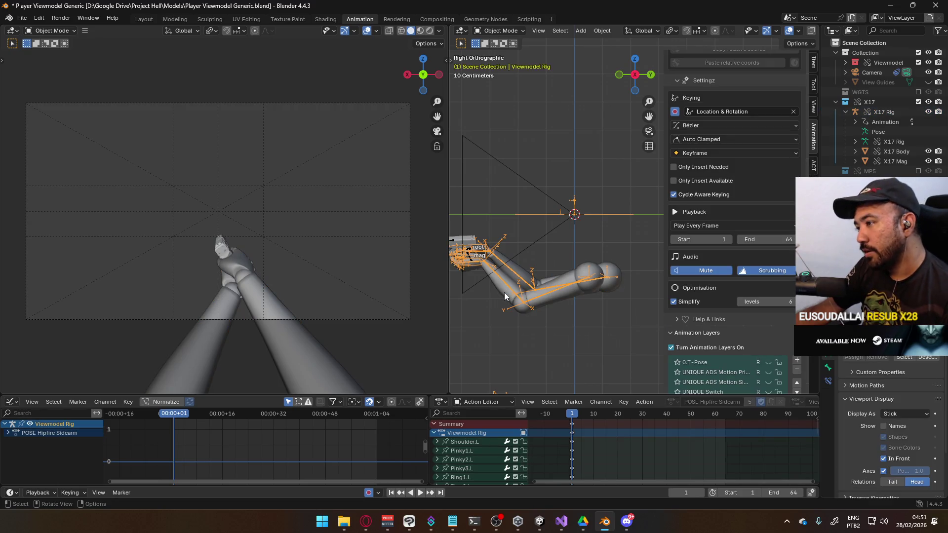
{"action": "left_click", "coordinate": [504, 294], "text": "ctrl"}
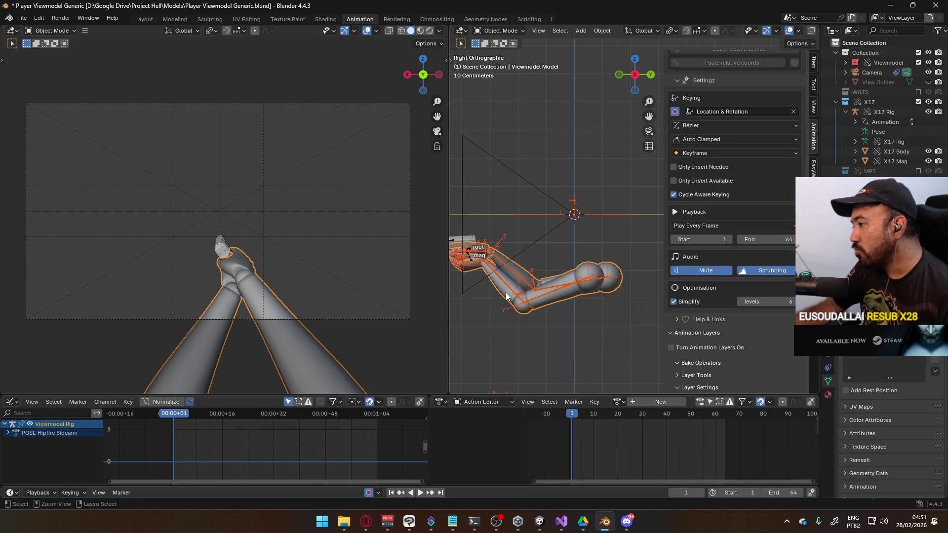
{"action": "key", "text": "ctrl+s"}
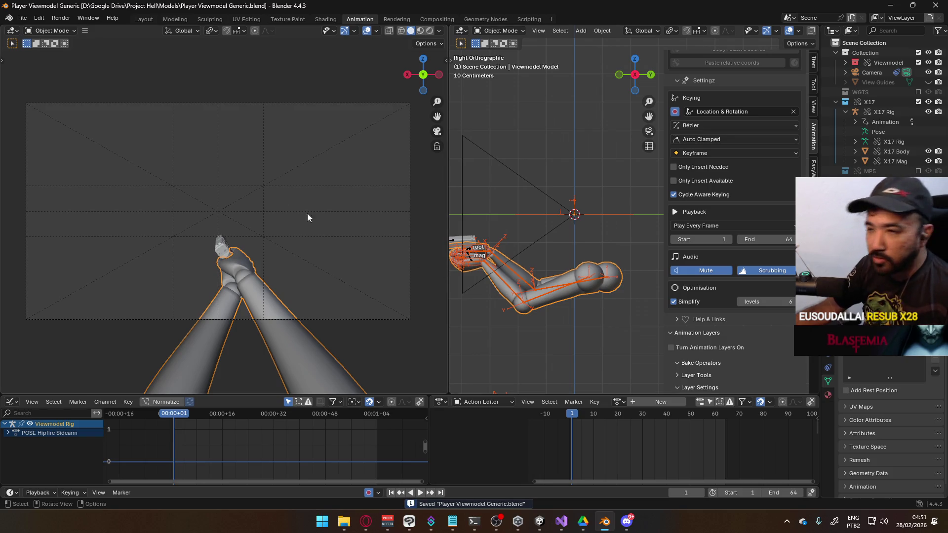
Export the viewmodel as FBX over Viewmodel@Hipfire Sidearm Crouch Move F.fbx, then reselect X17 Rig
{"action": "left_click", "coordinate": [28, 19]}
{"action": "mouse_move", "coordinate": [76, 163]}
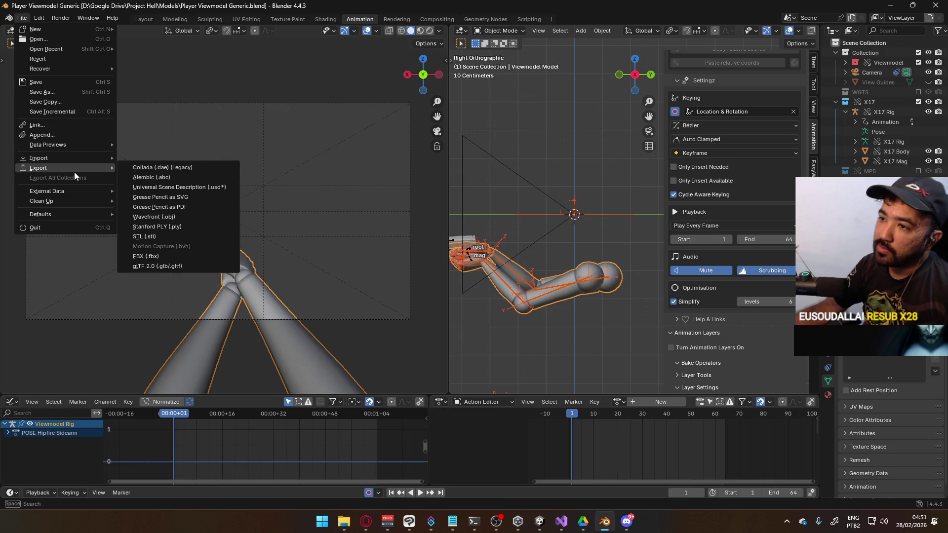
{"action": "left_click", "coordinate": [194, 257]}
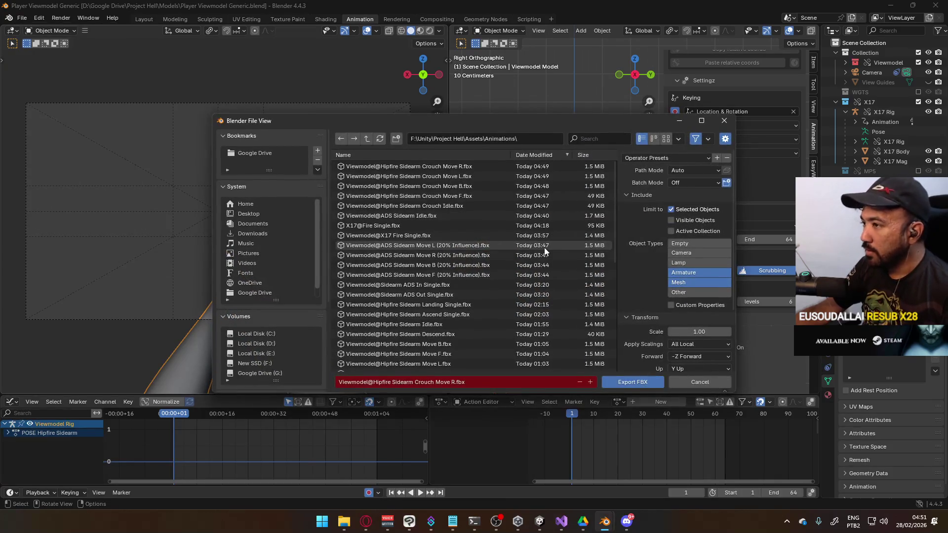
{"action": "mouse_move", "coordinate": [539, 122]}
{"action": "left_mouse_down"}
{"action": "mouse_move", "coordinate": [324, 171]}
{"action": "mouse_move", "coordinate": [404, 90]}
{"action": "left_mouse_up"}
{"action": "left_click", "coordinate": [294, 170]}
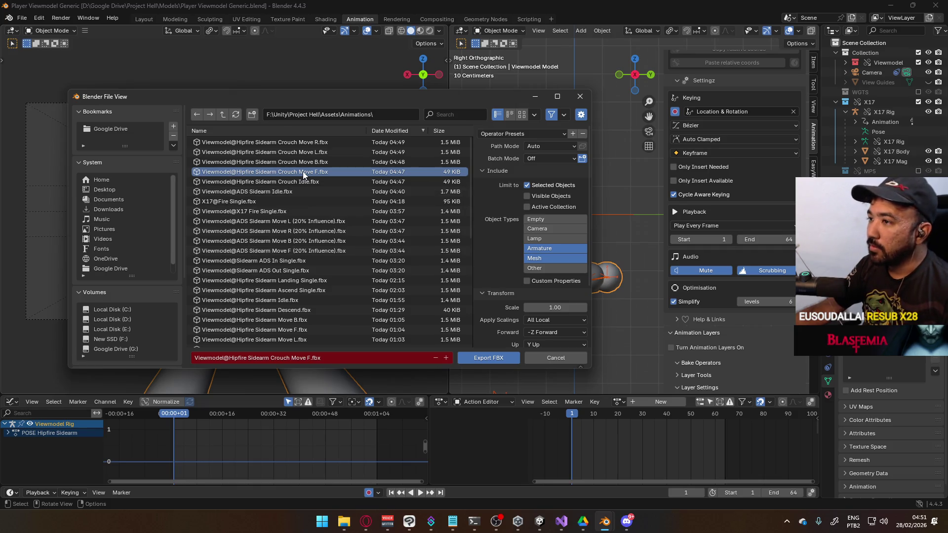
{"action": "double_click", "coordinate": [333, 174]}
{"action": "left_click", "coordinate": [539, 521]}
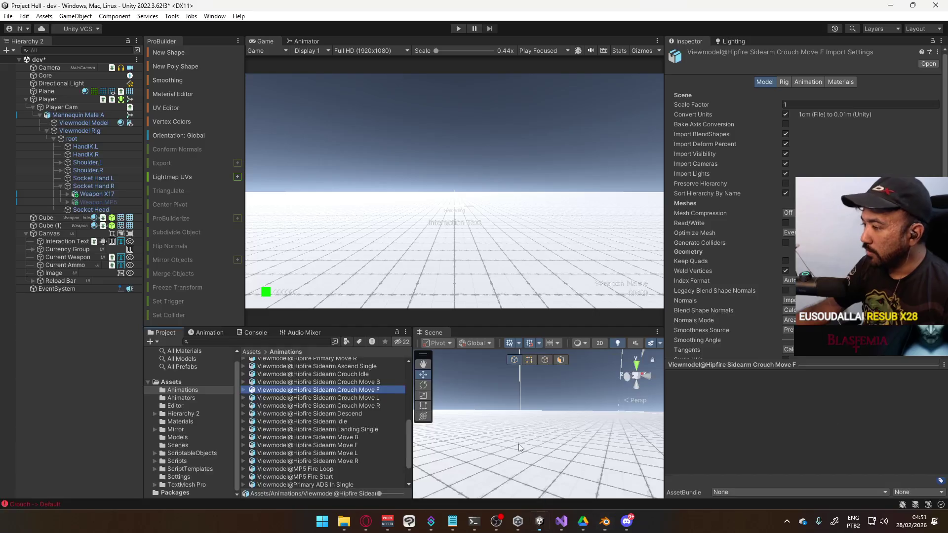
{"action": "key", "text": "alt+Tab"}
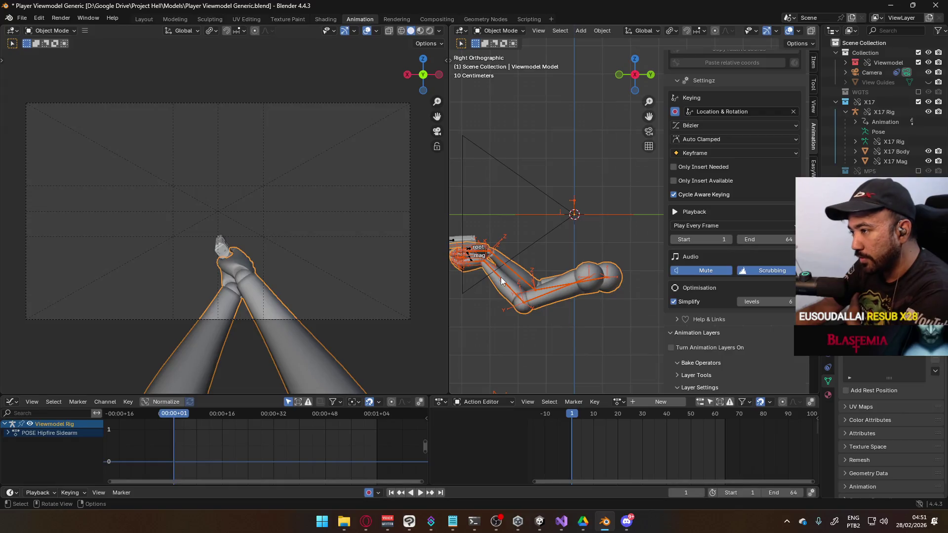
{"action": "left_click", "coordinate": [469, 248]}
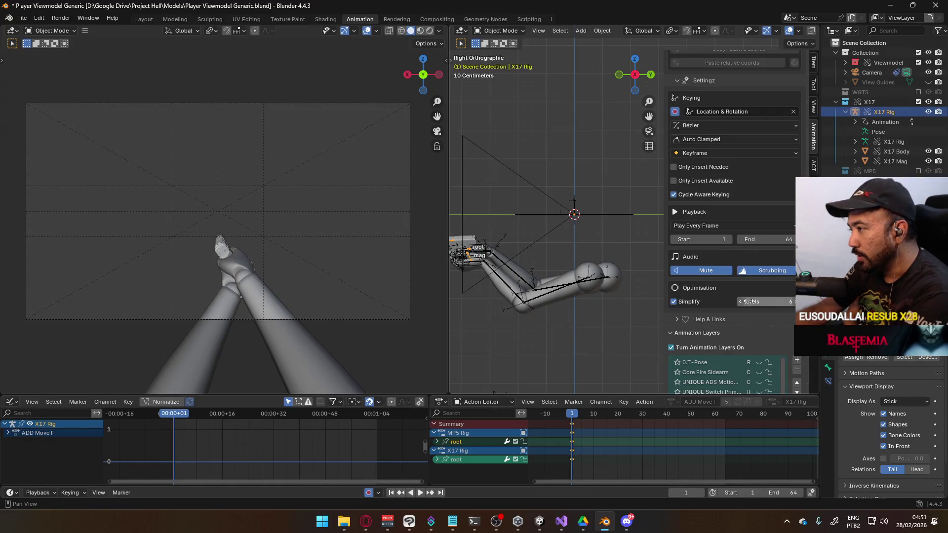
Mute ADD Move F, toggle CORE Move Cycle, and show the ADD Idle Sway layer
{"action": "scroll", "coordinate": [754, 305], "scroll_direction": "down", "scroll_amount": 3}
{"action": "scroll", "coordinate": [754, 305], "scroll_direction": "down", "scroll_amount": 1}
{"action": "left_click", "coordinate": [760, 324]}
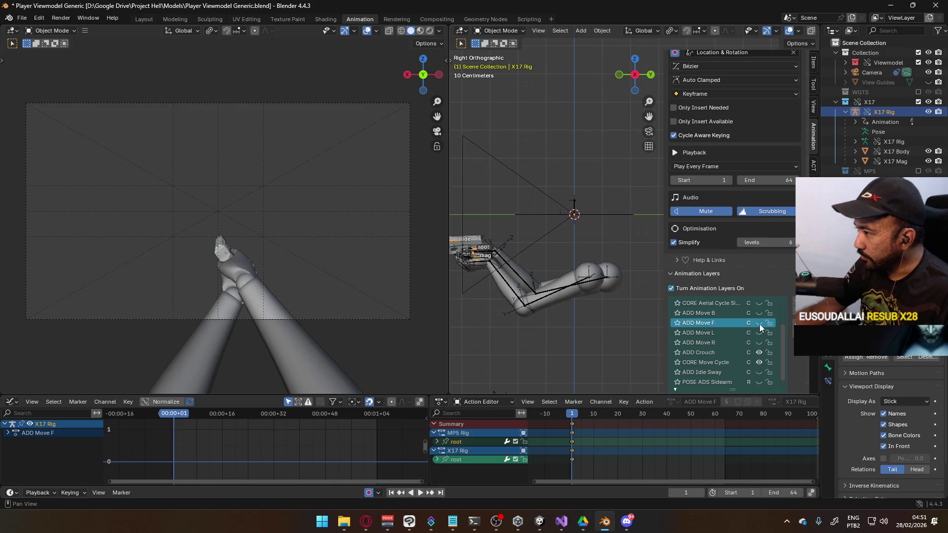
{"action": "left_click", "coordinate": [759, 362]}
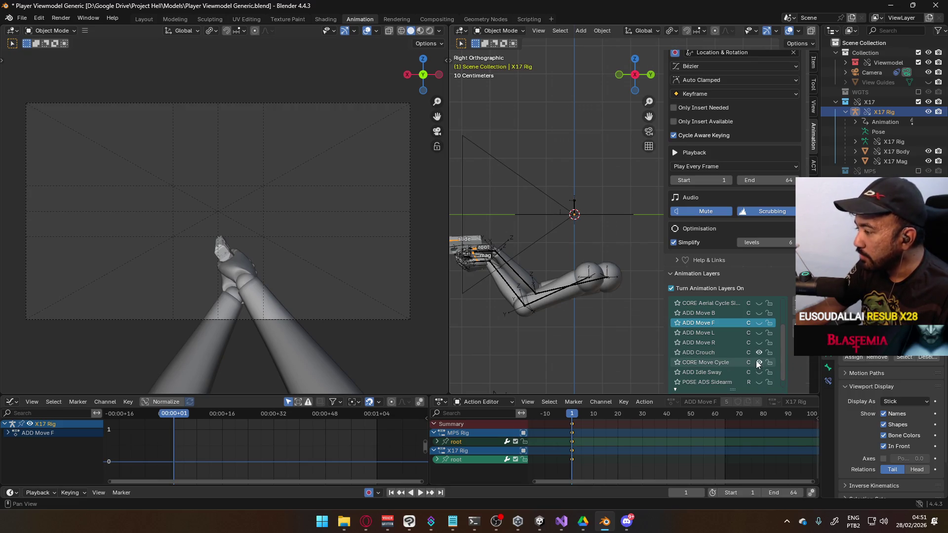
{"action": "left_click", "coordinate": [759, 372]}
{"action": "left_click", "coordinate": [761, 363]}
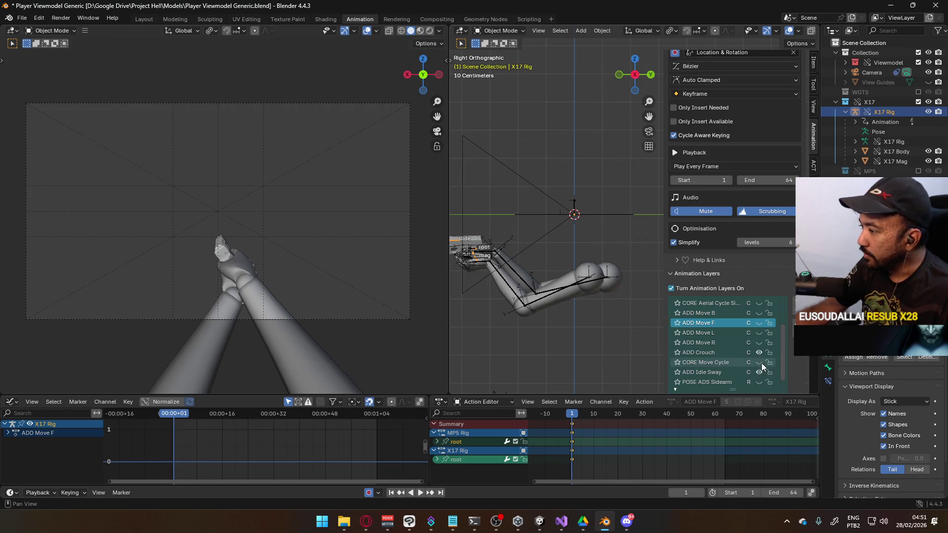
Make ADD Crouch the active layer and play back its animation through frame 64
{"action": "left_click", "coordinate": [717, 353]}
{"action": "scroll", "coordinate": [721, 342], "scroll_direction": "down", "scroll_amount": 1}
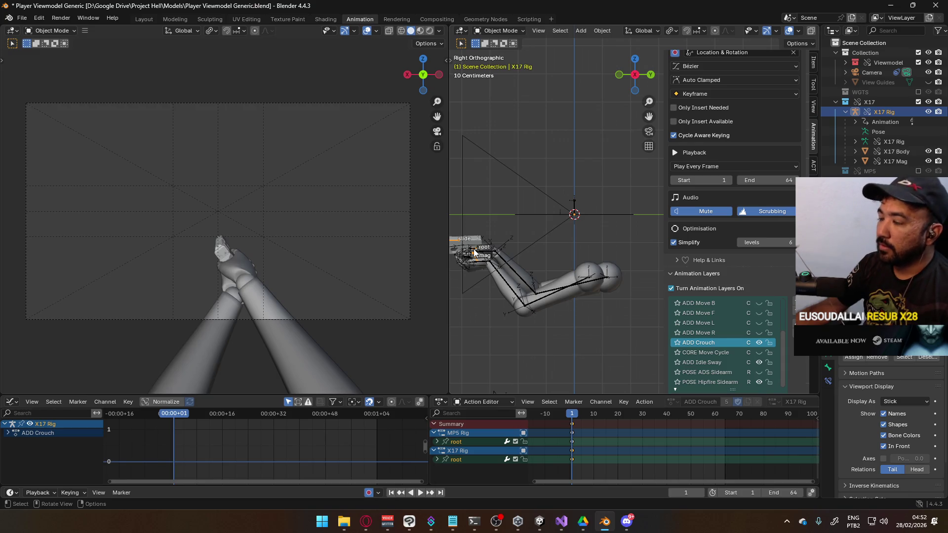
{"action": "key", "text": "space"}
{"action": "mouse_move", "coordinate": [668, 419]}
{"action": "left_mouse_down"}
{"action": "mouse_move", "coordinate": [724, 420]}
{"action": "mouse_move", "coordinate": [572, 418]}
{"action": "left_mouse_up"}
{"action": "key", "text": "space"}
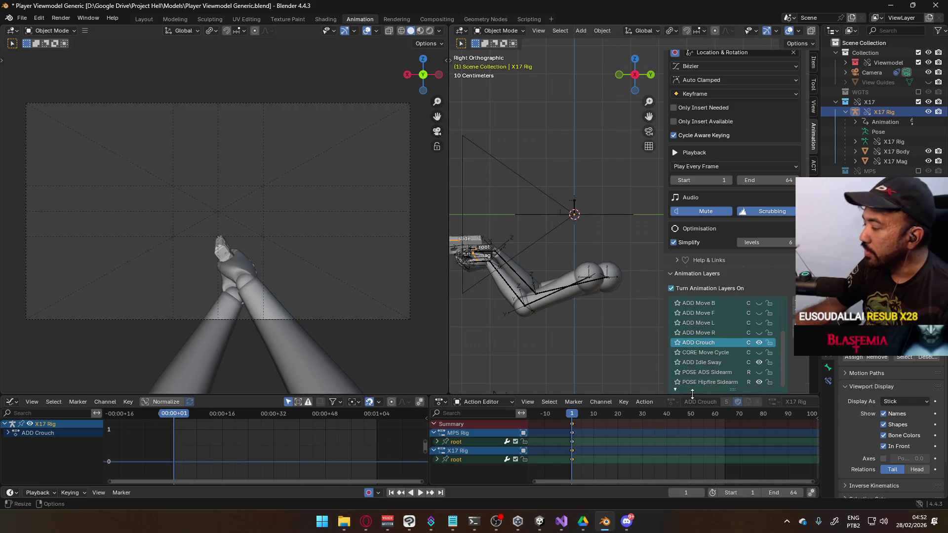
Select the Viewmodel Rig, save, and export FBX over Crouch Idle.fbx, then switch to Unity
{"action": "left_click", "coordinate": [551, 310]}
{"action": "left_click", "coordinate": [551, 310]}
{"action": "key", "text": "ctrl+s"}
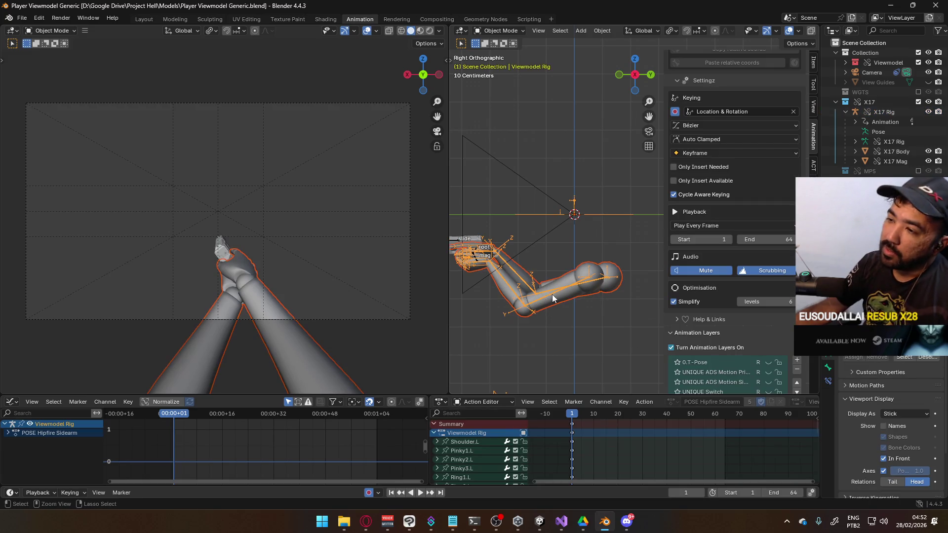
{"action": "left_click", "coordinate": [22, 18]}
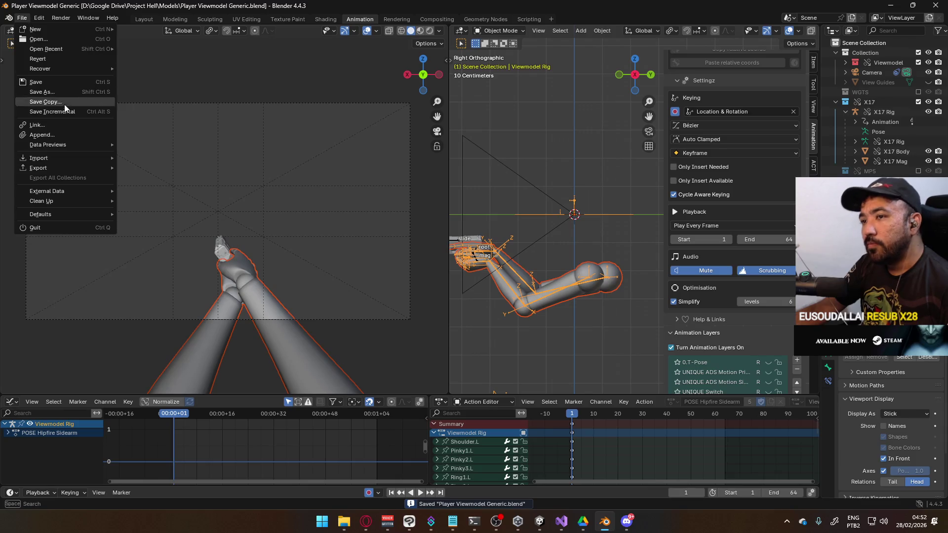
{"action": "mouse_move", "coordinate": [63, 168]}
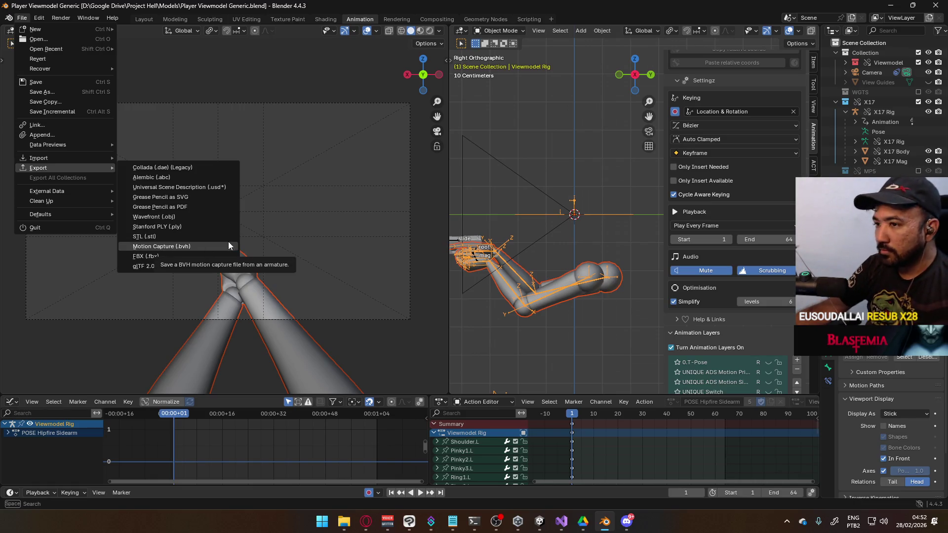
{"action": "left_click", "coordinate": [198, 254]}
{"action": "double_click", "coordinate": [470, 204]}
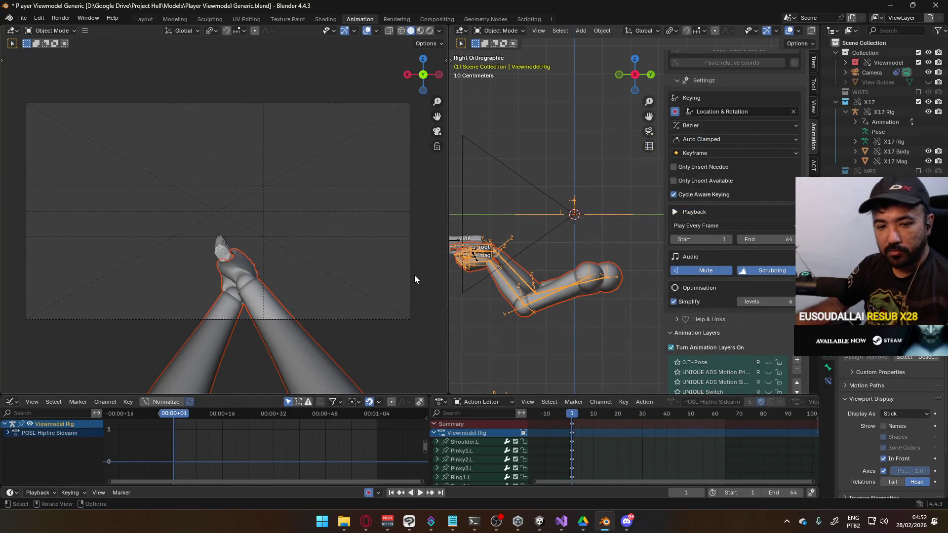
{"action": "key", "text": "alt+Tab"}
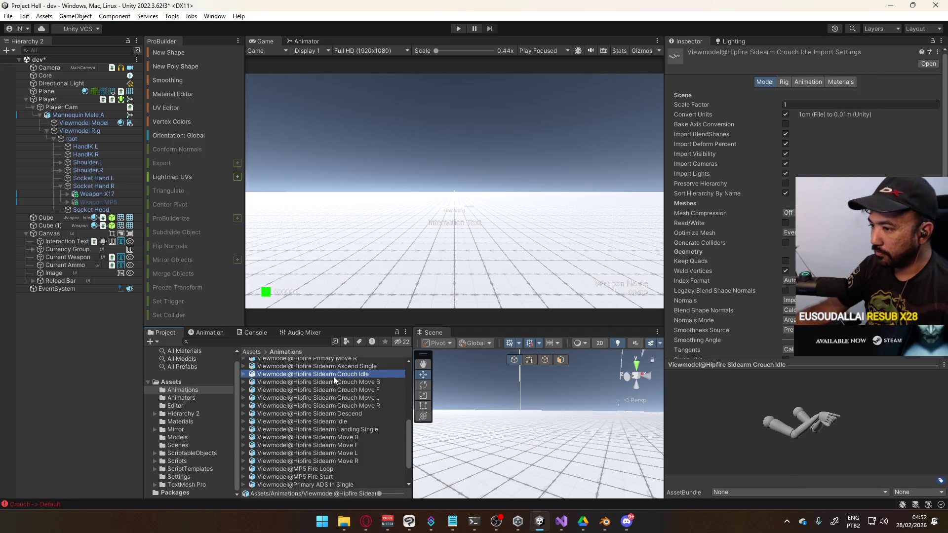
Review the re-imported Crouch Move B, F, L, R and Idle clips
{"action": "left_click", "coordinate": [348, 383]}
{"action": "left_click", "coordinate": [357, 389]}
{"action": "left_click", "coordinate": [356, 398]}
{"action": "left_click", "coordinate": [357, 404]}
{"action": "left_click", "coordinate": [357, 397]}
{"action": "left_click", "coordinate": [359, 389]}
{"action": "left_click", "coordinate": [364, 382]}
{"action": "left_click", "coordinate": [363, 374]}
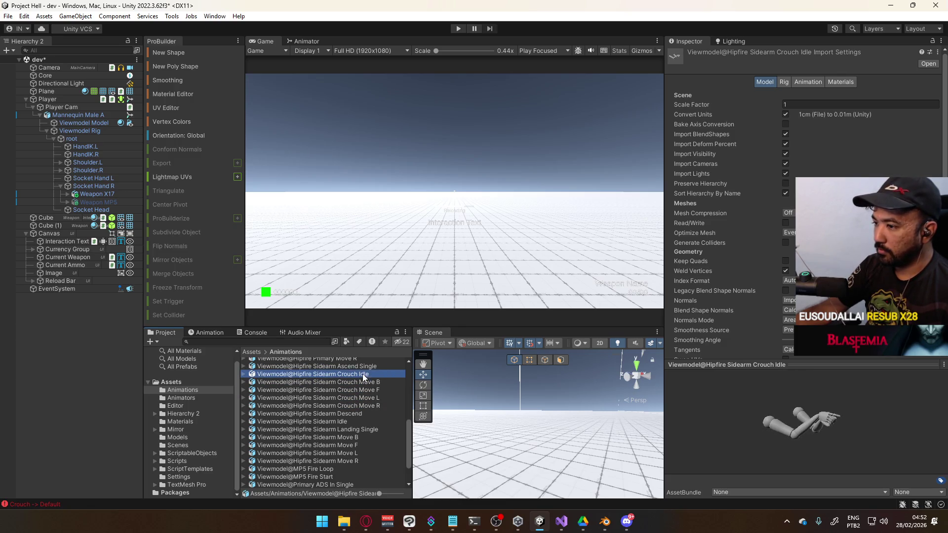
Inspect the Mannequin Male A Crouch blend tree in the Animator, then select Player
{"action": "left_click", "coordinate": [64, 113]}
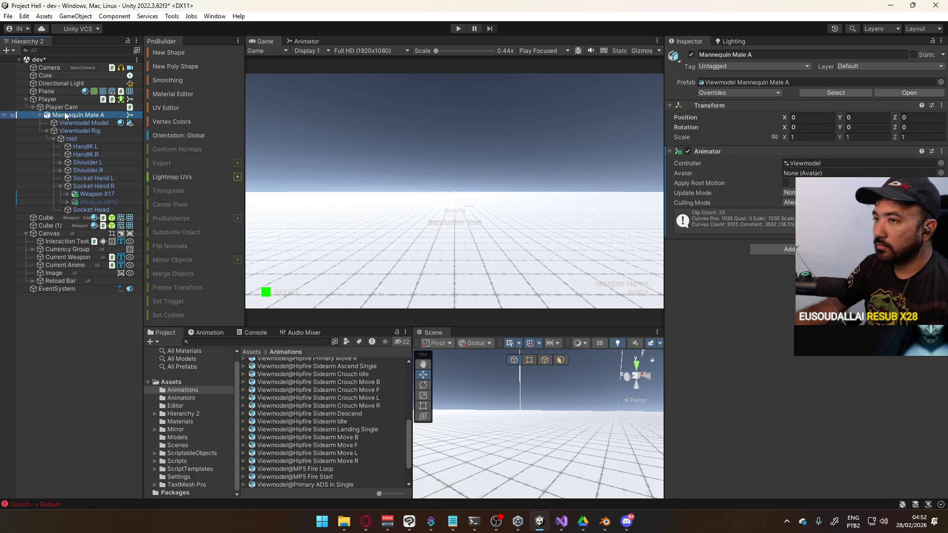
{"action": "left_click", "coordinate": [304, 41]}
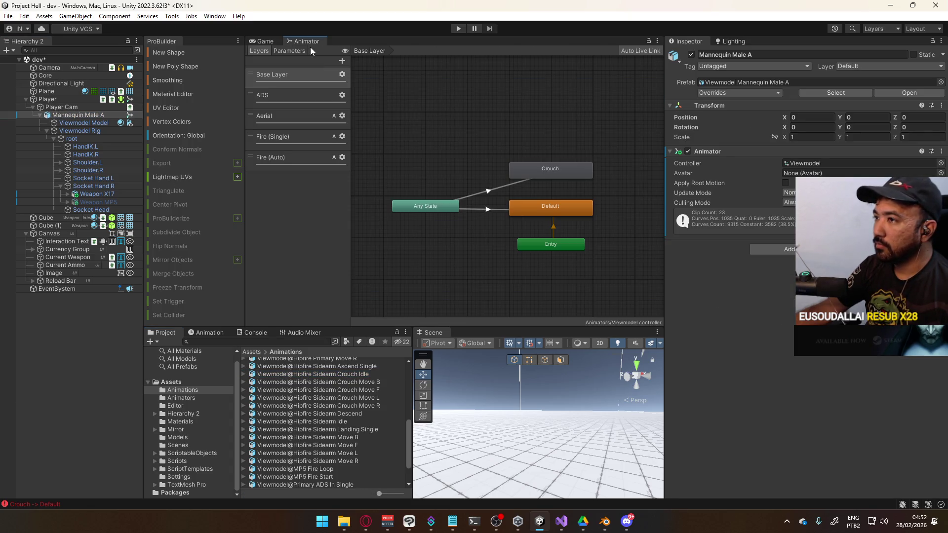
{"action": "double_click", "coordinate": [530, 165]}
{"action": "left_click", "coordinate": [437, 188]}
{"action": "double_click", "coordinate": [462, 123]}
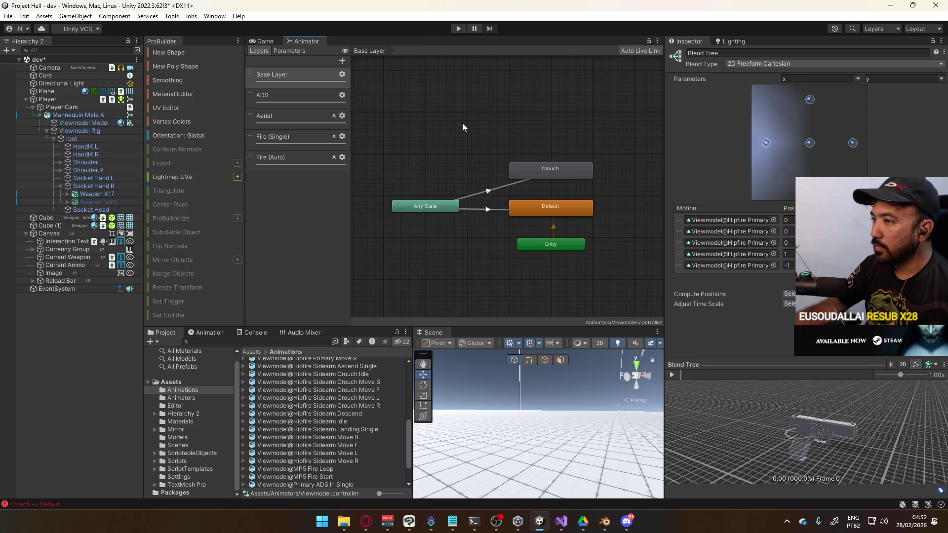
{"action": "left_click", "coordinate": [68, 114]}
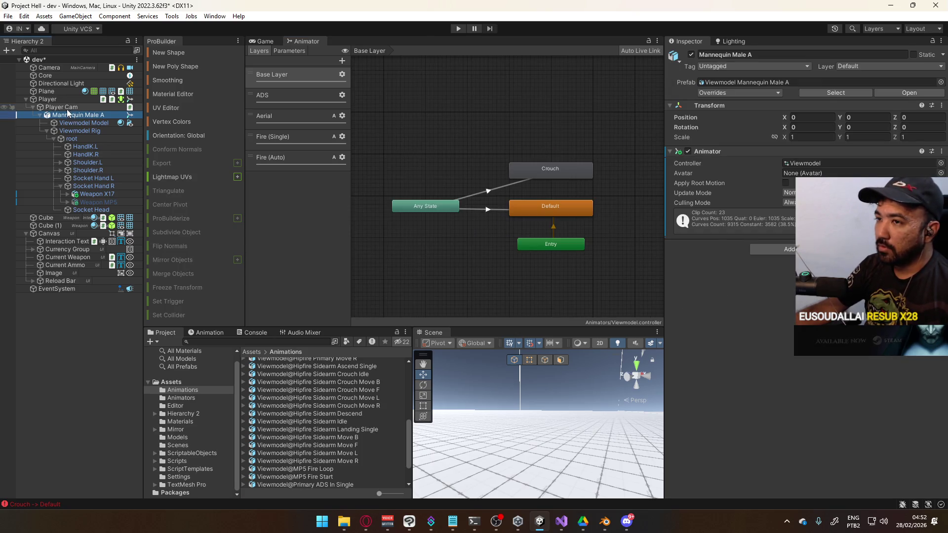
{"action": "left_click", "coordinate": [49, 100]}
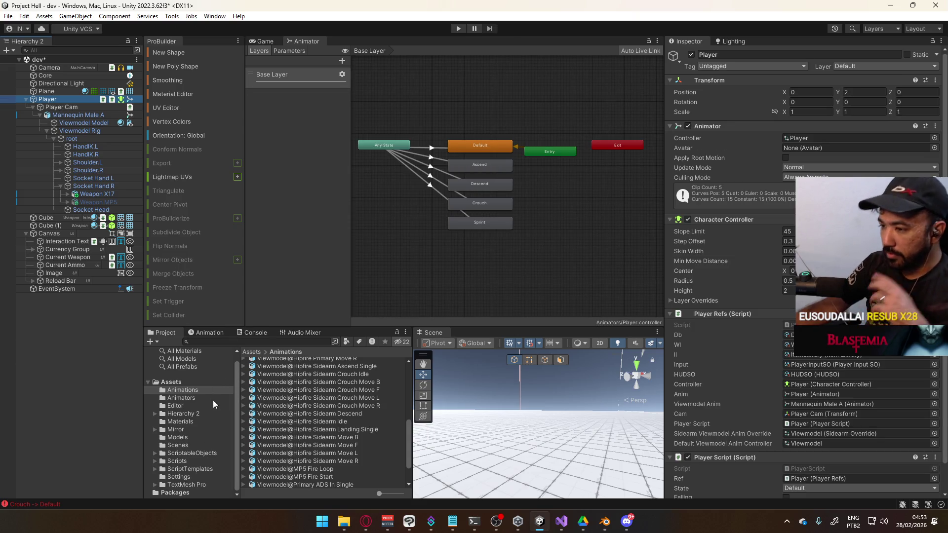
In Viewmodel (Sidearm Override), set the Crouch Idle override and assign Hipfire Sidearm Crouch Move B
{"action": "left_click", "coordinate": [203, 398]}
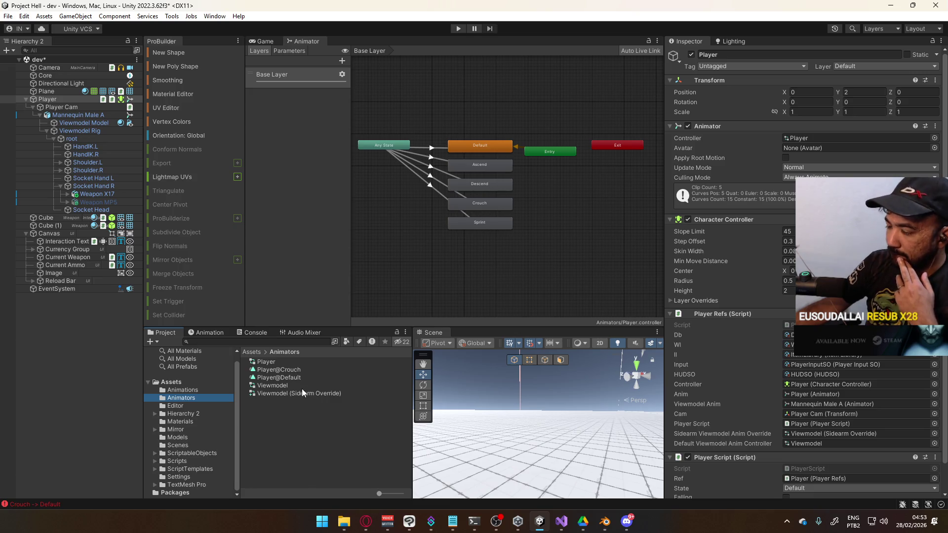
{"action": "left_click", "coordinate": [298, 392]}
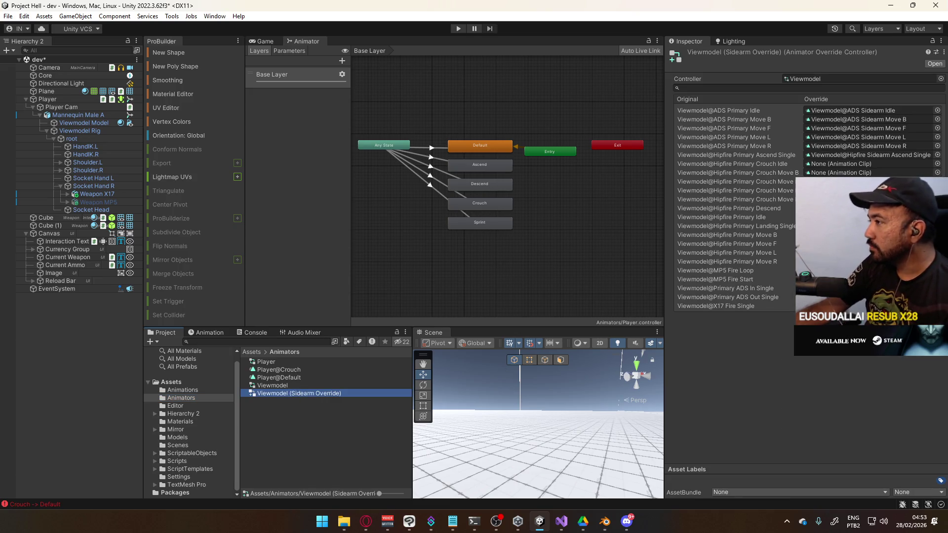
{"action": "left_click", "coordinate": [937, 173]}
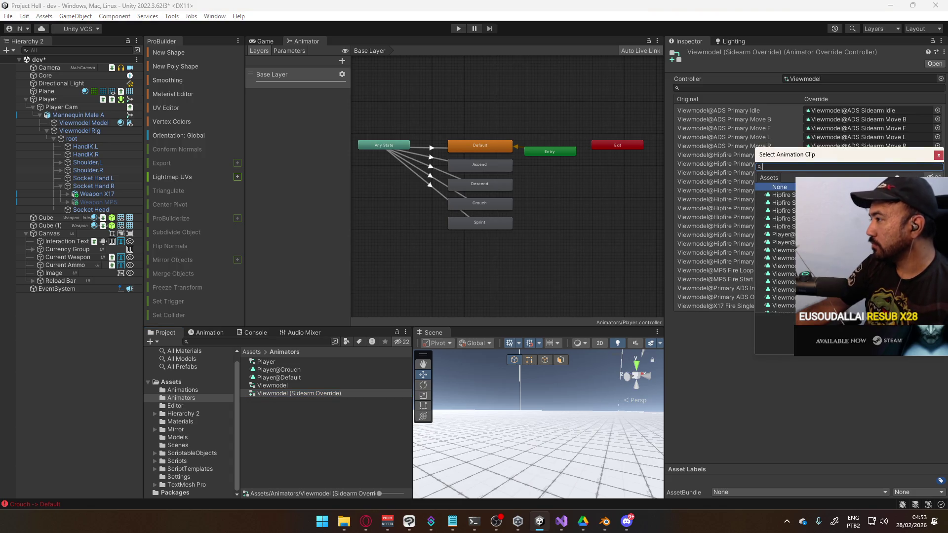
{"action": "key", "text": "Escape"}
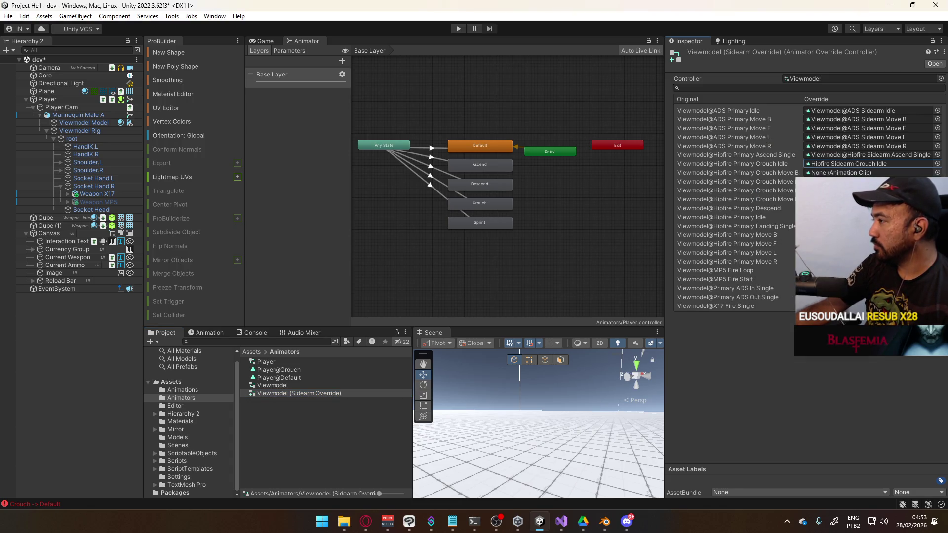
{"action": "left_click", "coordinate": [937, 172]}
{"action": "double_click", "coordinate": [775, 213]}
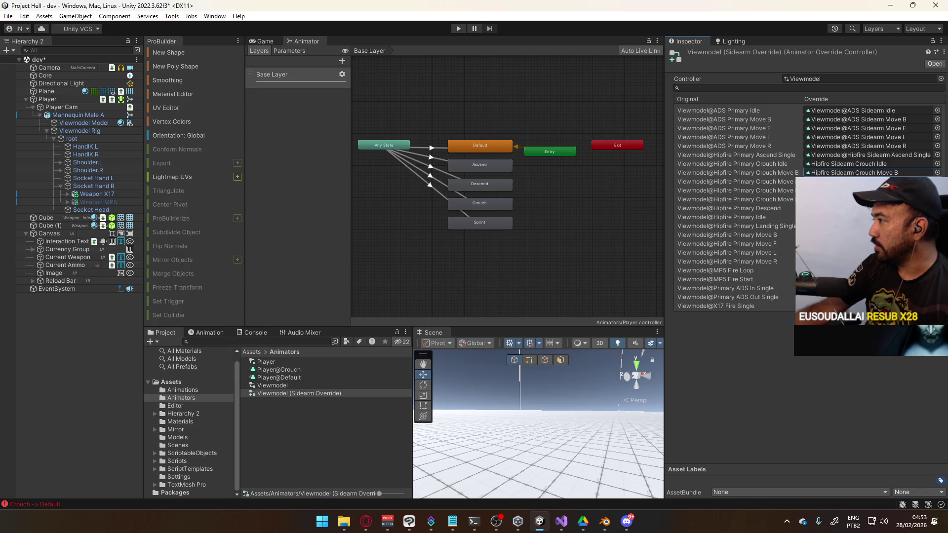
Assign the third Hipfire sidearm clip to the next Crouch Move override slot
{"action": "left_click", "coordinate": [937, 182]}
{"action": "key", "text": "Escape"}
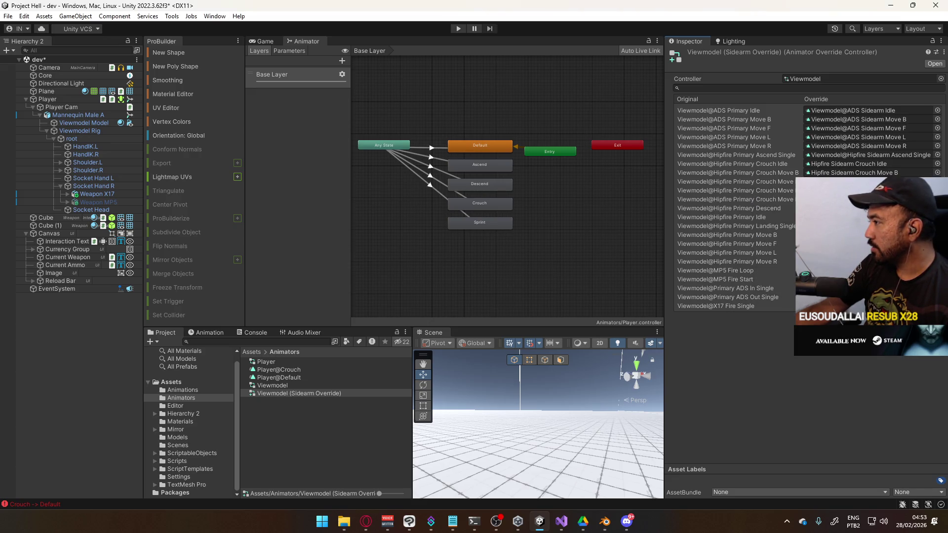
{"action": "left_click", "coordinate": [937, 181]}
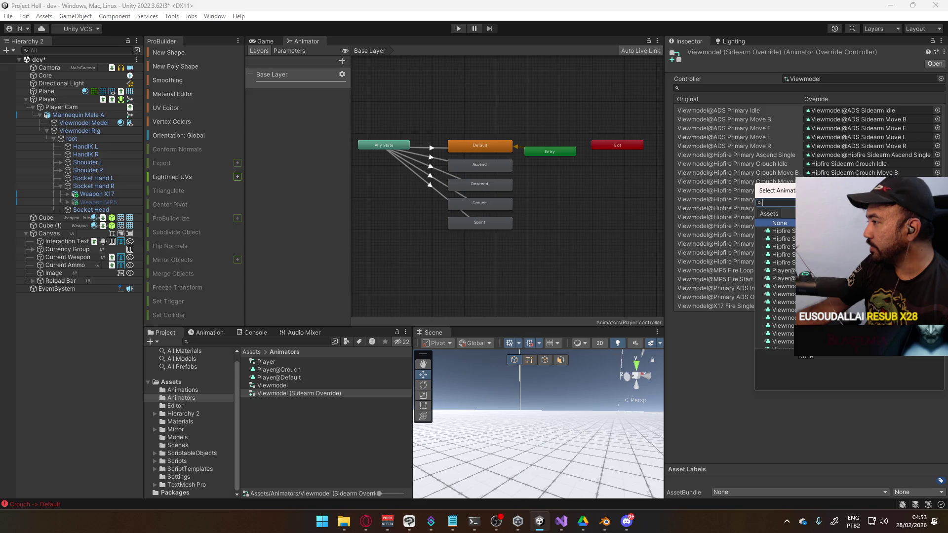
{"action": "key", "text": "Escape"}
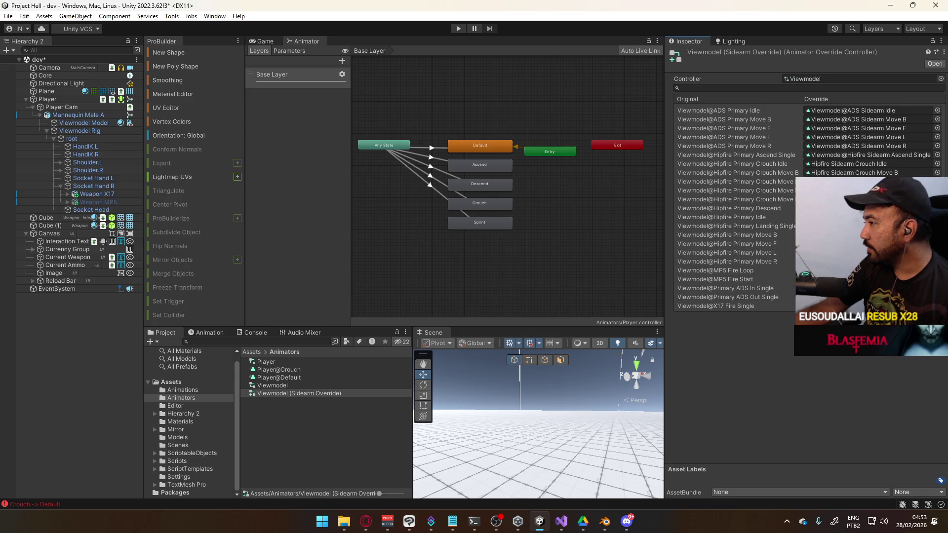
{"action": "left_click", "coordinate": [937, 182]}
{"action": "left_click", "coordinate": [780, 231]}
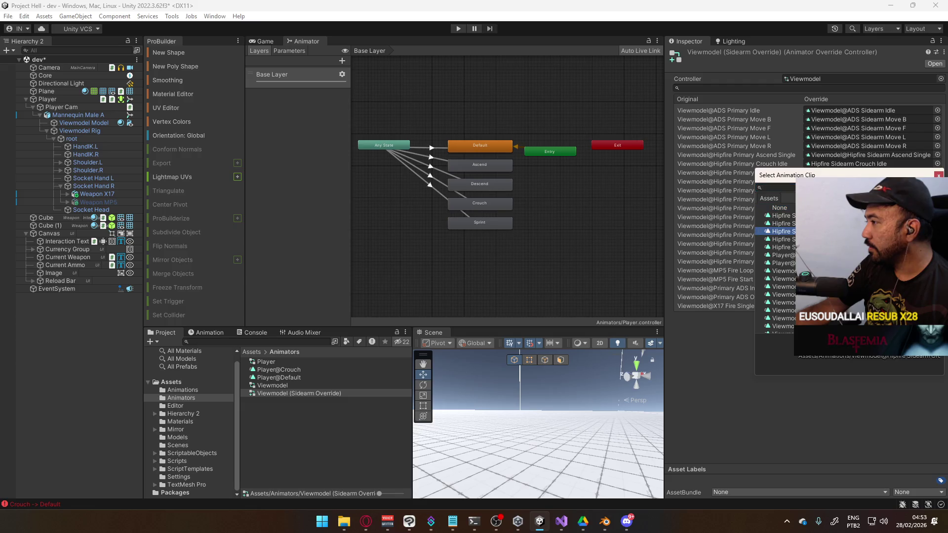
{"action": "key", "text": "Return"}
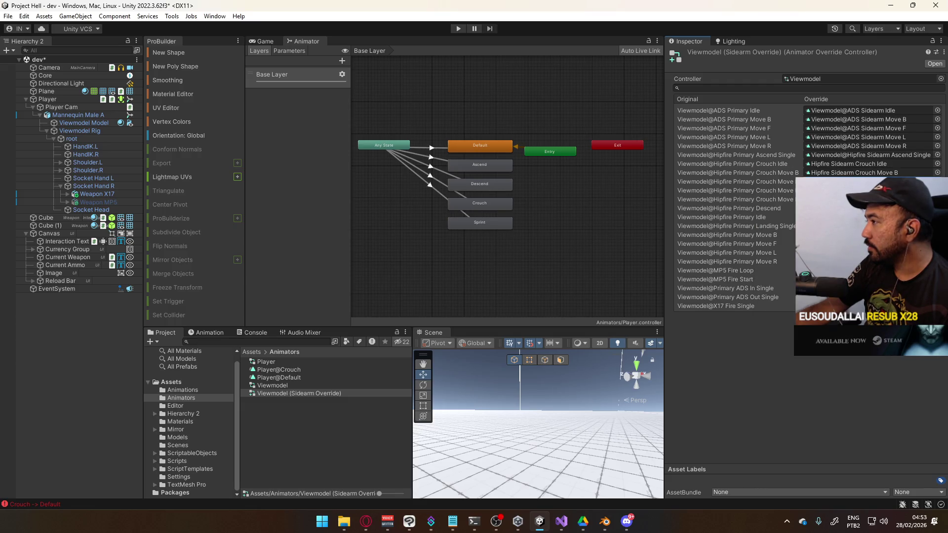
Locate and inspect the Hipfire Sidearm Crouch Move F clip in the project, then bring up Discord
{"action": "left_click", "coordinate": [839, 181]}
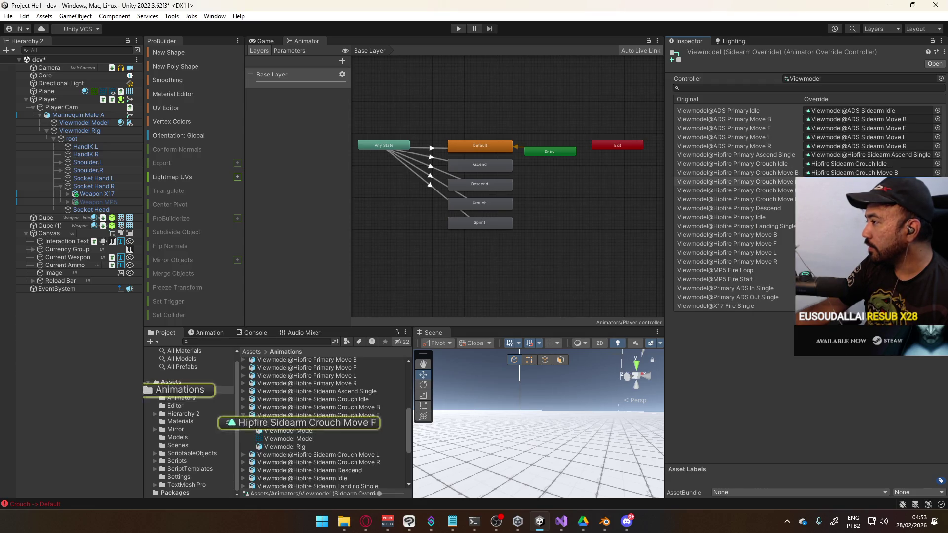
{"action": "left_click", "coordinate": [276, 415]}
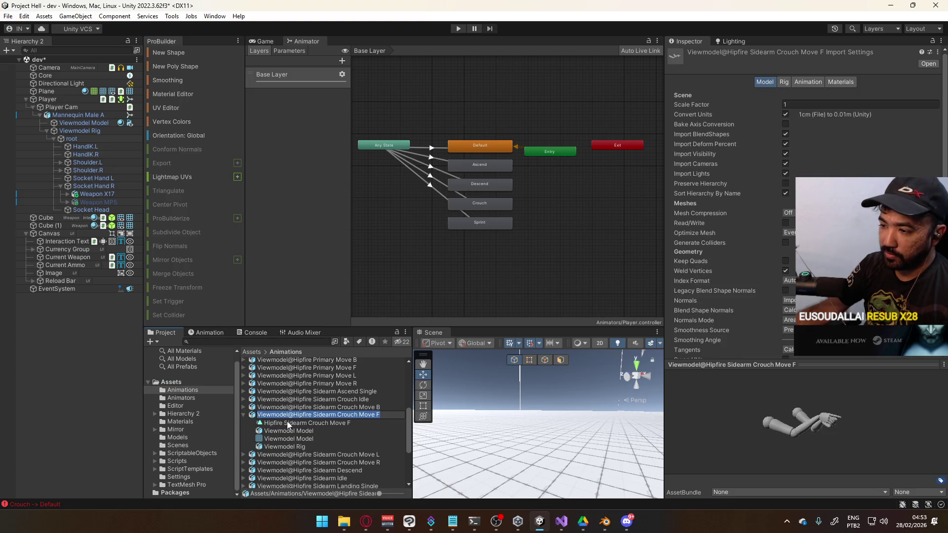
{"action": "scroll", "coordinate": [286, 422], "scroll_direction": "up", "scroll_amount": 1}
{"action": "left_click", "coordinate": [285, 431]}
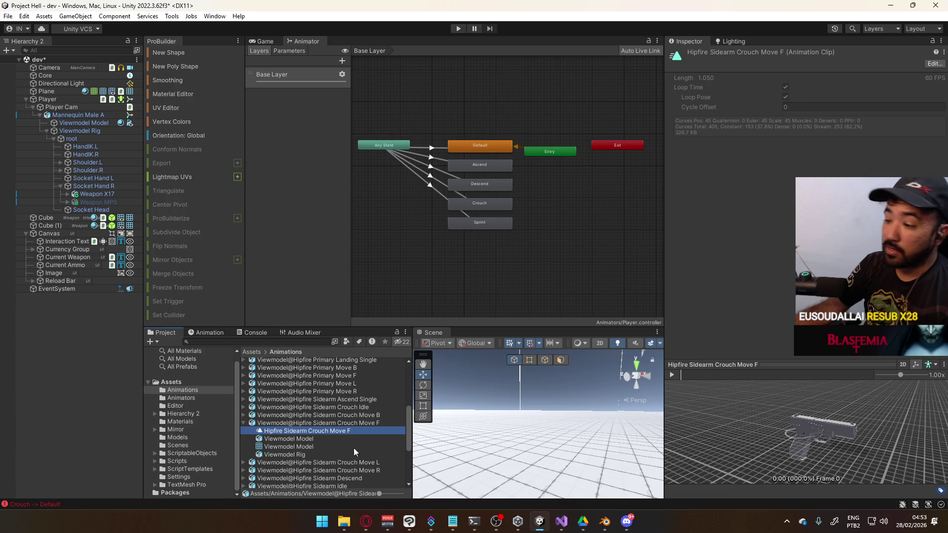
{"action": "left_click", "coordinate": [622, 528]}
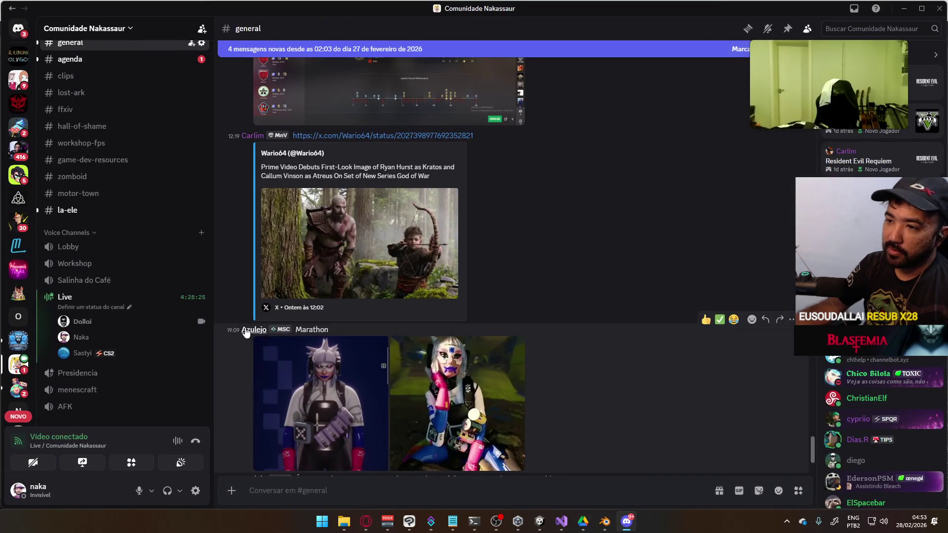
Open the Live call's video stream, close the chat to widen it, then minimize Discord
{"action": "mouse_move", "coordinate": [168, 320]}
{"action": "mouse_move", "coordinate": [769, 50]}
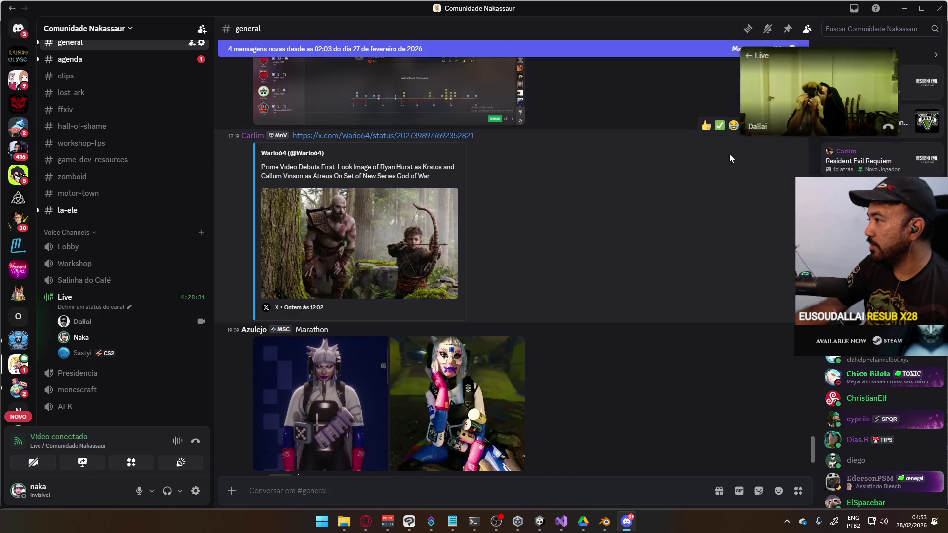
{"action": "left_click", "coordinate": [769, 55]}
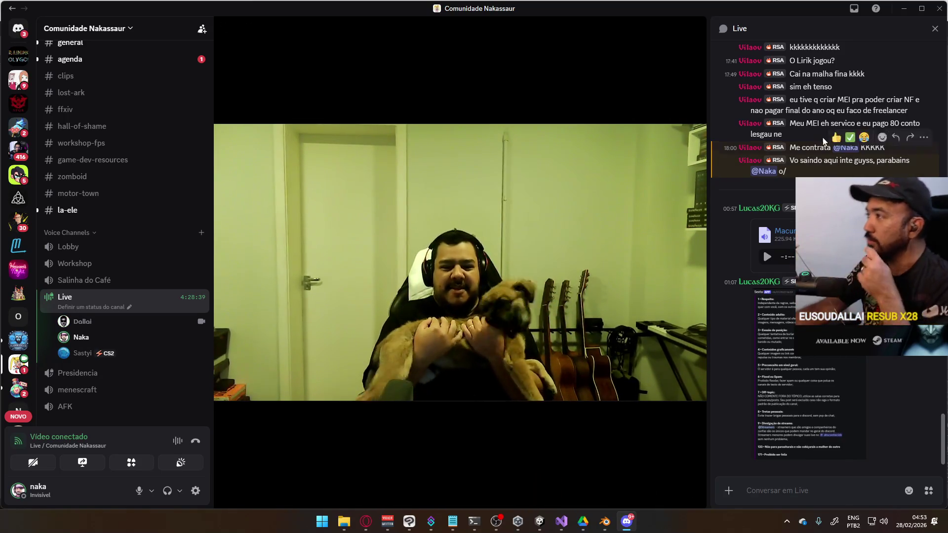
{"action": "left_click", "coordinate": [933, 30]}
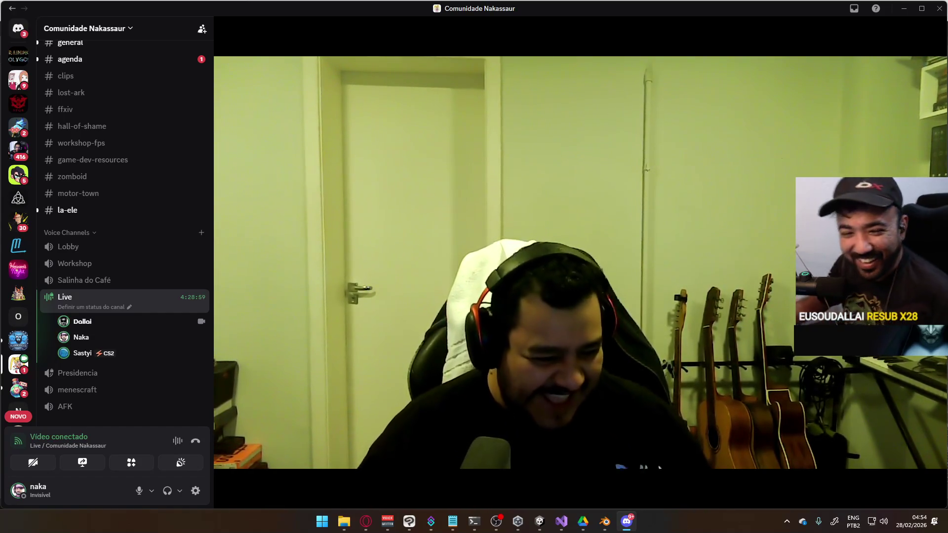
{"action": "mouse_move", "coordinate": [715, 149]}
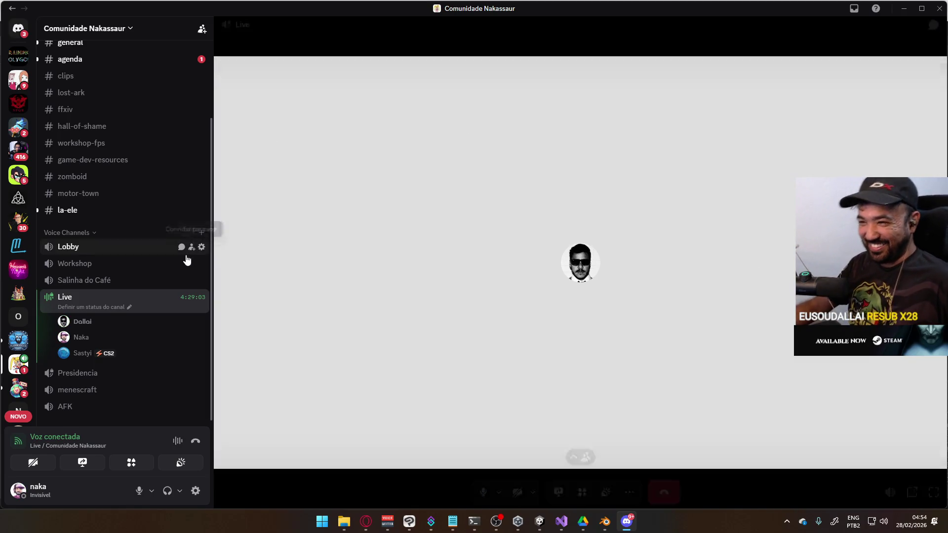
{"action": "mouse_move", "coordinate": [366, 369]}
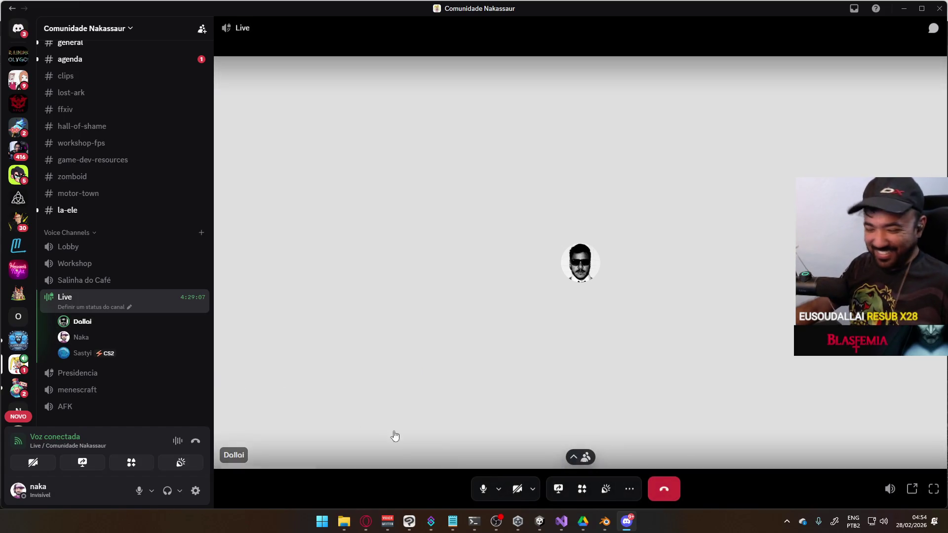
{"action": "left_click", "coordinate": [624, 519]}
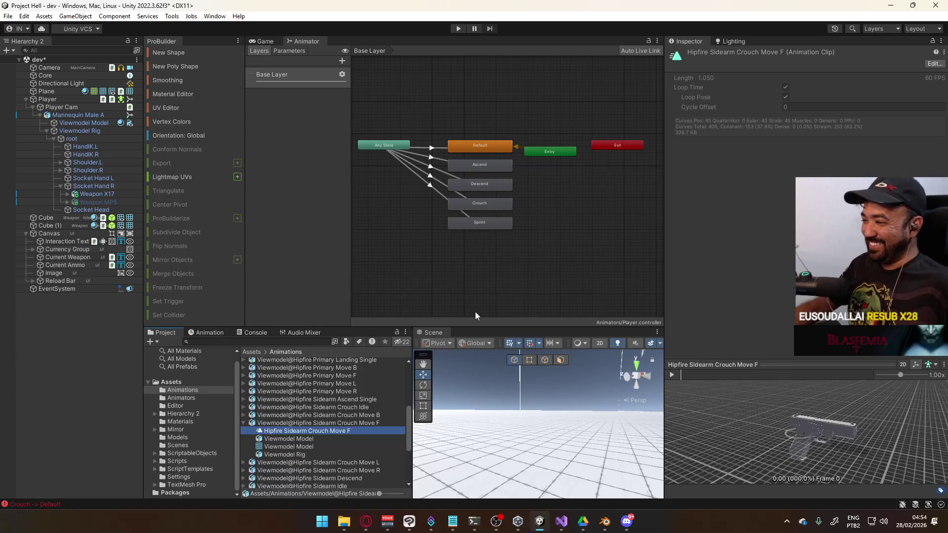
Review the sidearm crouch Move F, Idle, Move B, Move L and Move R clips
{"action": "left_click", "coordinate": [354, 422]}
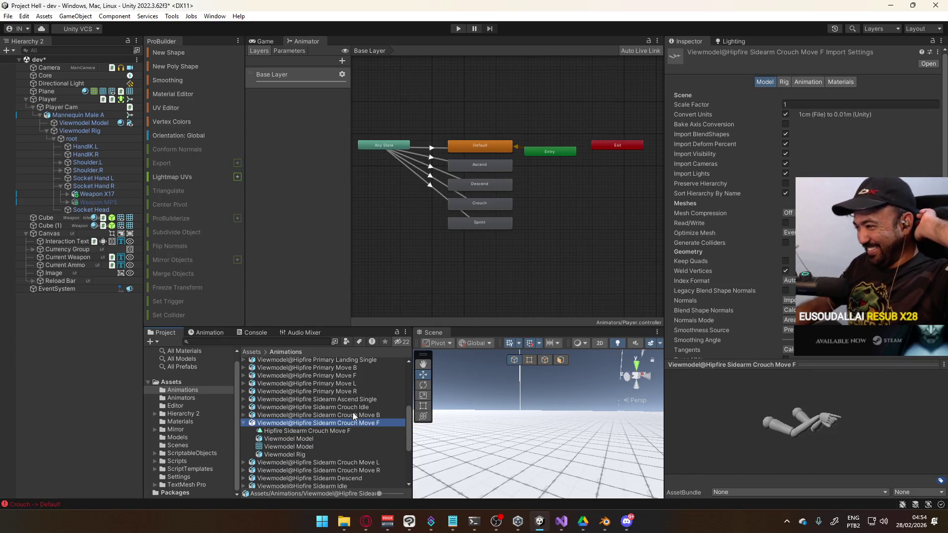
{"action": "left_click", "coordinate": [353, 408]}
{"action": "left_click", "coordinate": [351, 419]}
{"action": "left_click", "coordinate": [350, 413]}
{"action": "left_click", "coordinate": [354, 407]}
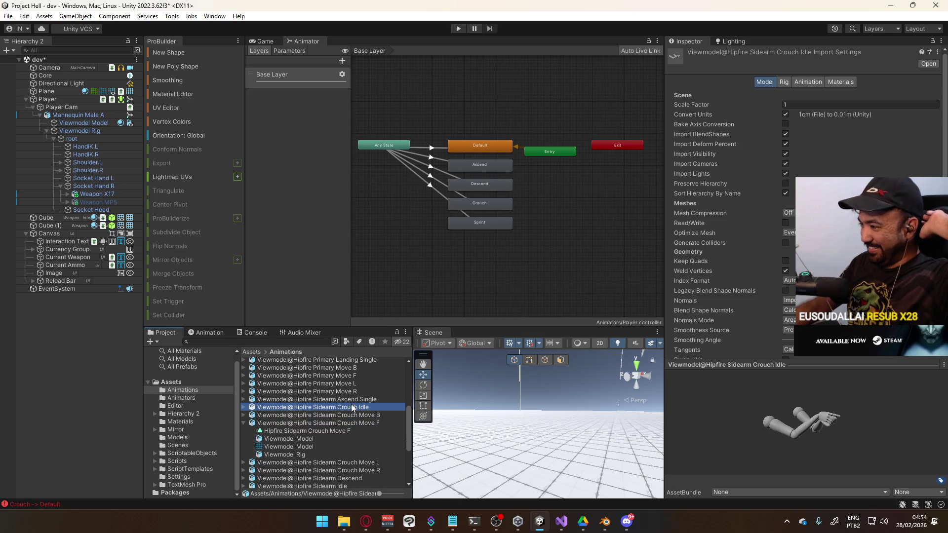
{"action": "left_click", "coordinate": [244, 423]}
{"action": "left_click", "coordinate": [336, 430]}
{"action": "left_click", "coordinate": [344, 438]}
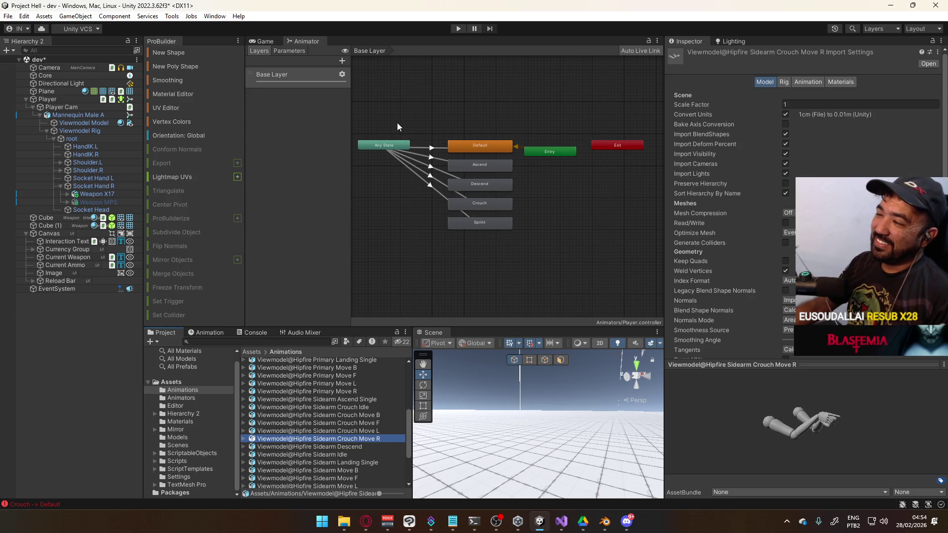
Open Mannequin Male A's Crouch blend tree to inspect its motions, then select the first crouch clip
{"action": "left_click", "coordinate": [401, 106]}
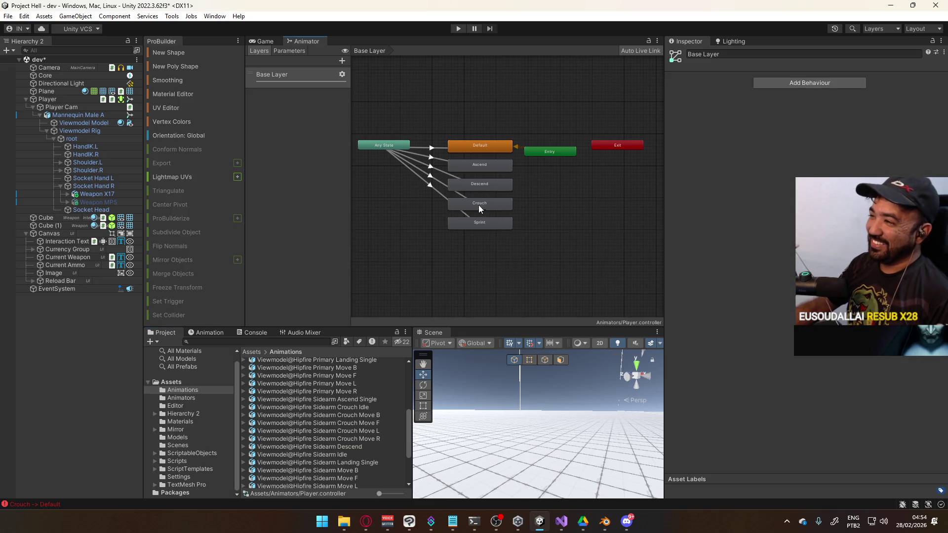
{"action": "left_click", "coordinate": [78, 114]}
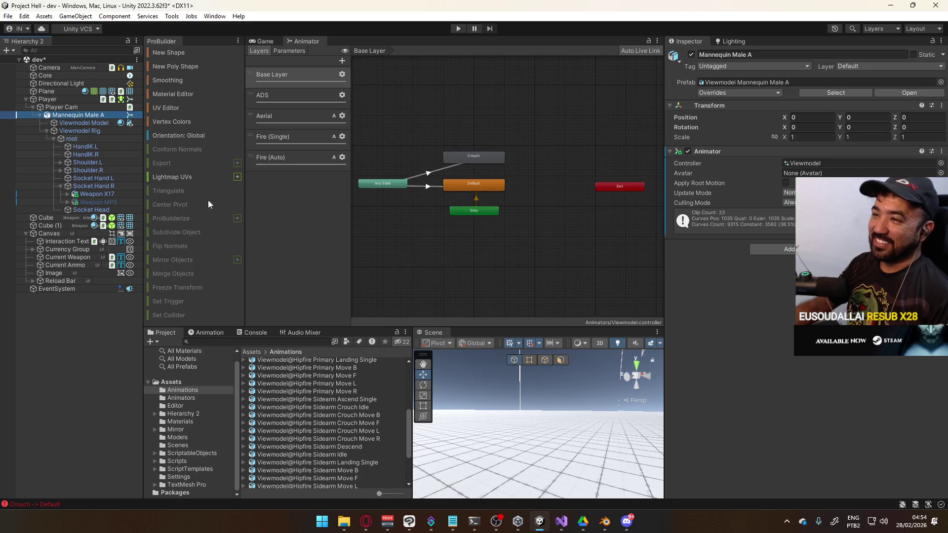
{"action": "double_click", "coordinate": [482, 153]}
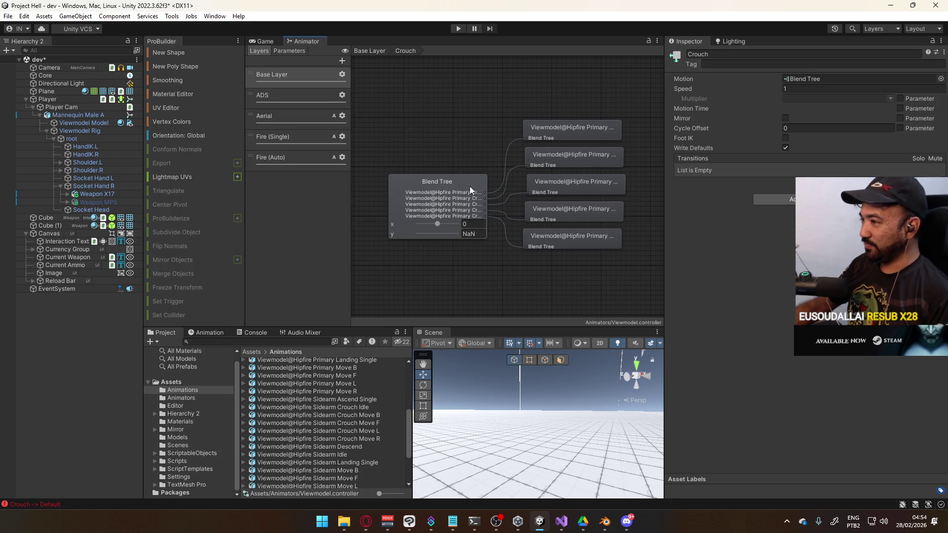
{"action": "left_click", "coordinate": [463, 185]}
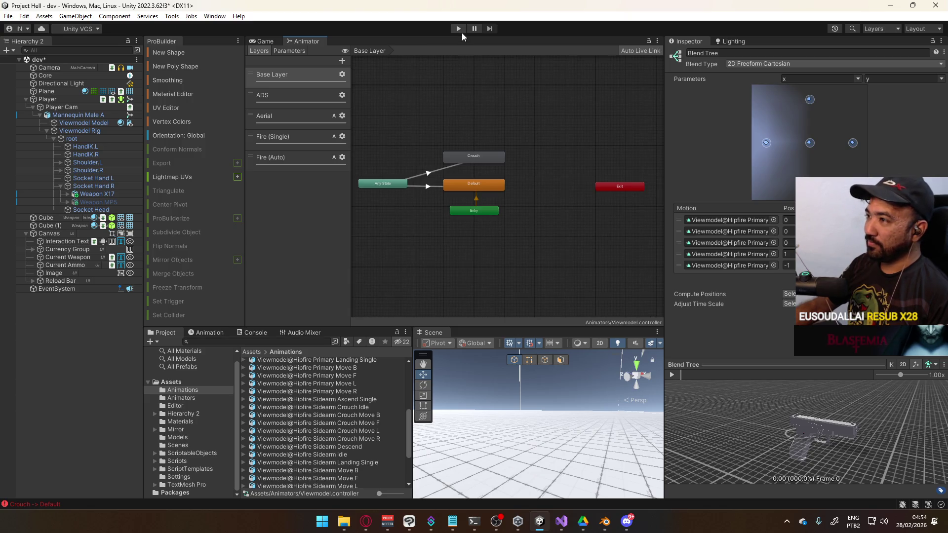
{"action": "left_click", "coordinate": [360, 408]}
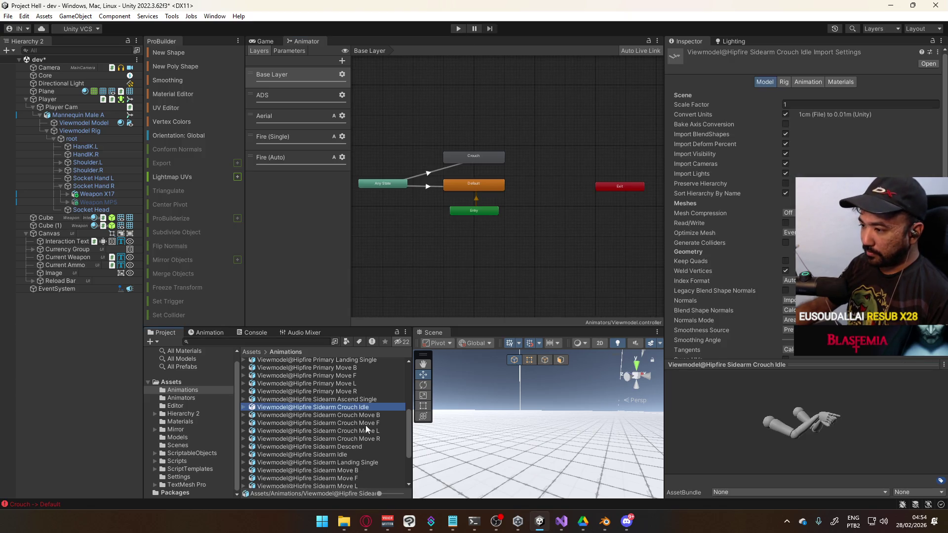
Review the five Sidearm Crouch clips' Rig and Animation import settings, then enter Play mode
{"action": "left_click", "coordinate": [370, 439], "text": "shift"}
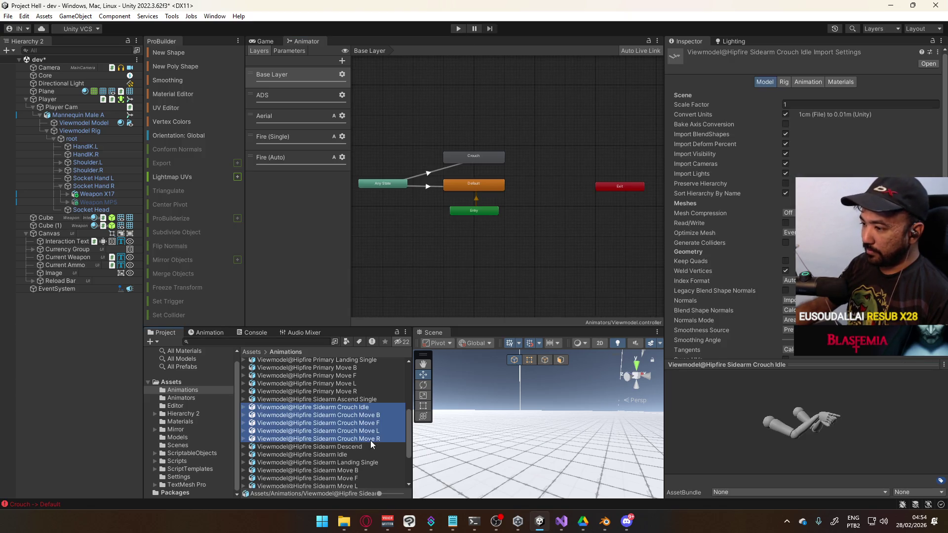
{"action": "left_click", "coordinate": [785, 82]}
{"action": "left_click", "coordinate": [809, 82]}
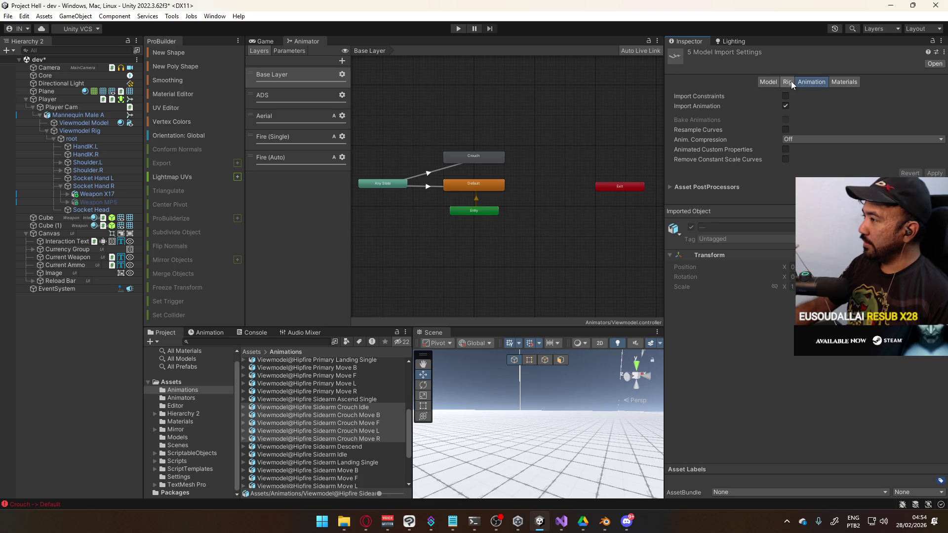
{"action": "left_click", "coordinate": [376, 404]}
{"action": "key", "text": "Down"}
{"action": "key", "text": "Down"}
{"action": "key", "text": "Down"}
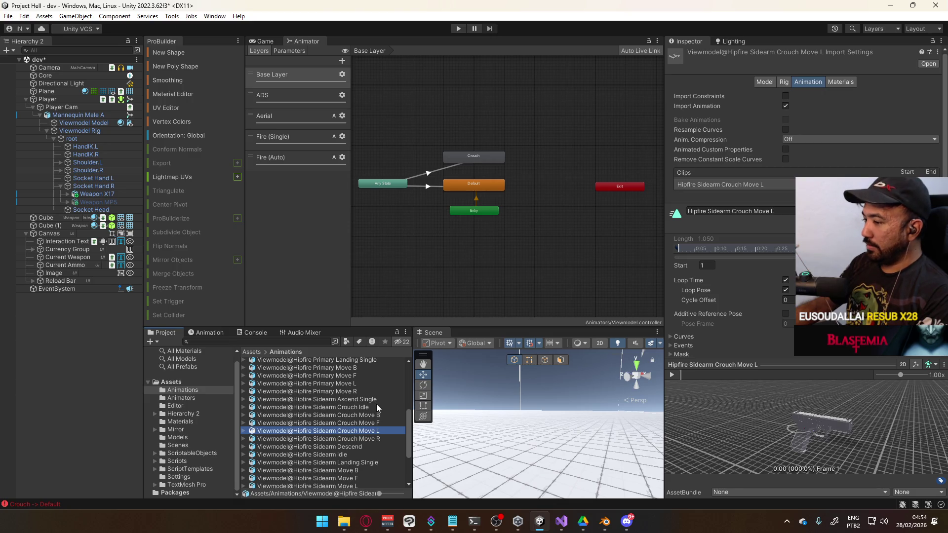
{"action": "key", "text": "Down"}
{"action": "key", "text": "Up"}
{"action": "key", "text": "Up"}
{"action": "key", "text": "Up"}
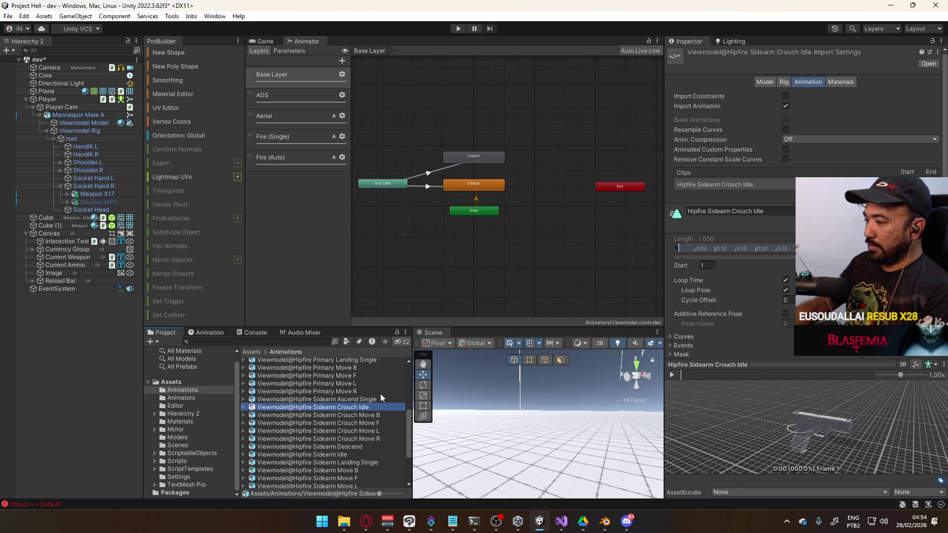
{"action": "left_click", "coordinate": [459, 28]}
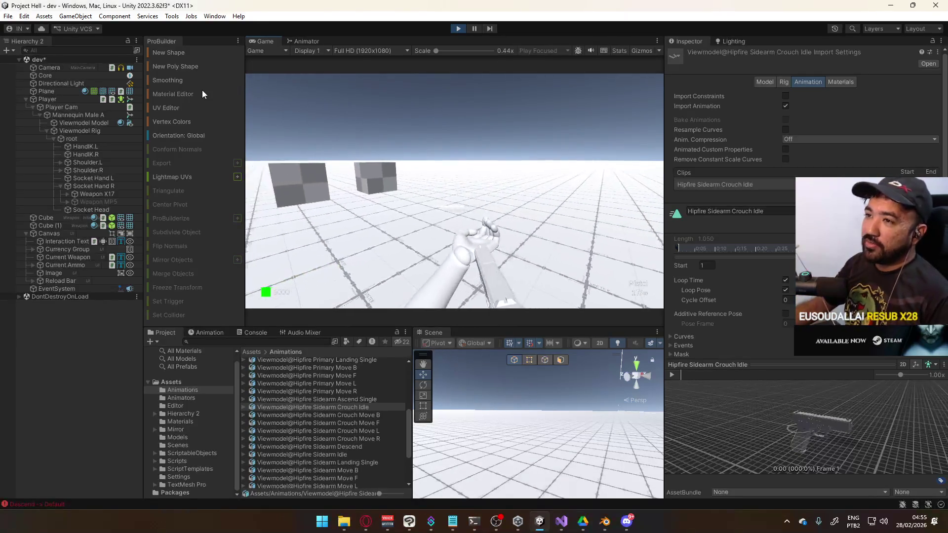
Select Player and then Mannequin Male A to show its Animator using the Viewmodel controller
{"action": "key", "text": "super"}
{"action": "key", "text": "super"}
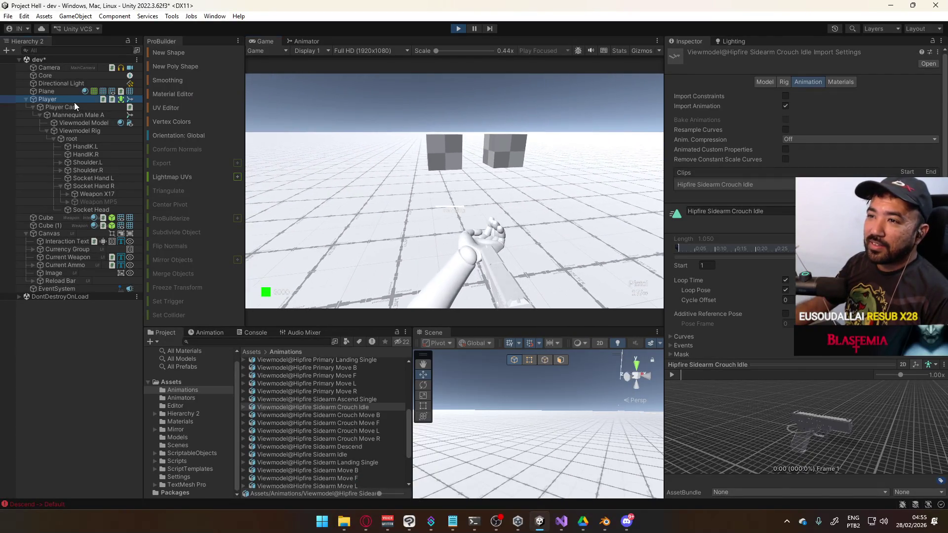
{"action": "left_click", "coordinate": [74, 100]}
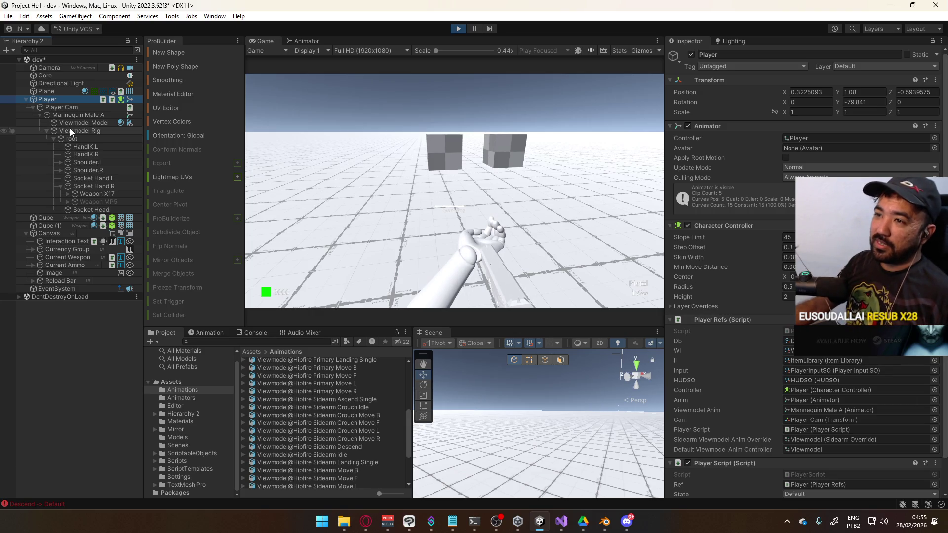
{"action": "left_click", "coordinate": [80, 117]}
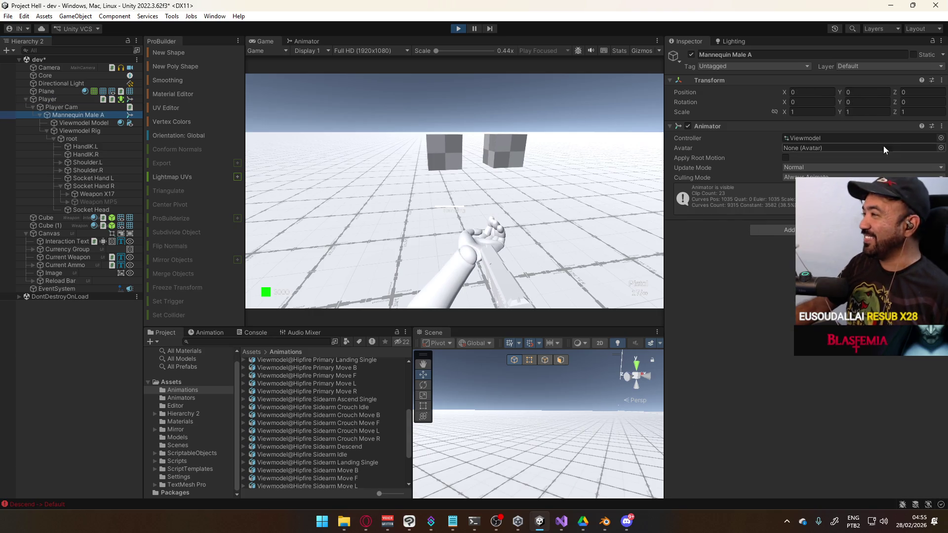
Assign Viewmodel (Sidearm Override) as the mannequin's animator controller and try crouching in game
{"action": "left_click", "coordinate": [941, 137]}
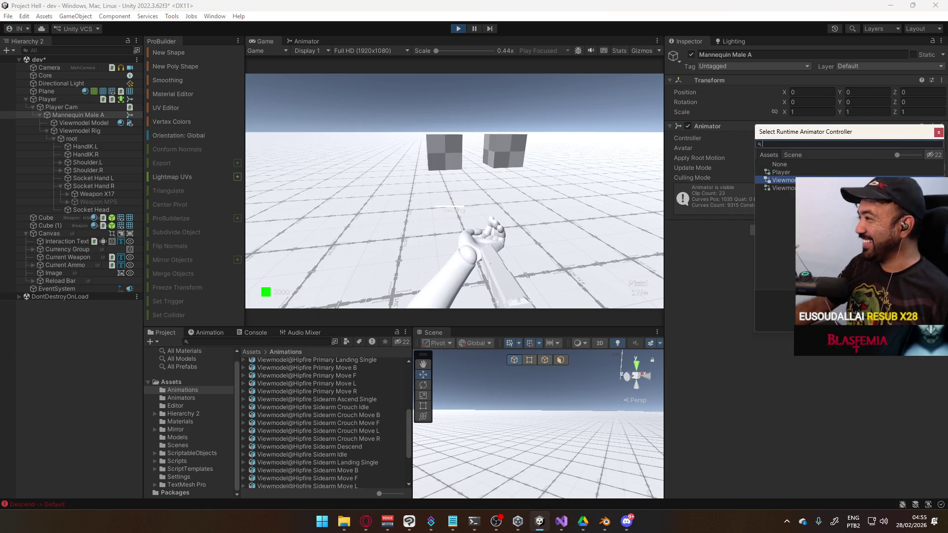
{"action": "key", "text": "Return"}
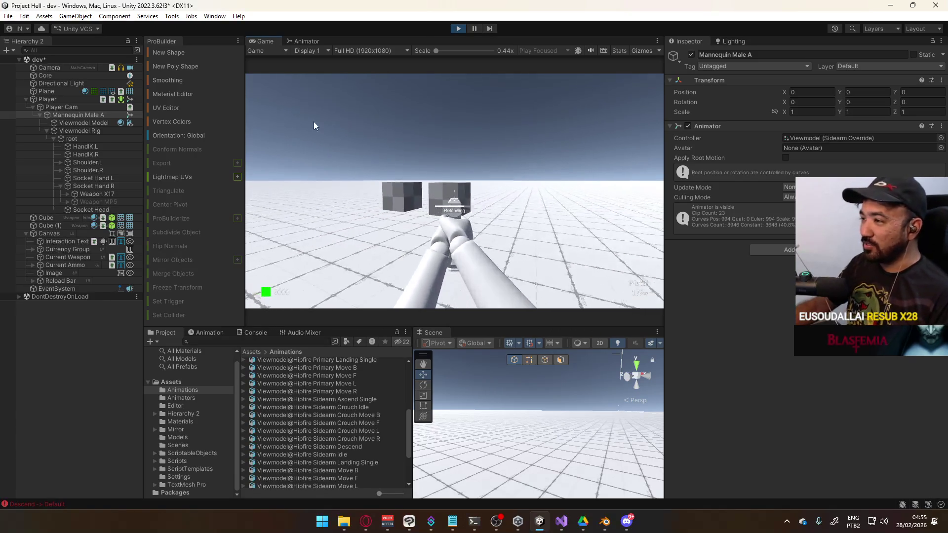
{"action": "key", "text": "super"}
{"action": "key", "text": "Escape"}
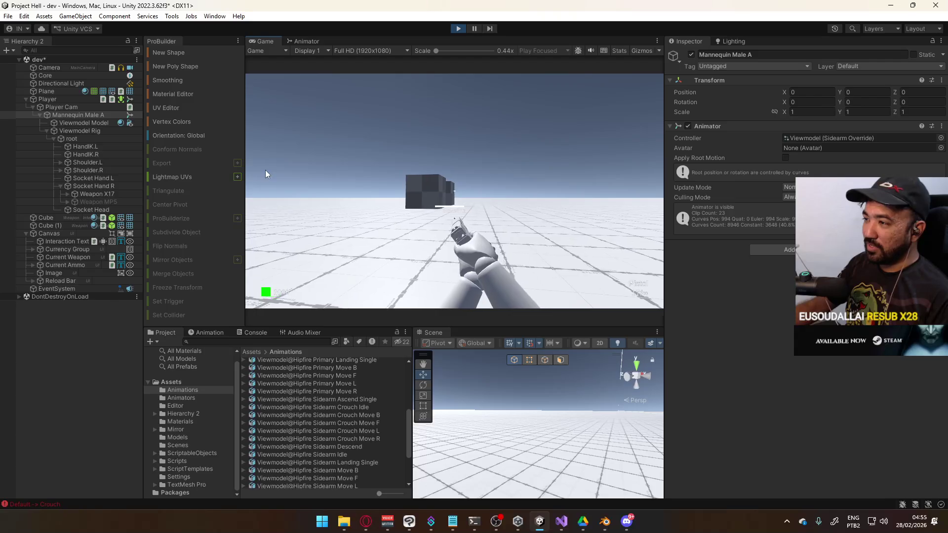
Show the Animator state graph and select the AnyState to Crouch transition
{"action": "key", "text": "super"}
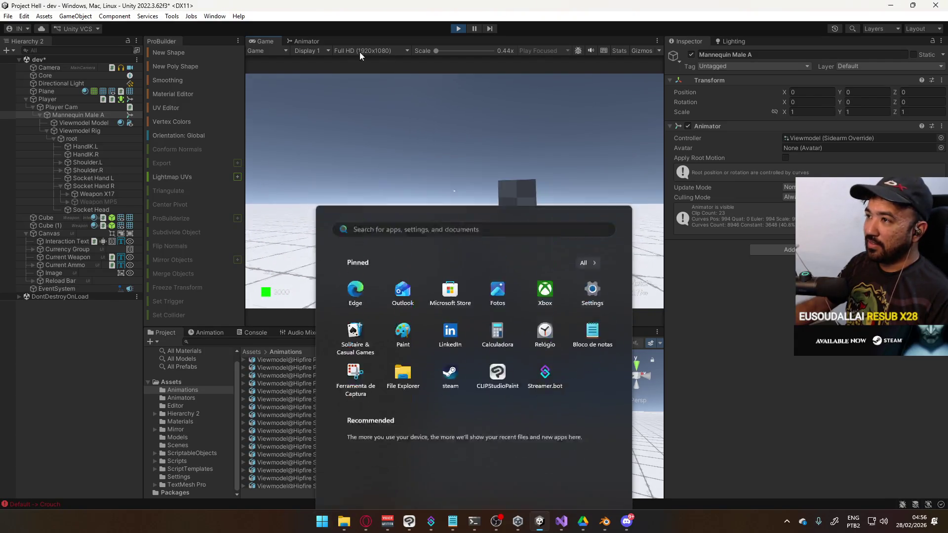
{"action": "left_click", "coordinate": [307, 42]}
{"action": "left_click", "coordinate": [432, 174]}
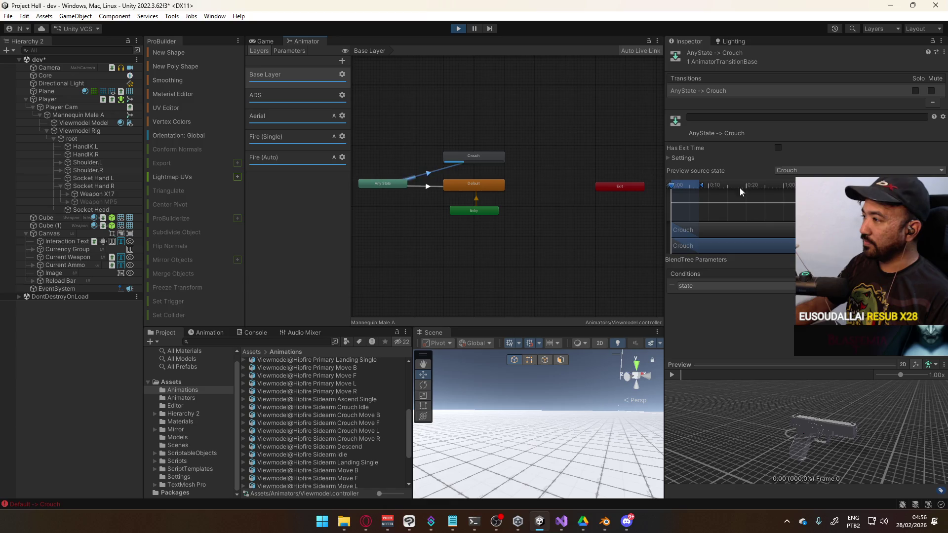
Stop the AnyState to Crouch transition from transitioning to itself, then crouch in game
{"action": "left_click", "coordinate": [683, 158]}
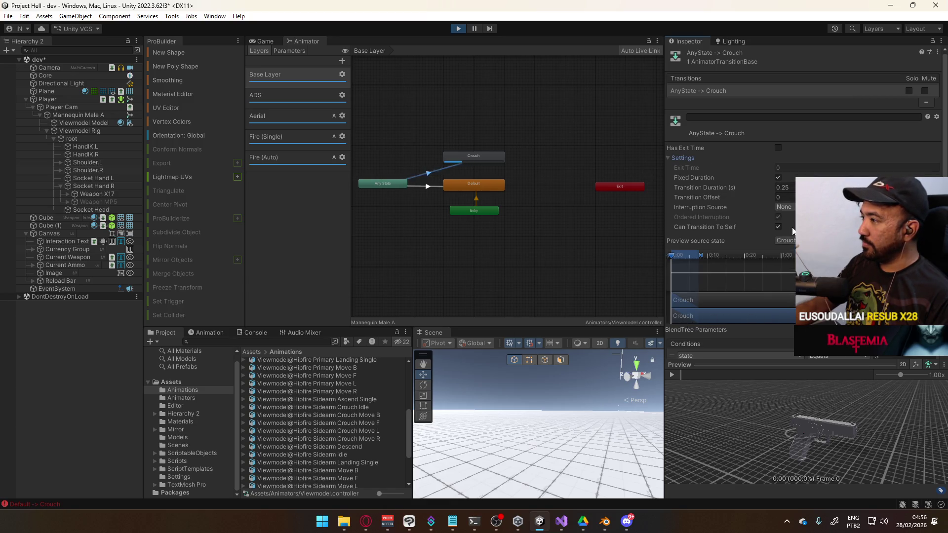
{"action": "left_click", "coordinate": [779, 227]}
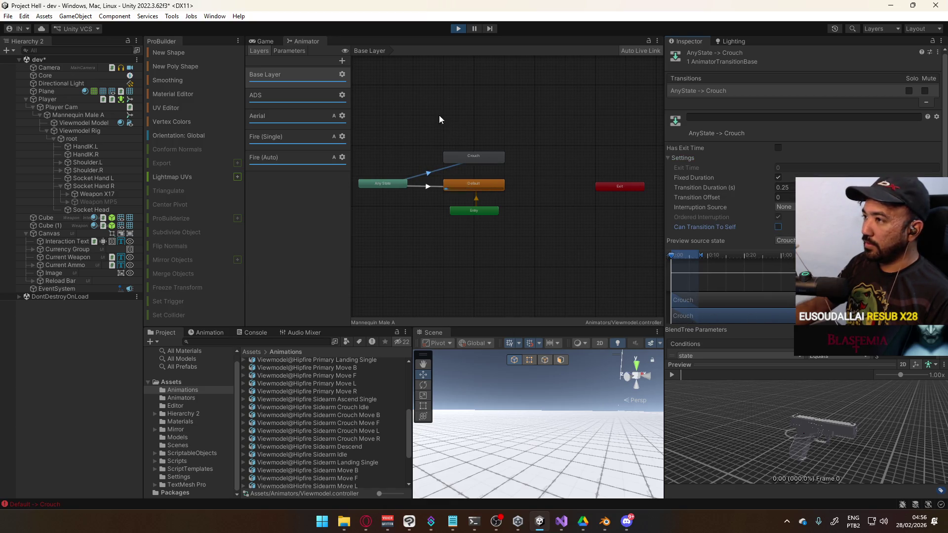
{"action": "key", "text": "ctrl+2"}
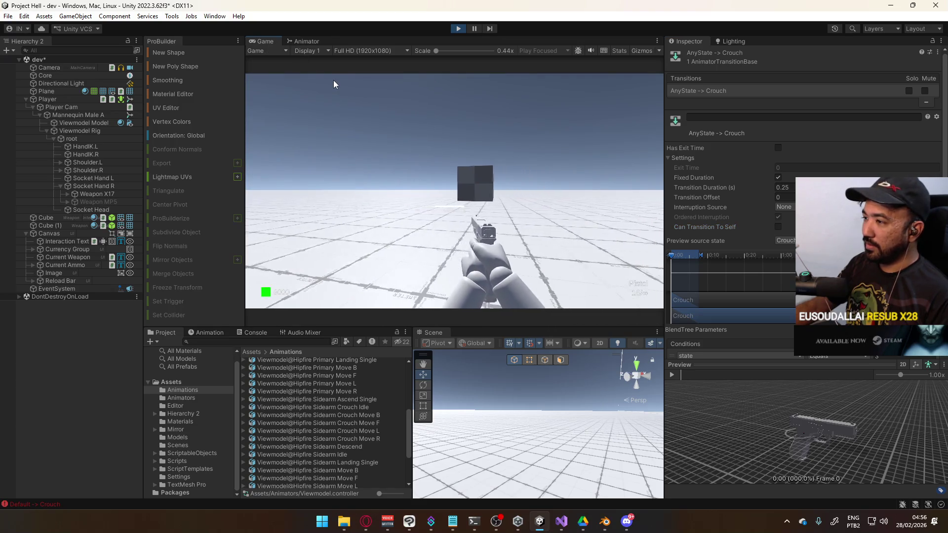
{"action": "key", "text": "c"}
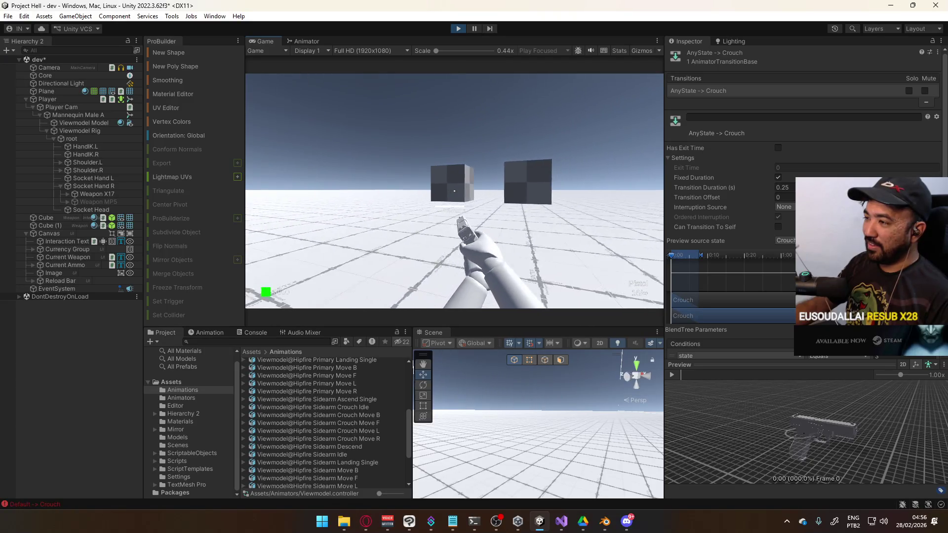
Play-test crouching, walking, firing the sidearm and standing up, then view the ADS layer graph
{"action": "key", "text": "super"}
{"action": "left_click", "coordinate": [487, 146]}
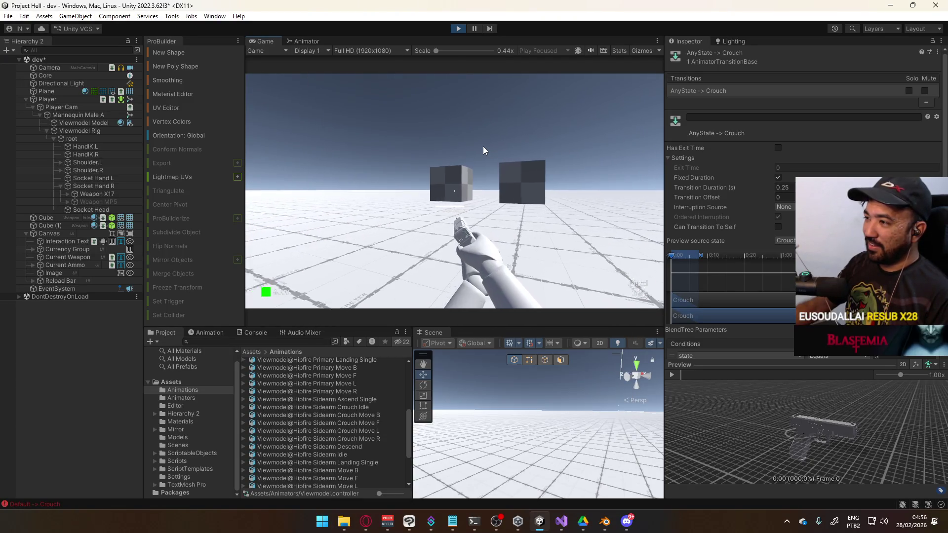
{"action": "key", "text": "c"}
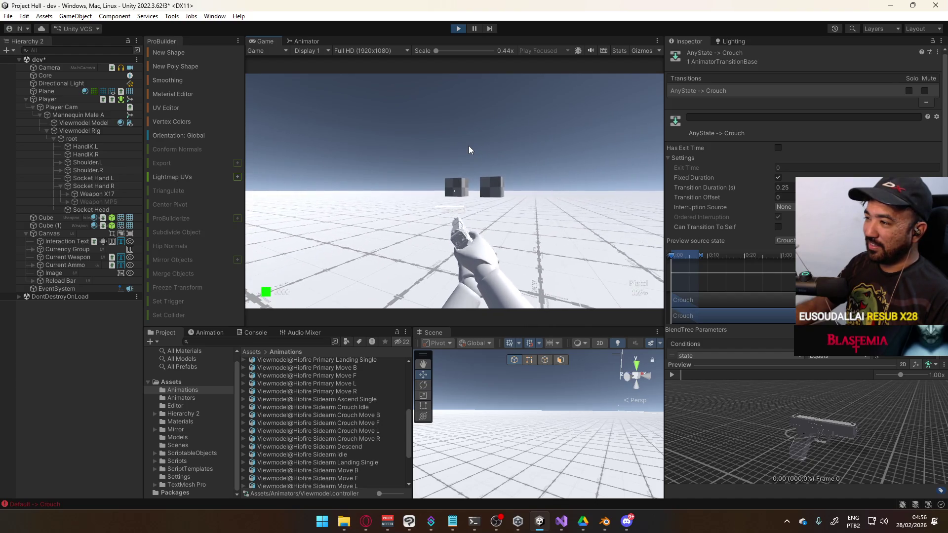
{"action": "key", "text": "w"}
{"action": "left_click", "coordinate": [469, 147]}
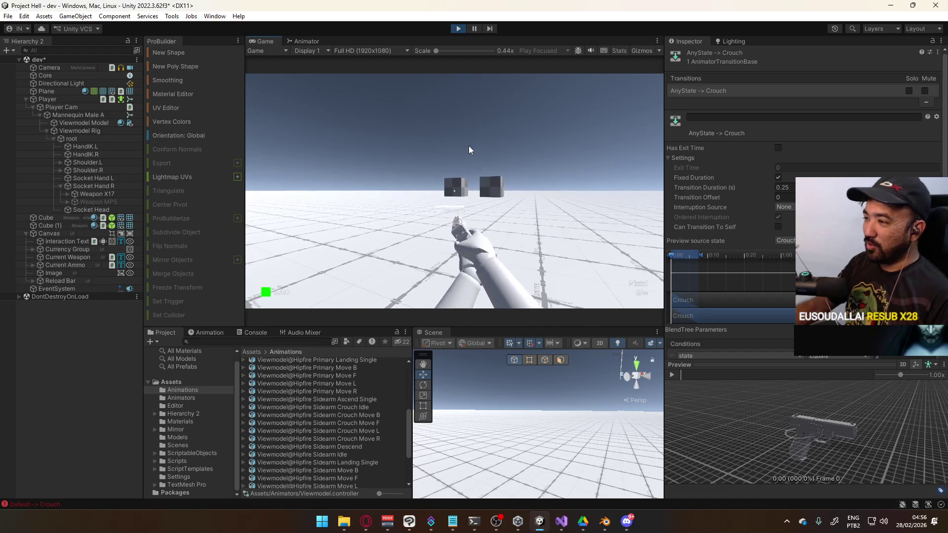
{"action": "key", "text": "w"}
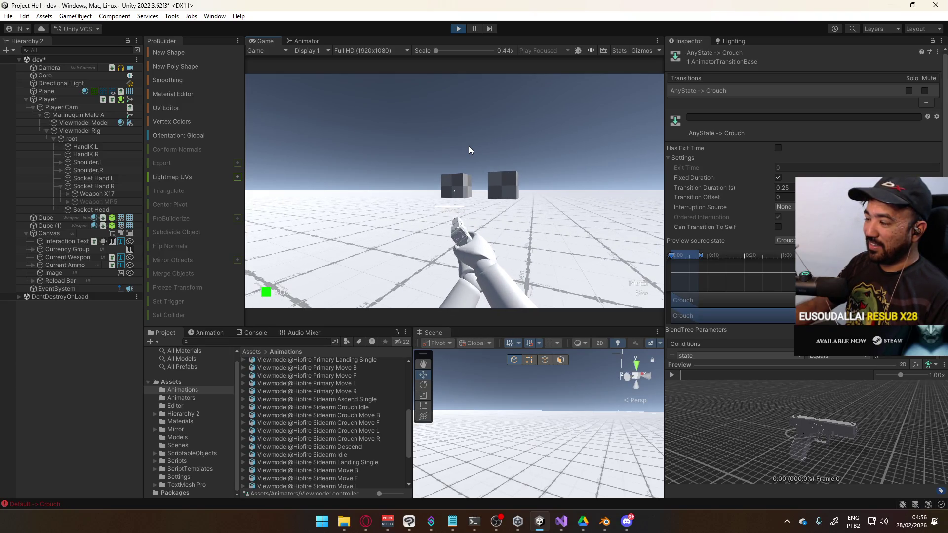
{"action": "key", "text": "c"}
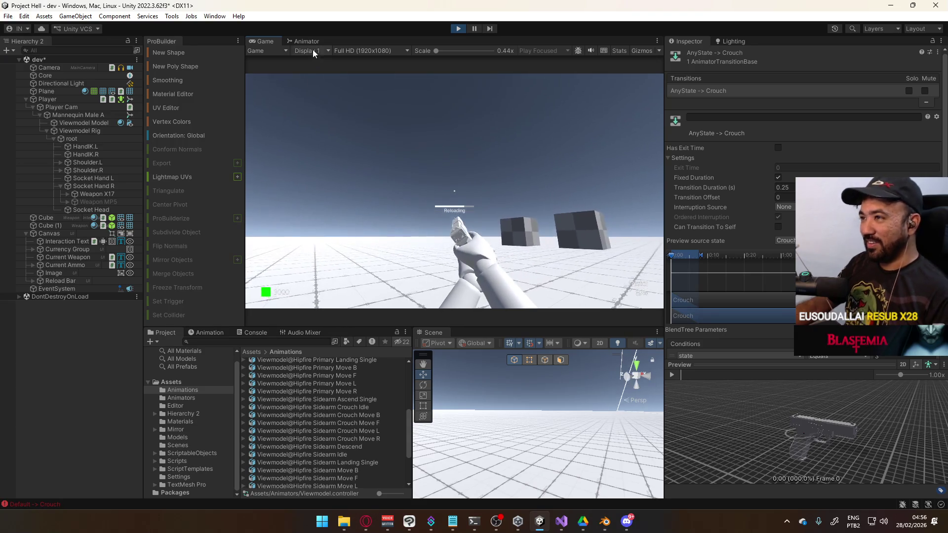
{"action": "left_click", "coordinate": [306, 41]}
{"action": "left_click", "coordinate": [309, 99]}
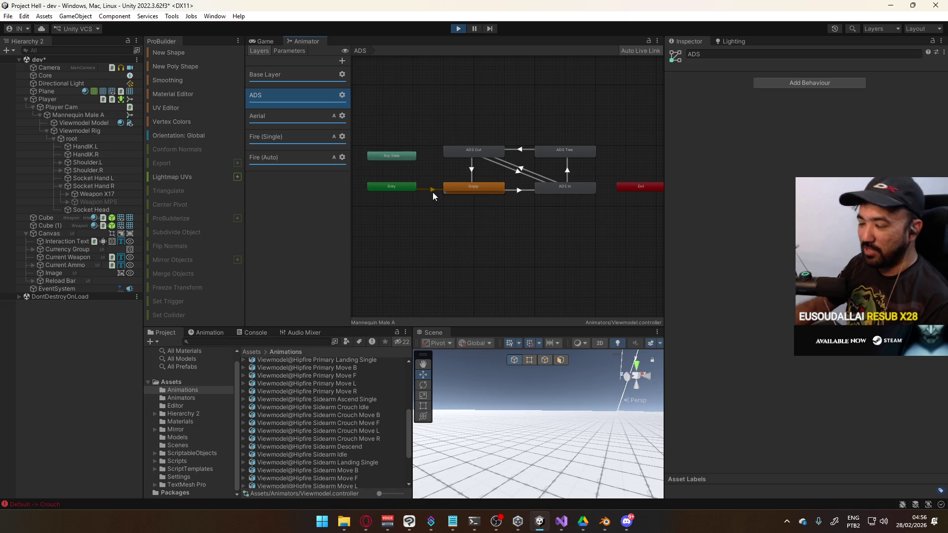
Look over the running game and the state graph again, then stop Play mode
{"action": "left_click", "coordinate": [265, 41]}
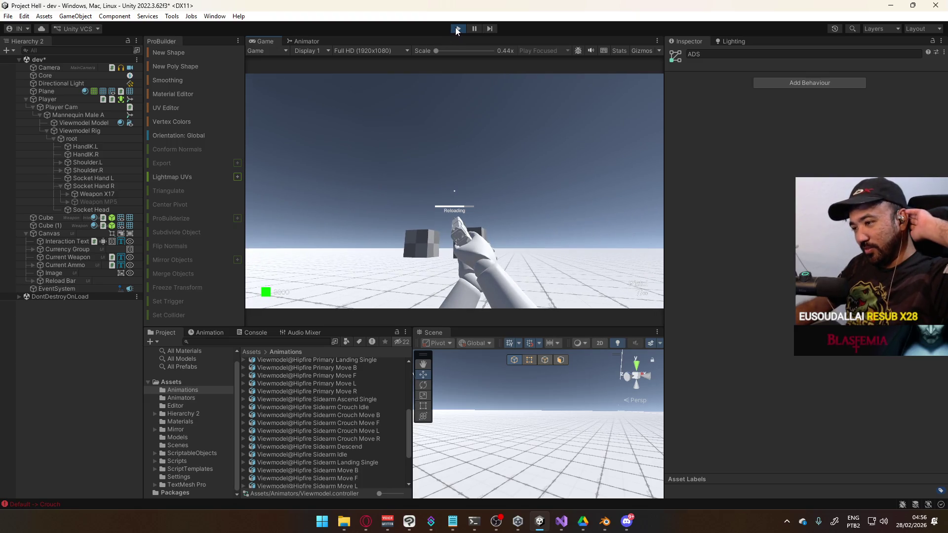
{"action": "scroll", "coordinate": [409, 377], "scroll_direction": "up", "scroll_amount": 5}
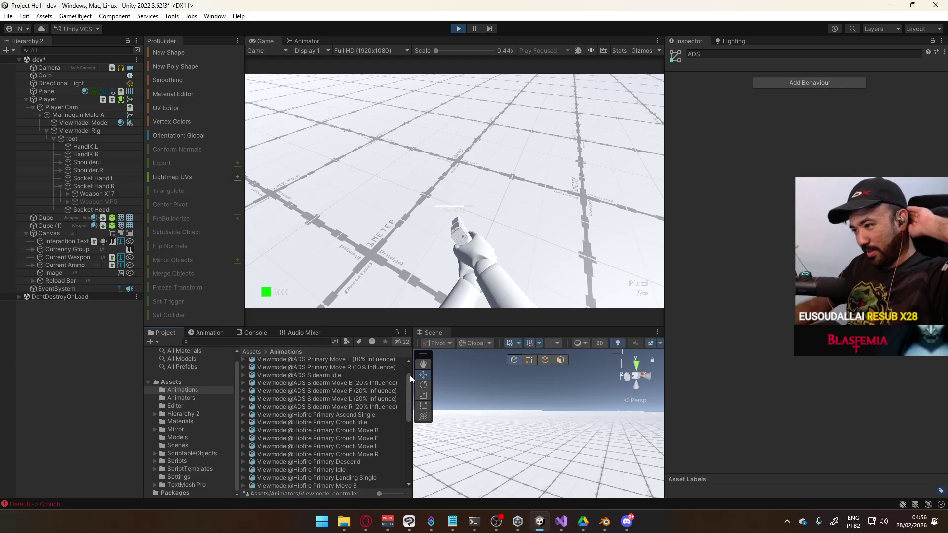
{"action": "scroll", "coordinate": [406, 390], "scroll_direction": "up", "scroll_amount": 3}
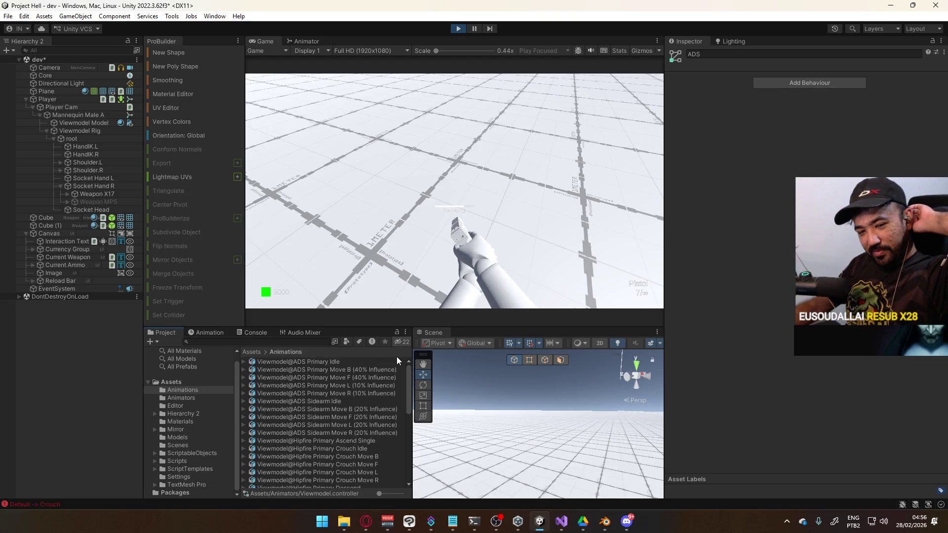
{"action": "left_click", "coordinate": [309, 41]}
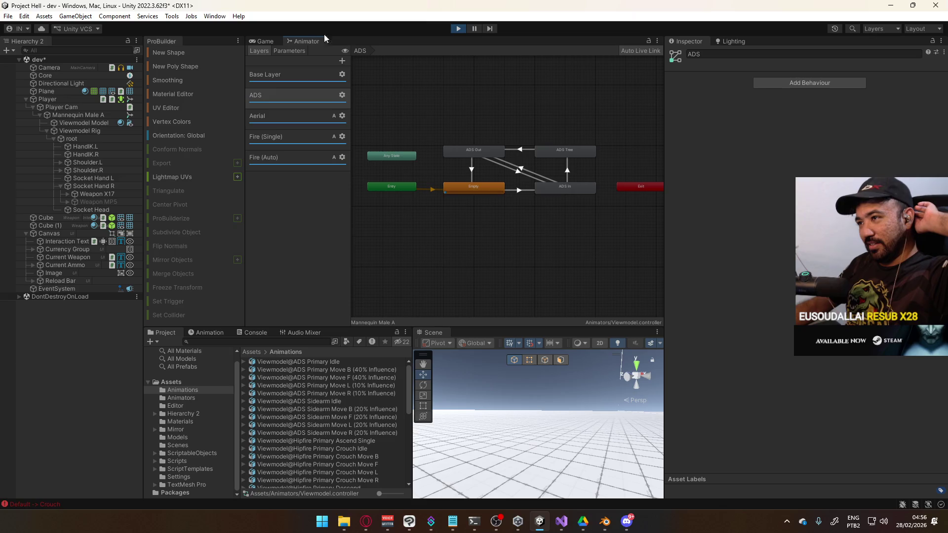
{"action": "left_click", "coordinate": [459, 28]}
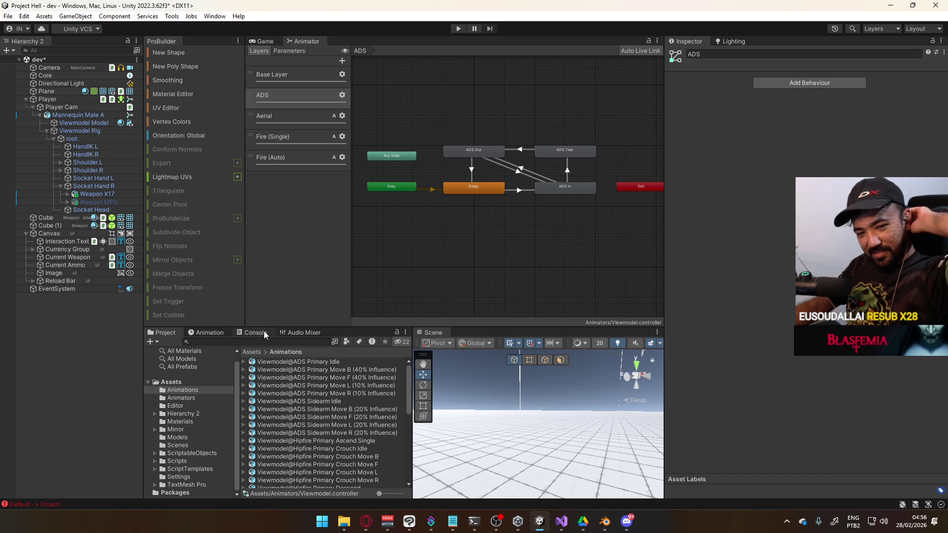
Select Viewmodel (Sidearm Override) in the Animators folder to see its clip overrides
{"action": "scroll", "coordinate": [305, 413], "scroll_direction": "down", "scroll_amount": 10}
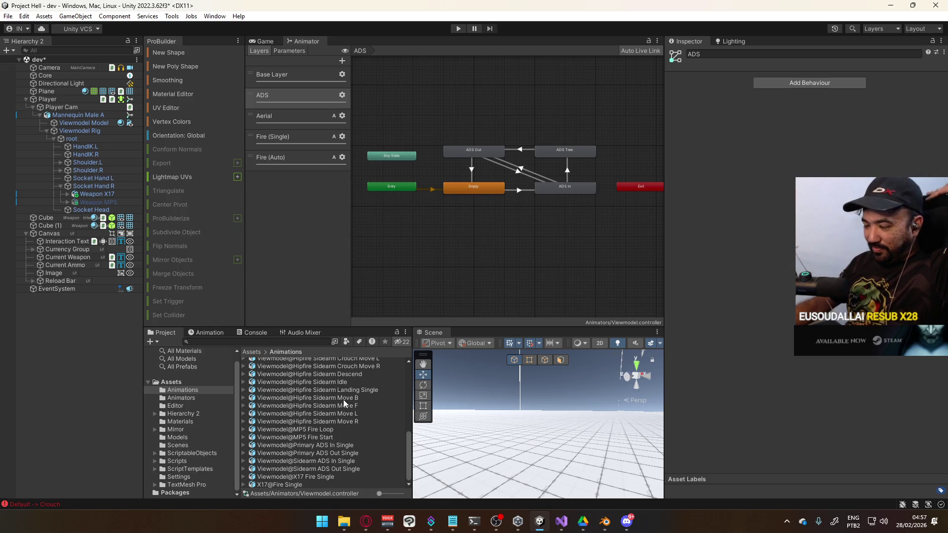
{"action": "scroll", "coordinate": [340, 425], "scroll_direction": "up", "scroll_amount": 5}
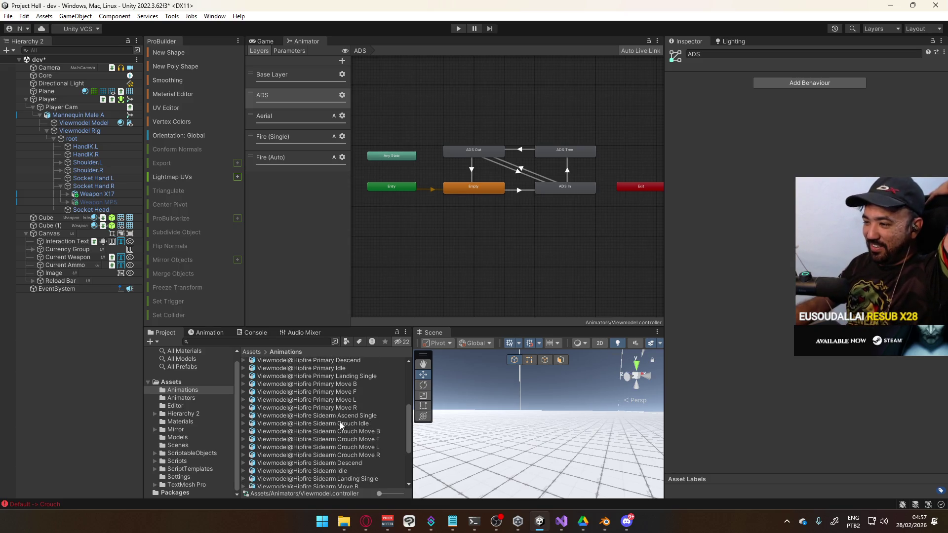
{"action": "left_click", "coordinate": [181, 397]}
{"action": "left_click", "coordinate": [319, 393]}
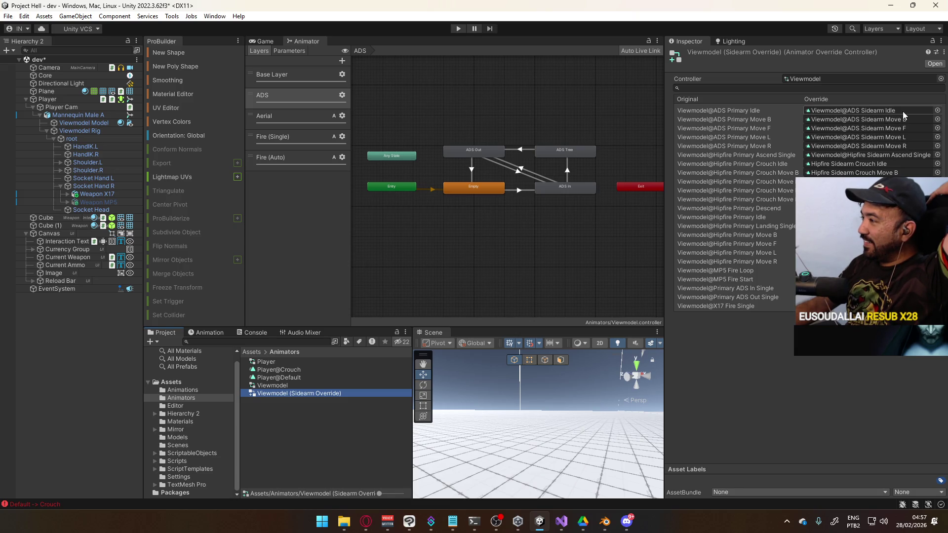
Review the ADS Sidearm Idle clip's preview, Rig and Animation settings, then enter the ADS Tree blend tree
{"action": "left_click", "coordinate": [903, 112]}
{"action": "left_click", "coordinate": [299, 393]}
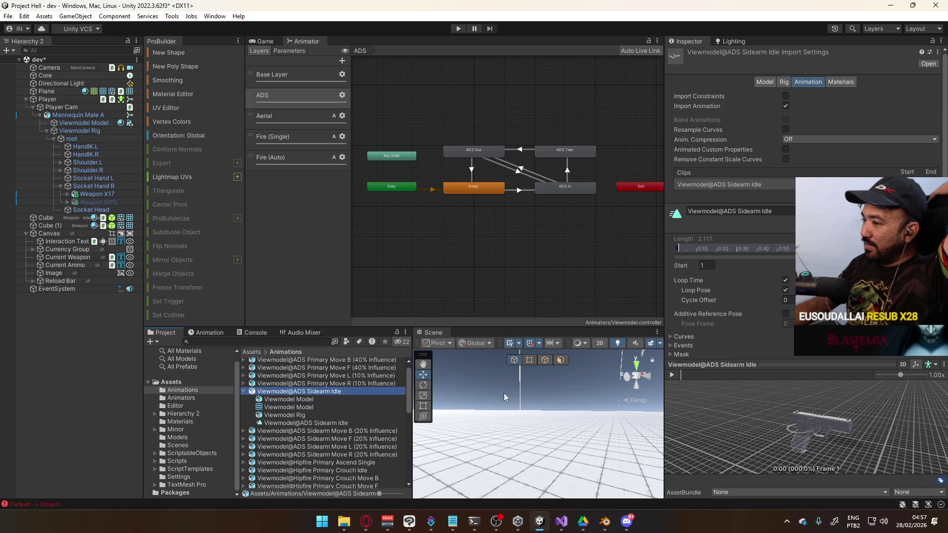
{"action": "left_click", "coordinate": [740, 426]}
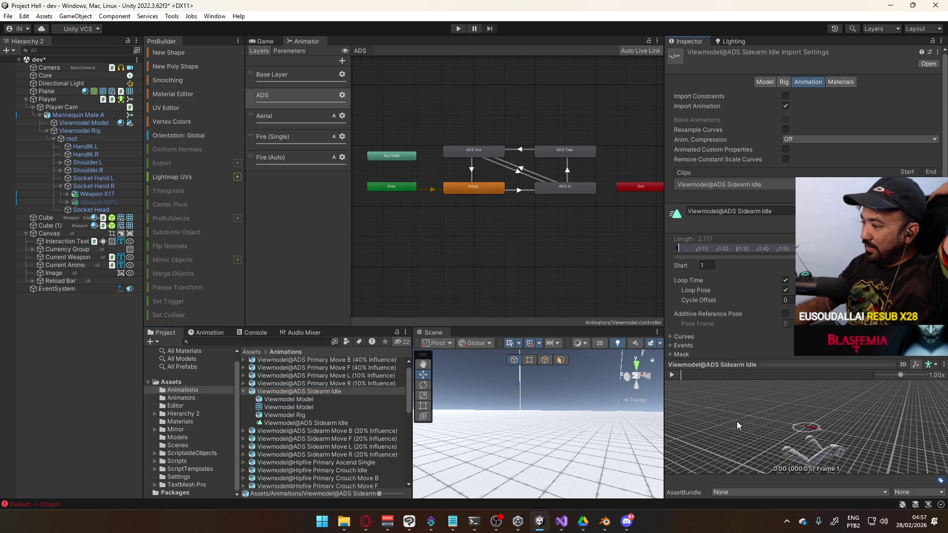
{"action": "left_click", "coordinate": [787, 83]}
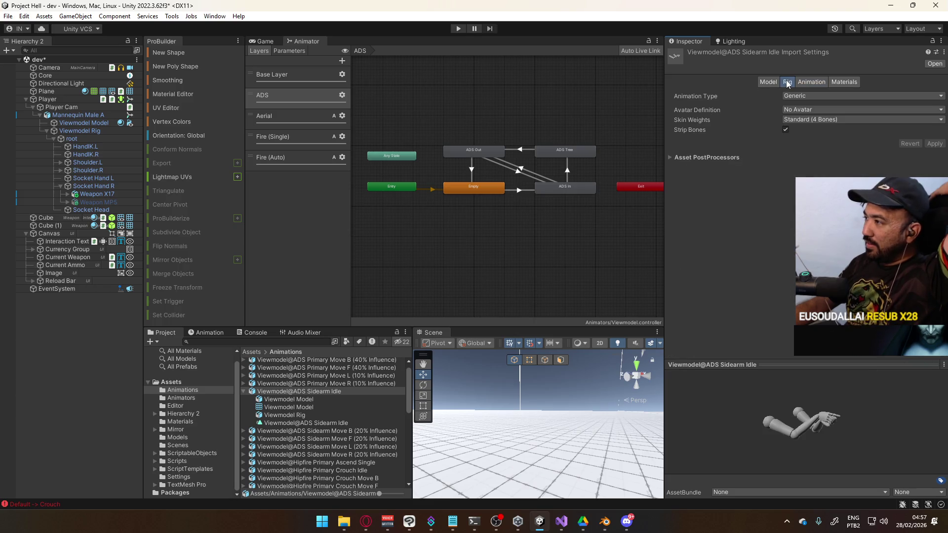
{"action": "left_click", "coordinate": [812, 82]}
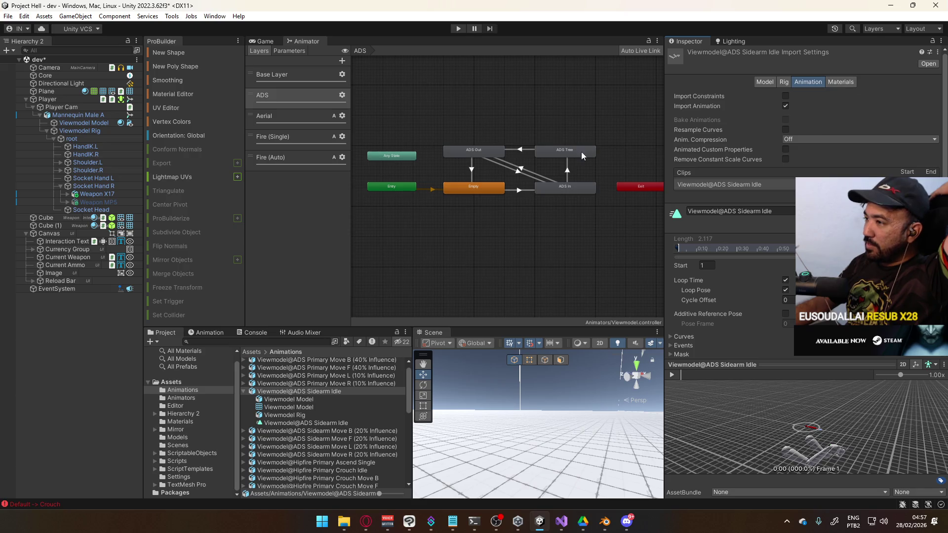
{"action": "double_click", "coordinate": [567, 149]}
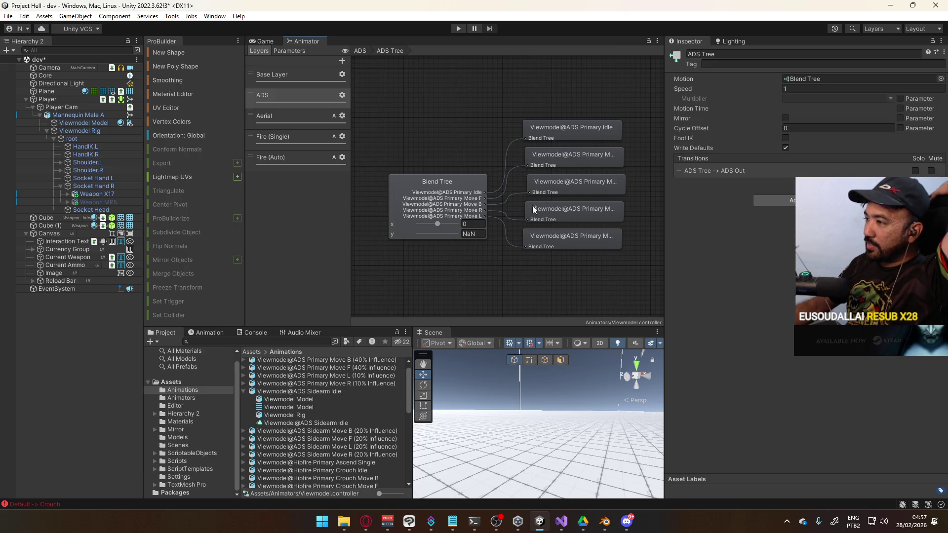
Select the ADS Tree blend tree node and play, then pause, its motion preview
{"action": "left_click", "coordinate": [447, 193]}
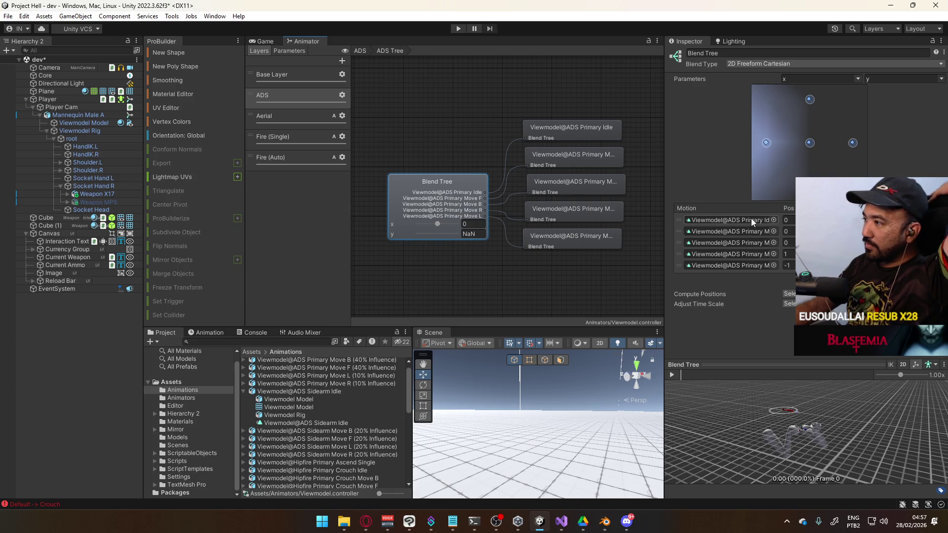
{"action": "left_click", "coordinate": [671, 375]}
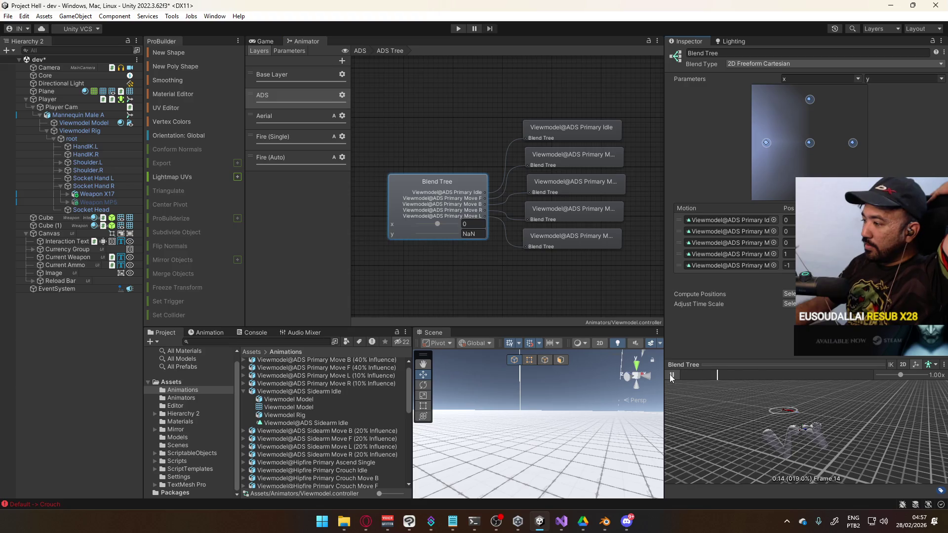
{"action": "left_click", "coordinate": [672, 375]}
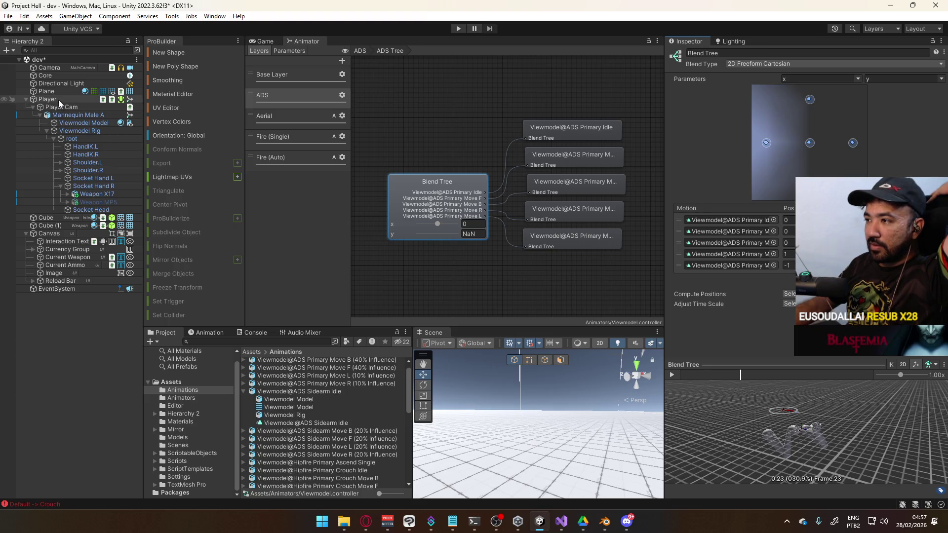
Return to the ADS layer graph and list the Animators folder's controllers in the Project browser
{"action": "left_click", "coordinate": [463, 140]}
{"action": "double_click", "coordinate": [563, 148]}
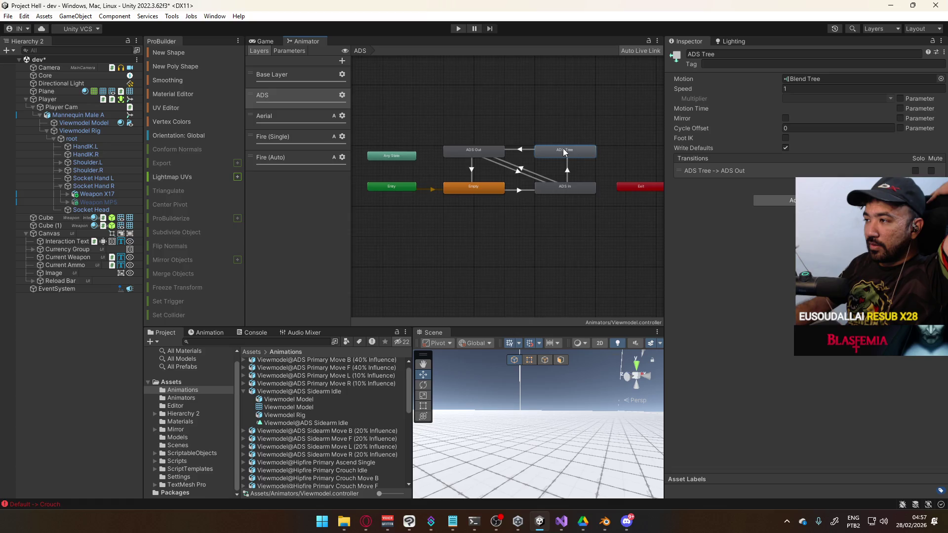
{"action": "left_click", "coordinate": [437, 105]}
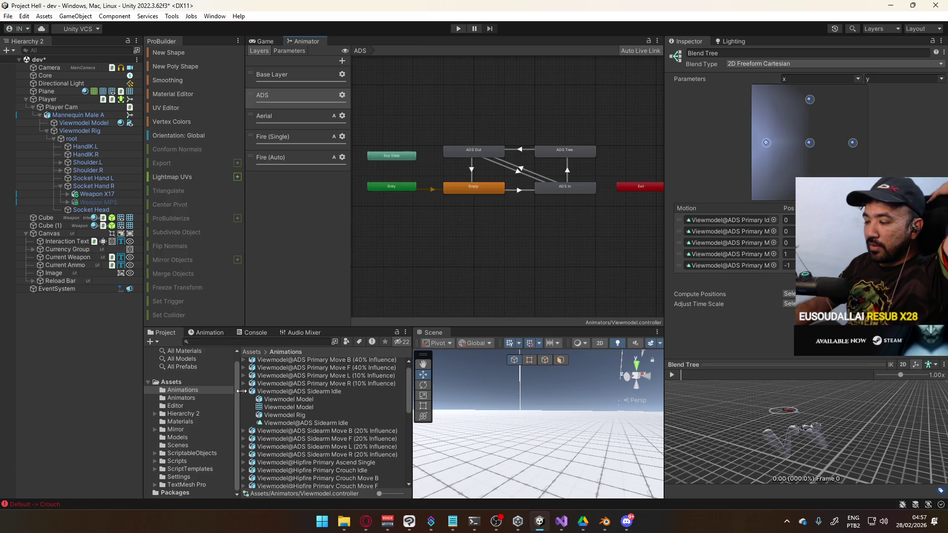
{"action": "left_click", "coordinate": [243, 392]}
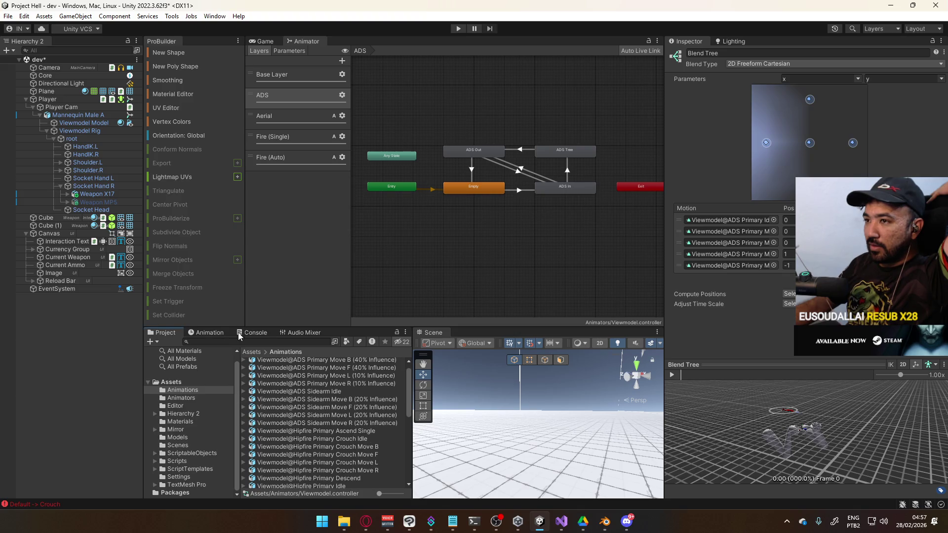
{"action": "left_click", "coordinate": [182, 398]}
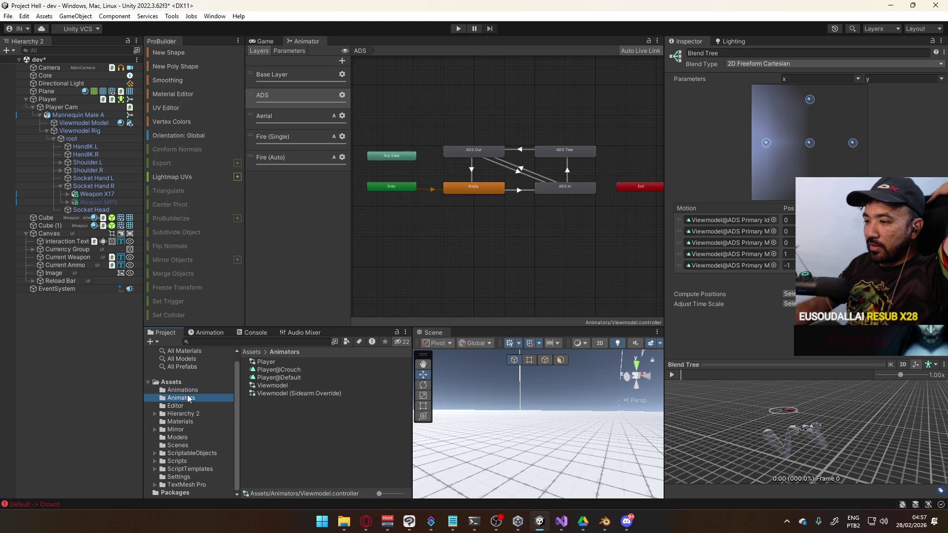
Ping the ADS Sidearm Idle clip from the Sidearm Override controller and view its import settings
{"action": "left_click", "coordinate": [305, 394]}
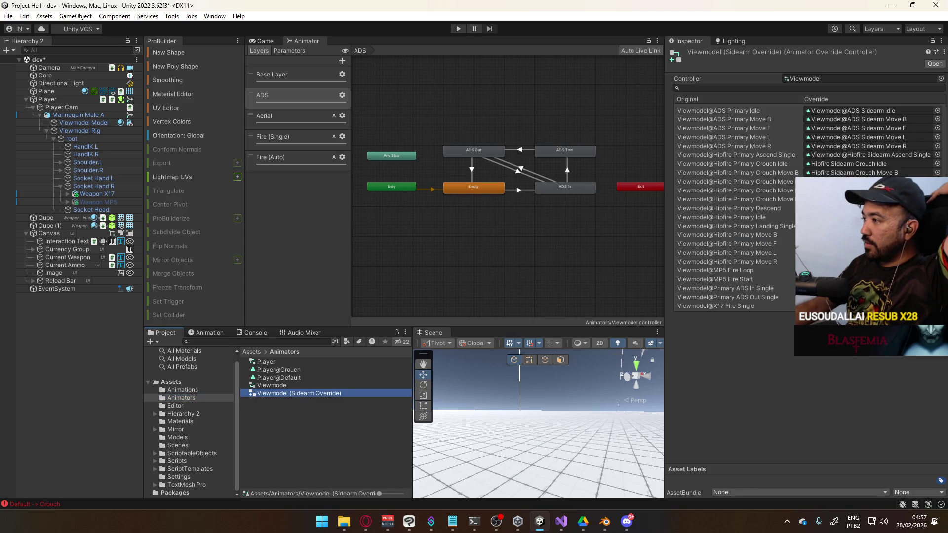
{"action": "left_click", "coordinate": [887, 112]}
{"action": "left_click", "coordinate": [299, 391]}
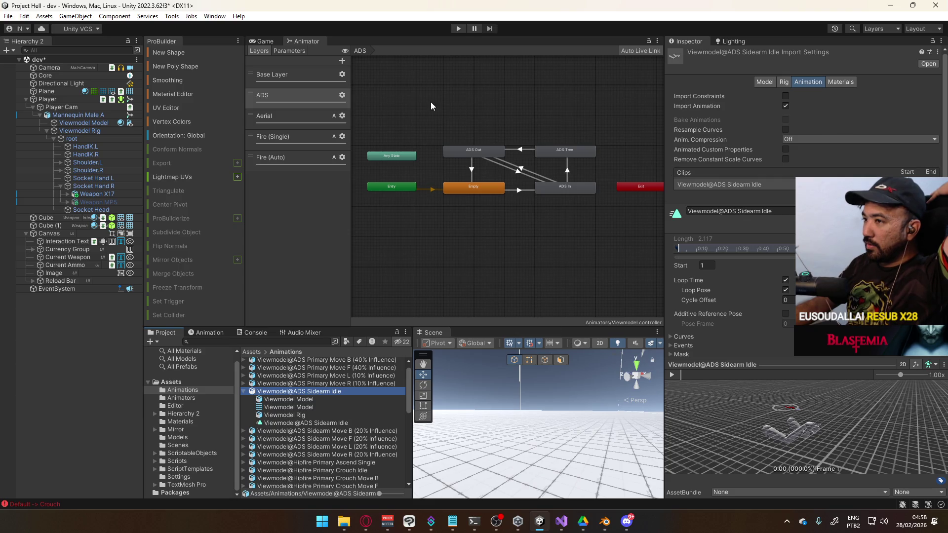
Select Mannequin Male A and run the game to test the sidearm idle animation
{"action": "left_click", "coordinate": [82, 115]}
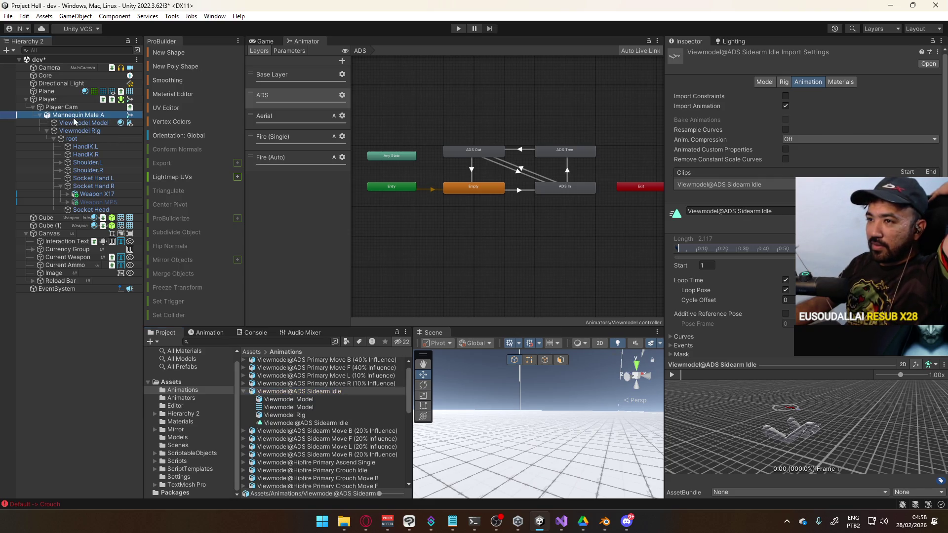
{"action": "left_click", "coordinate": [461, 30]}
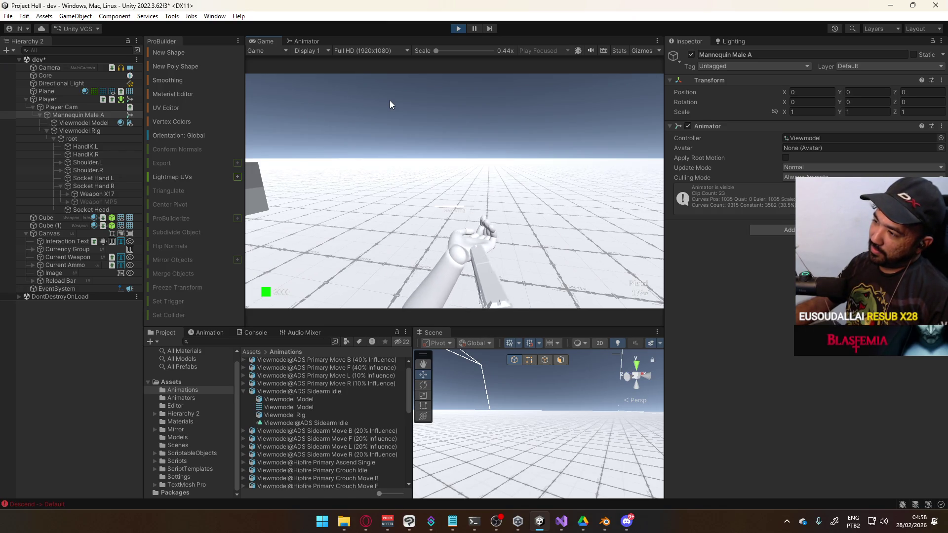
{"action": "left_click", "coordinate": [80, 108]}
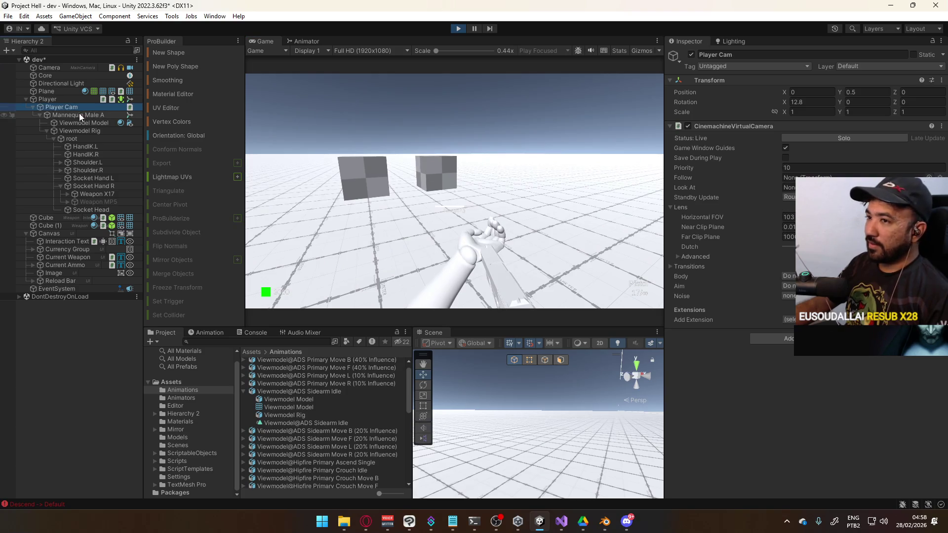
Stop the game, expand the Viewmodel@ADS Sidearm Idle asset, and check Mannequin Male A's assigned controller
{"action": "left_click", "coordinate": [459, 28]}
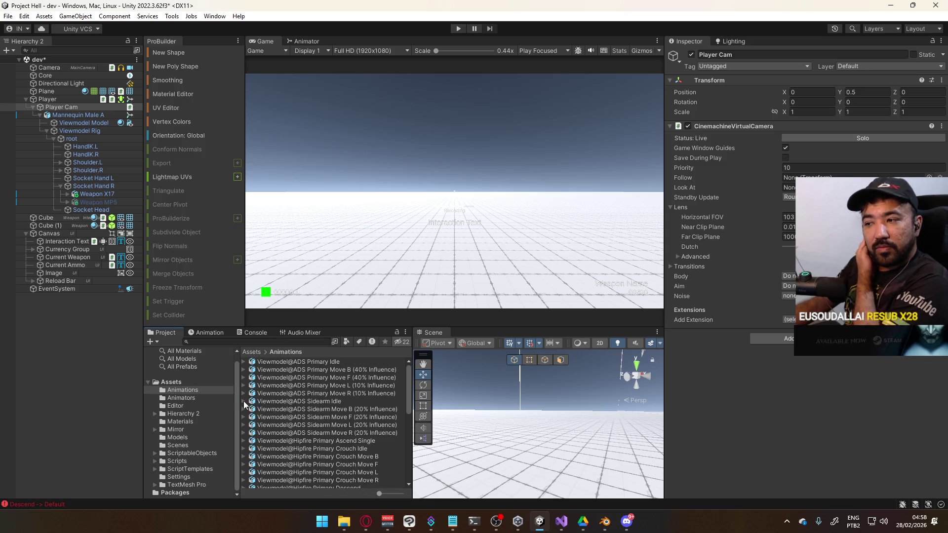
{"action": "left_click", "coordinate": [368, 401]}
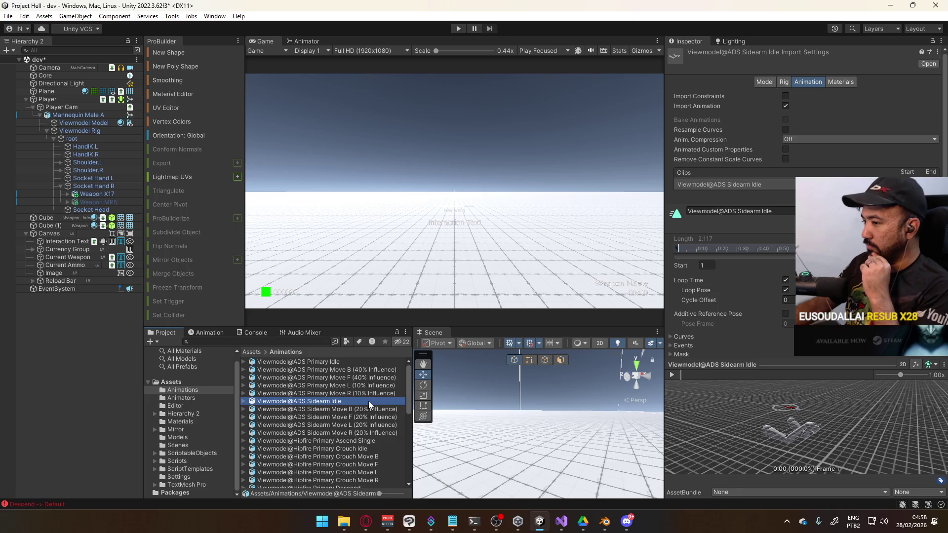
{"action": "left_click", "coordinate": [243, 402]}
{"action": "scroll", "coordinate": [778, 248], "scroll_direction": "down", "scroll_amount": 3}
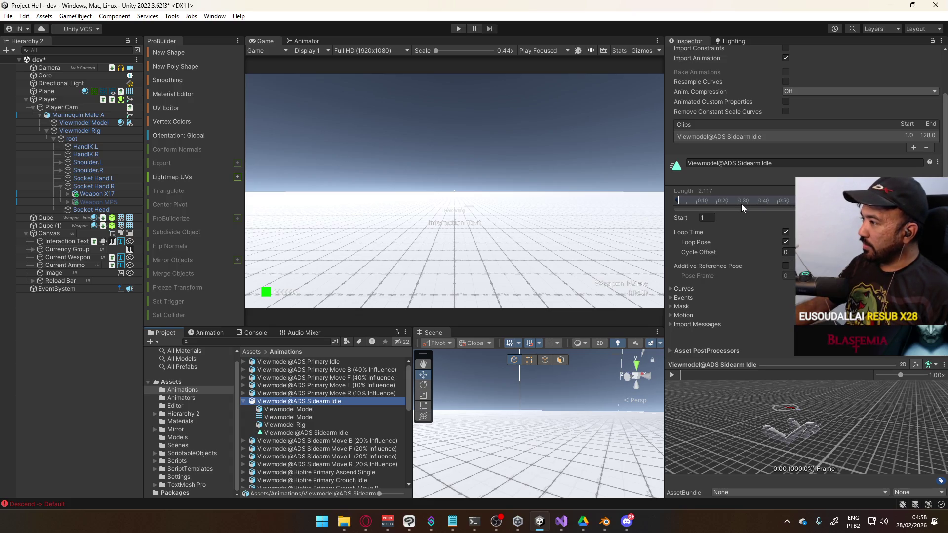
{"action": "left_click", "coordinate": [72, 115]}
{"action": "left_click", "coordinate": [859, 162]}
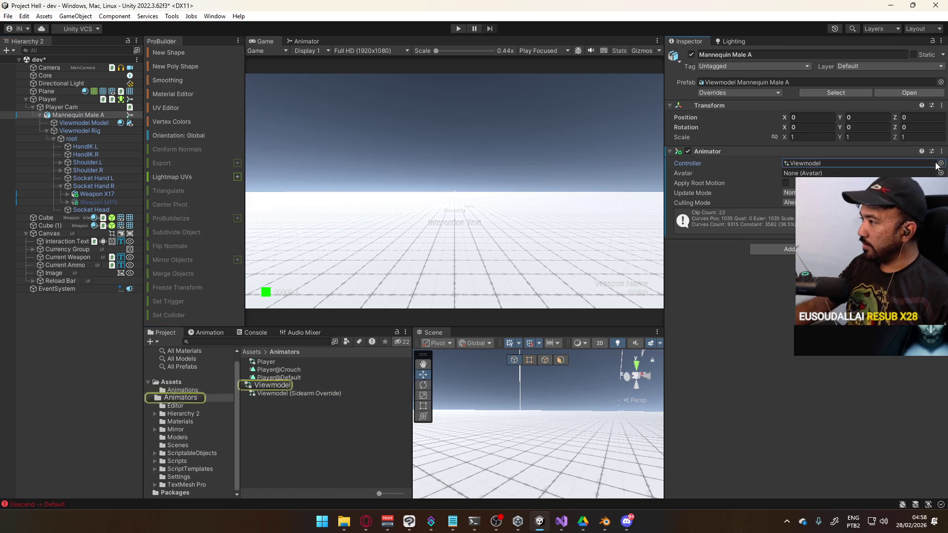
Assign Viewmodel (Sidearm Override) to the mannequin's Animator and start the game
{"action": "left_click", "coordinate": [941, 163]}
{"action": "double_click", "coordinate": [780, 202]}
{"action": "left_click", "coordinate": [458, 28]}
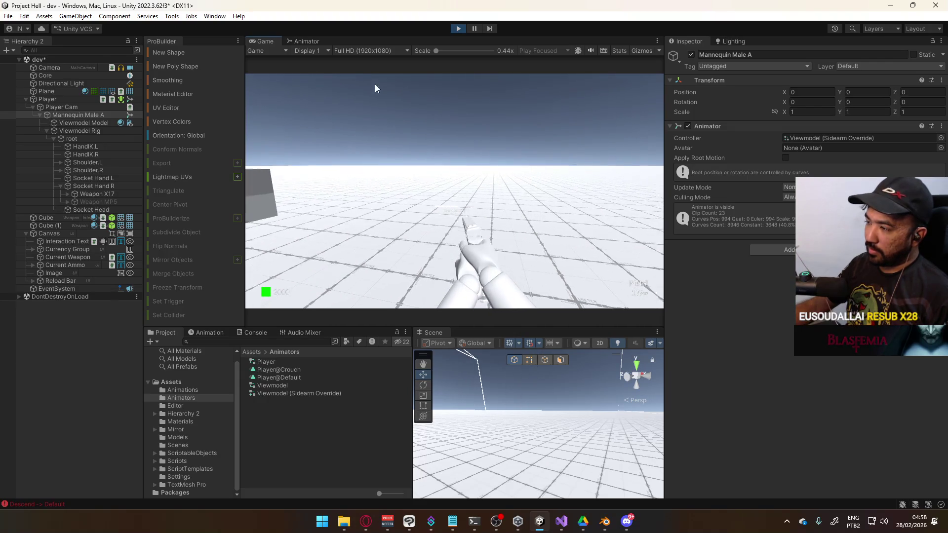
Inspect the Base Layer's AnyState to Crouch transition, then bring Discord to the front
{"action": "left_click", "coordinate": [311, 43]}
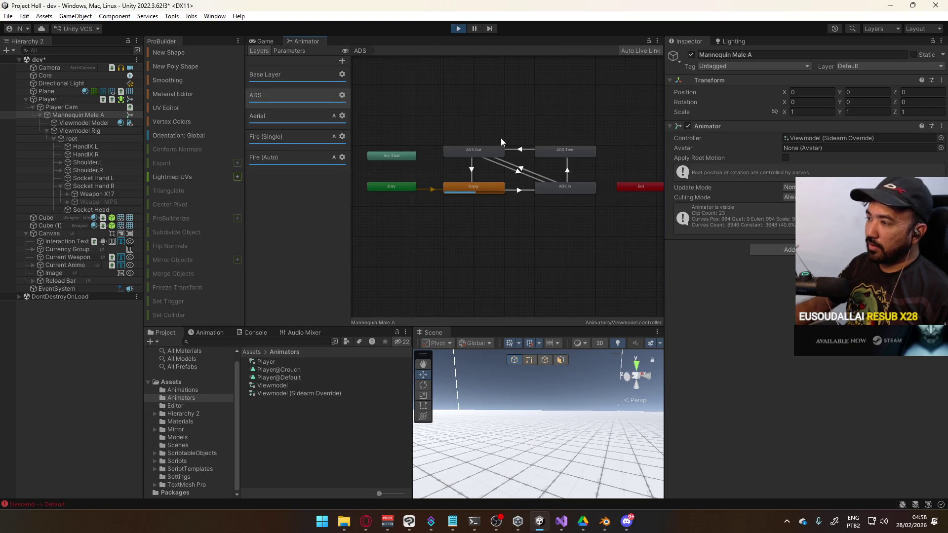
{"action": "left_click", "coordinate": [307, 78]}
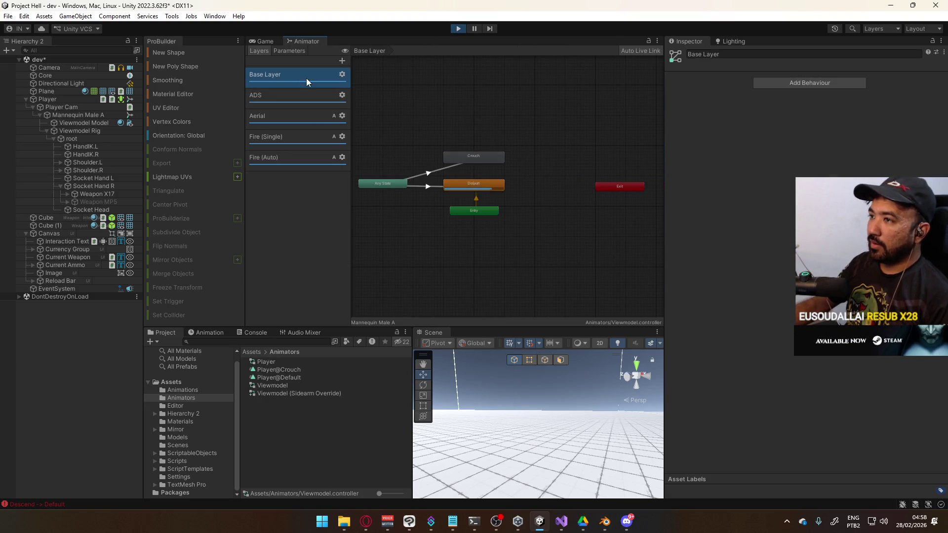
{"action": "left_click", "coordinate": [446, 167]}
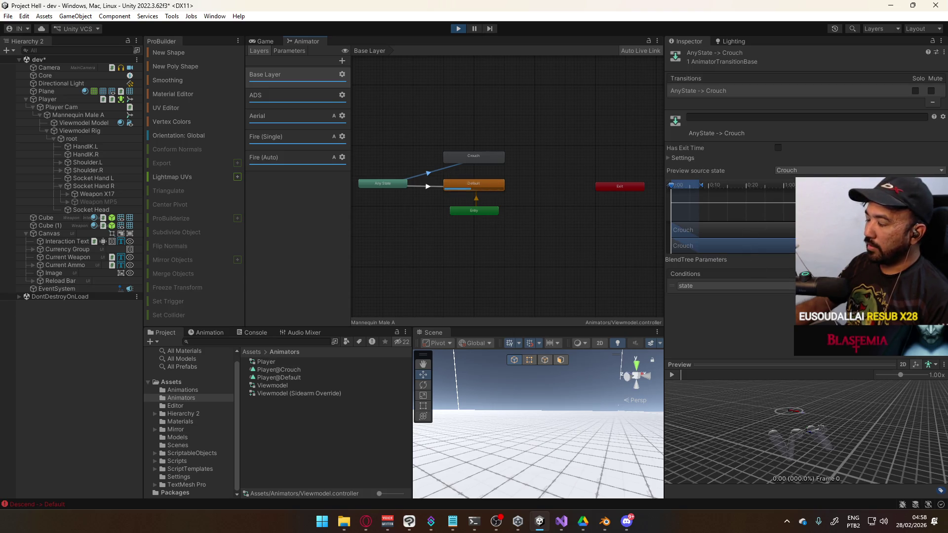
{"action": "left_click", "coordinate": [627, 522]}
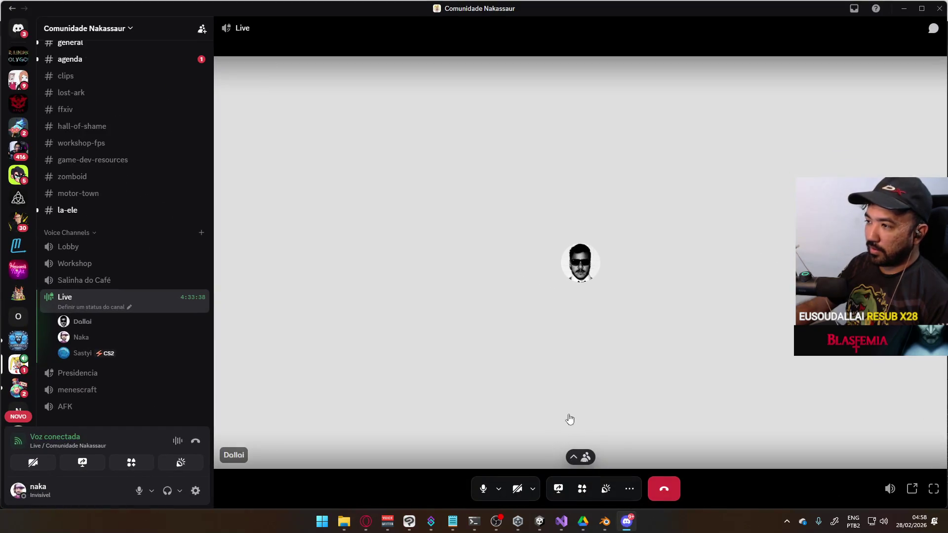
View the Comunidade Nakassaur #general channel, then switch to the Bane's Theme YouTube tab in Opera
{"action": "scroll", "coordinate": [69, 121], "scroll_direction": "up", "scroll_amount": 3}
{"action": "left_click", "coordinate": [78, 142]}
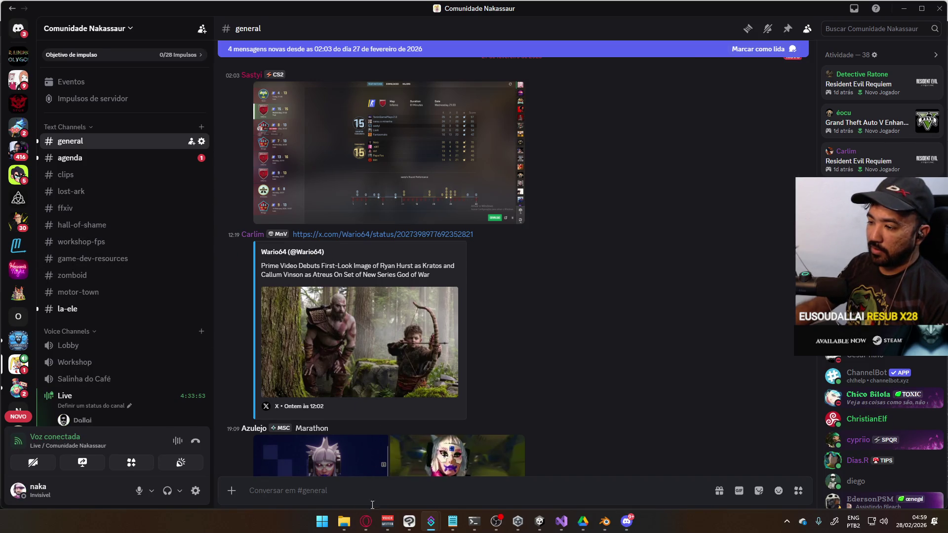
{"action": "left_click", "coordinate": [366, 521]}
{"action": "left_click", "coordinate": [373, 11]}
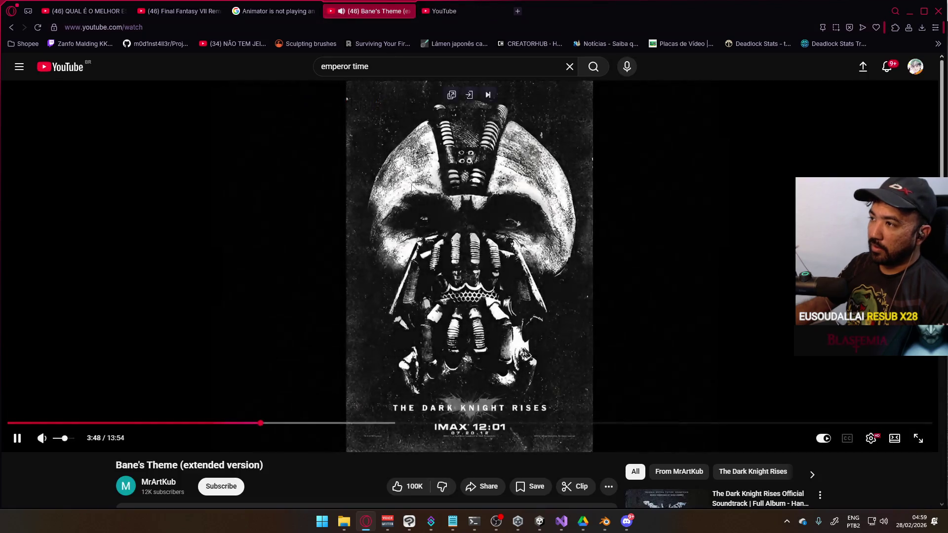
Watch the Smiling Friends clip with the volume raised, pause it at 0:18, then return to Unity
{"action": "left_click", "coordinate": [457, 11]}
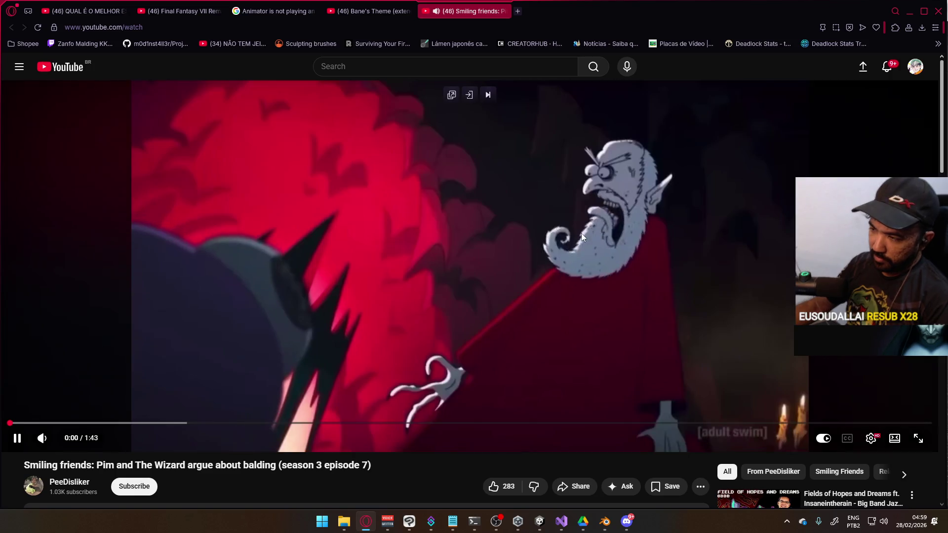
{"action": "left_click", "coordinate": [74, 438]}
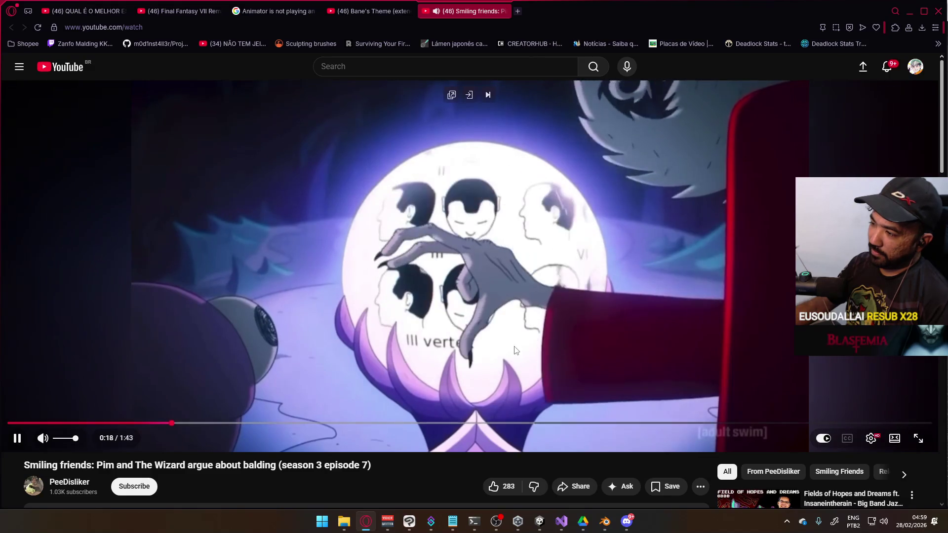
{"action": "left_click", "coordinate": [710, 361]}
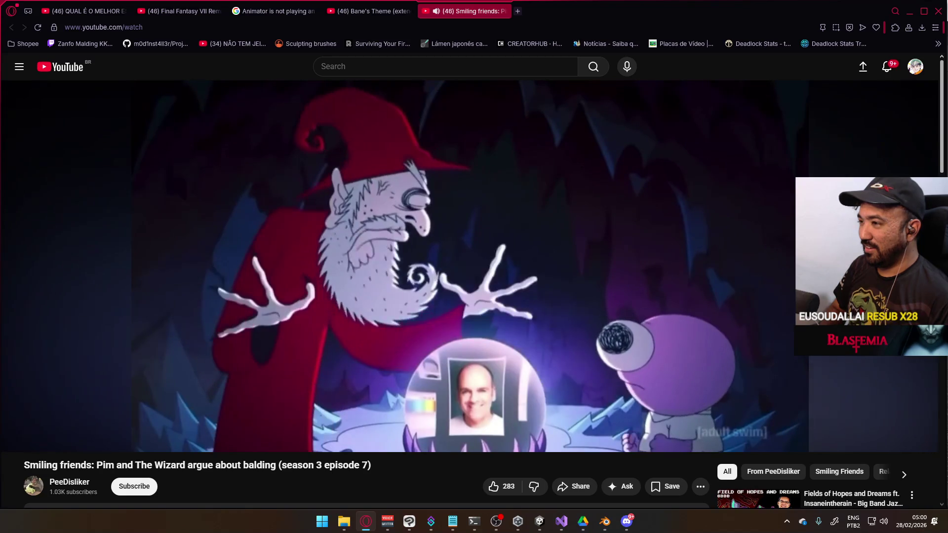
{"action": "key", "text": "alt+Tab"}
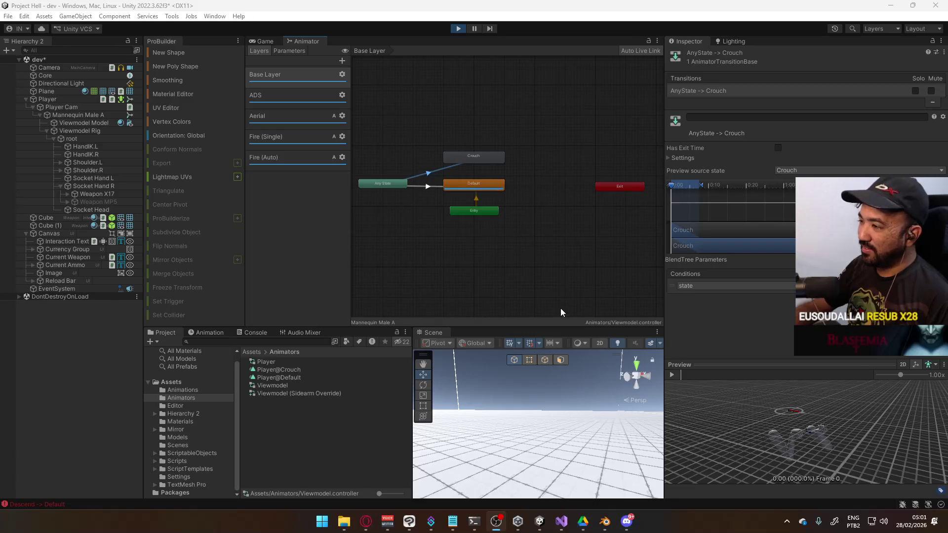
Clear the AnyState-to-Crouch selection, bring up the running game view and reload the pistol
{"action": "left_click", "coordinate": [546, 382]}
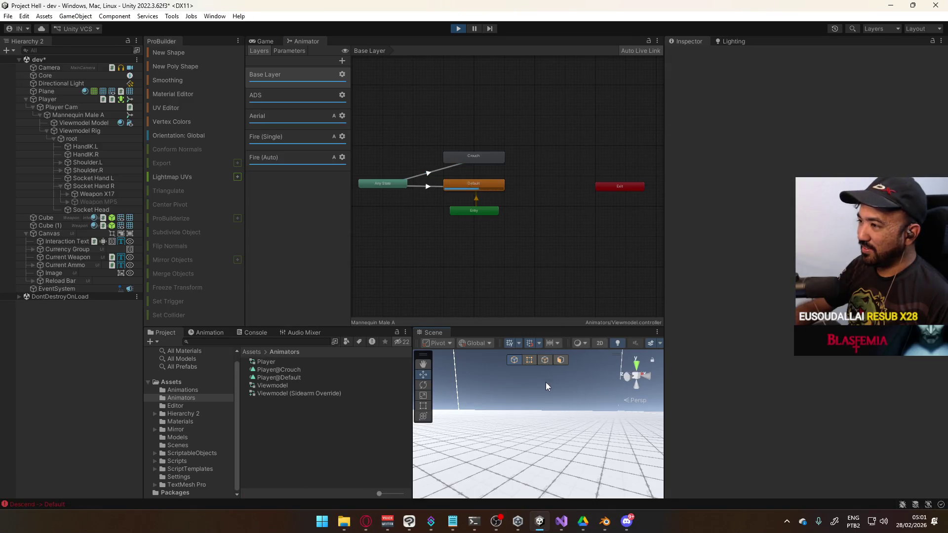
{"action": "left_click", "coordinate": [513, 359]}
{"action": "left_click", "coordinate": [277, 41]}
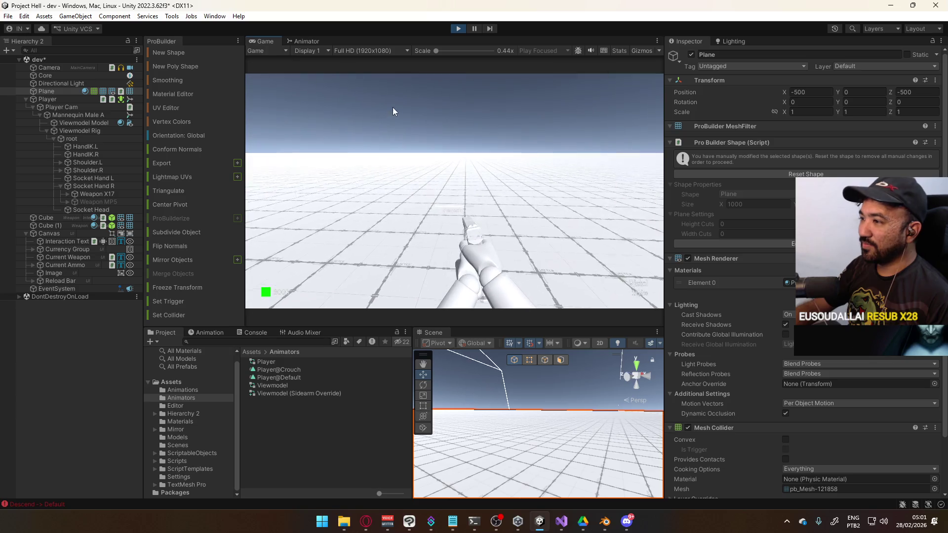
{"action": "key", "text": "r"}
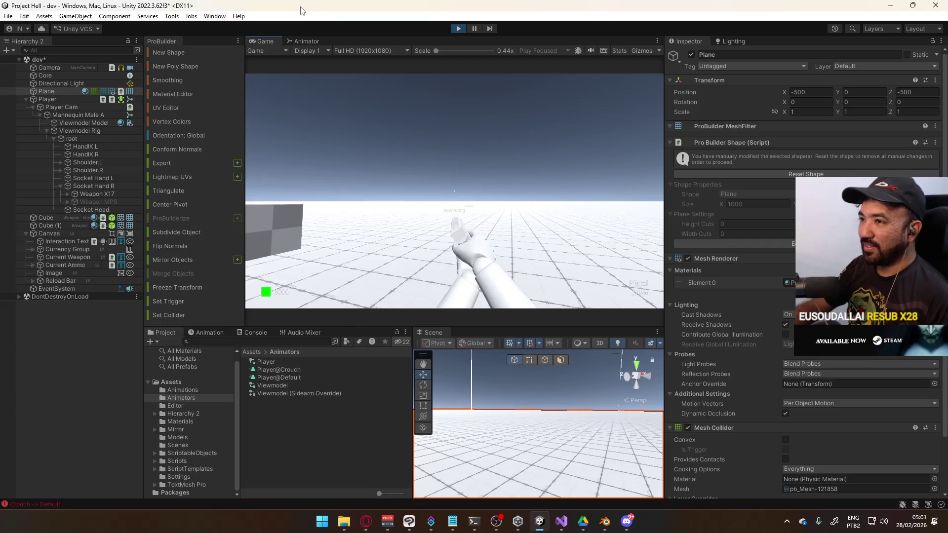
{"action": "key", "text": "super"}
Dock the Player's animator graph beside the scene view and reload while watching it
{"action": "left_click", "coordinate": [69, 99]}
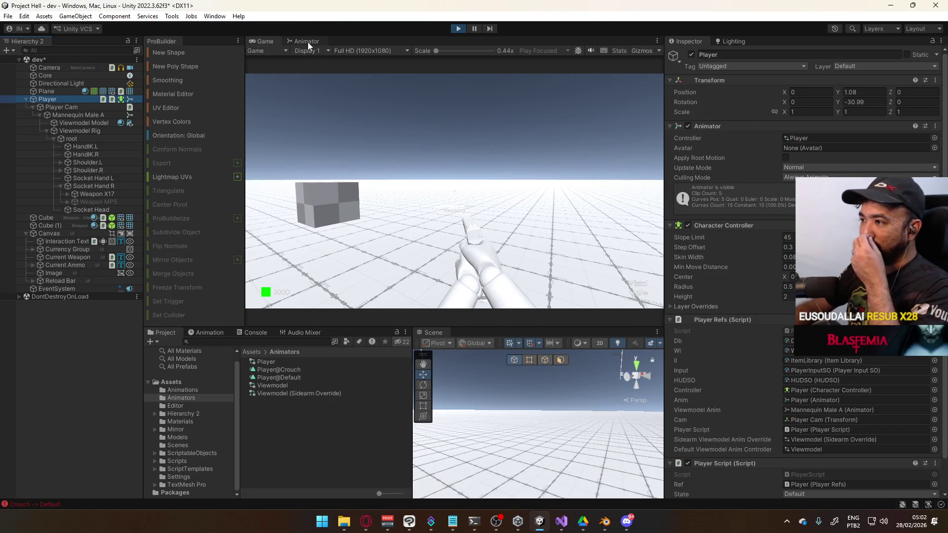
{"action": "left_click", "coordinate": [307, 43]}
{"action": "mouse_move", "coordinate": [312, 39]}
{"action": "left_mouse_down"}
{"action": "mouse_move", "coordinate": [506, 317]}
{"action": "mouse_move", "coordinate": [496, 332]}
{"action": "left_mouse_up"}
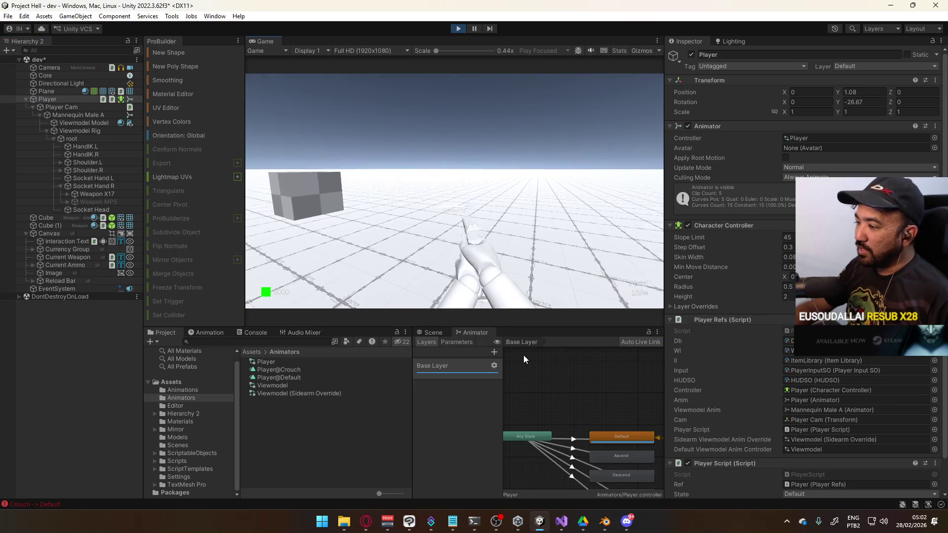
{"action": "left_click", "coordinate": [444, 221]}
{"action": "key", "text": "r"}
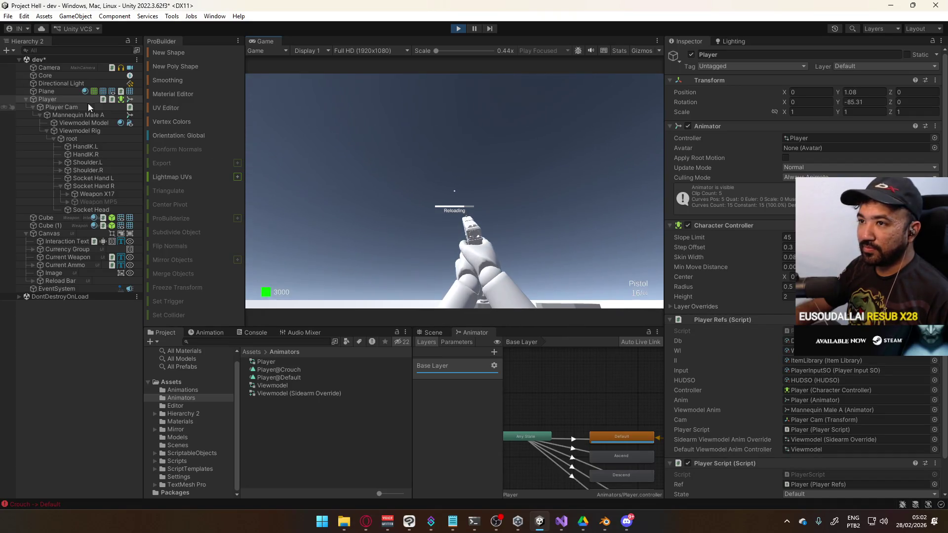
Inspect Mannequin Male A's ADS layer and the Viewmodel (Sidearm Override) controller, then switch to Blender
{"action": "left_click", "coordinate": [92, 115]}
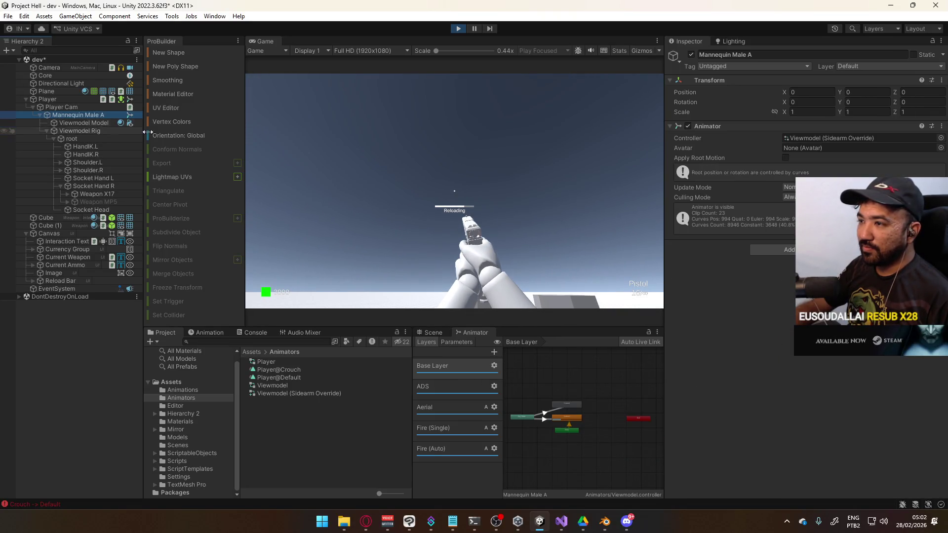
{"action": "left_click", "coordinate": [587, 234]}
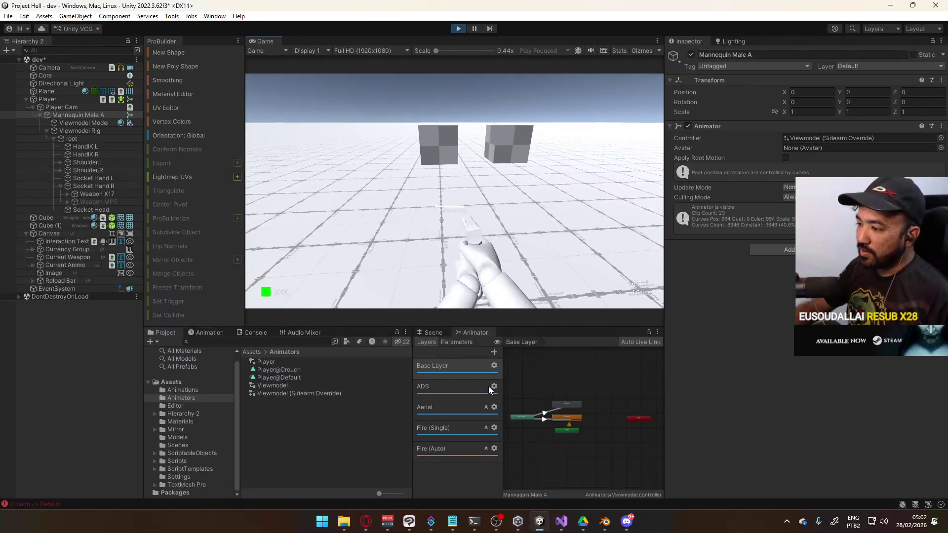
{"action": "left_click", "coordinate": [467, 387]}
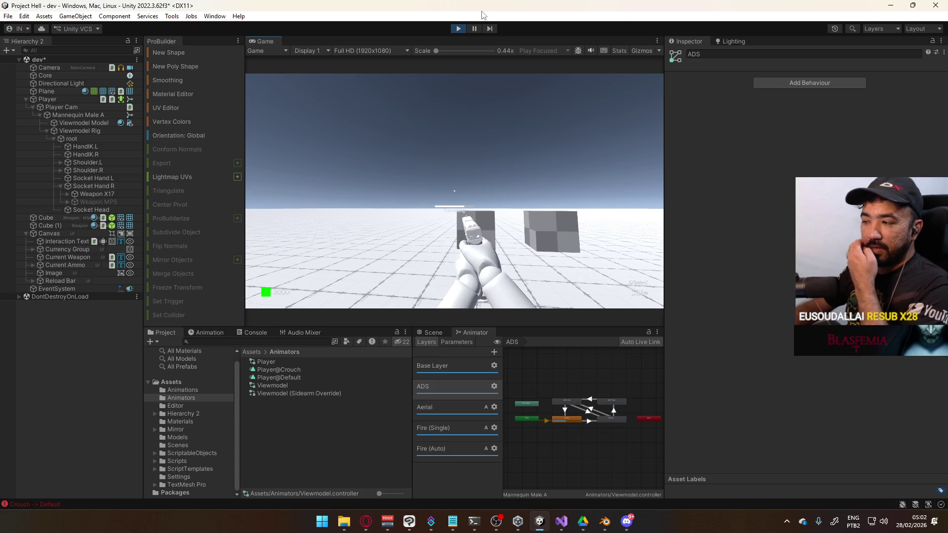
{"action": "left_click", "coordinate": [310, 394]}
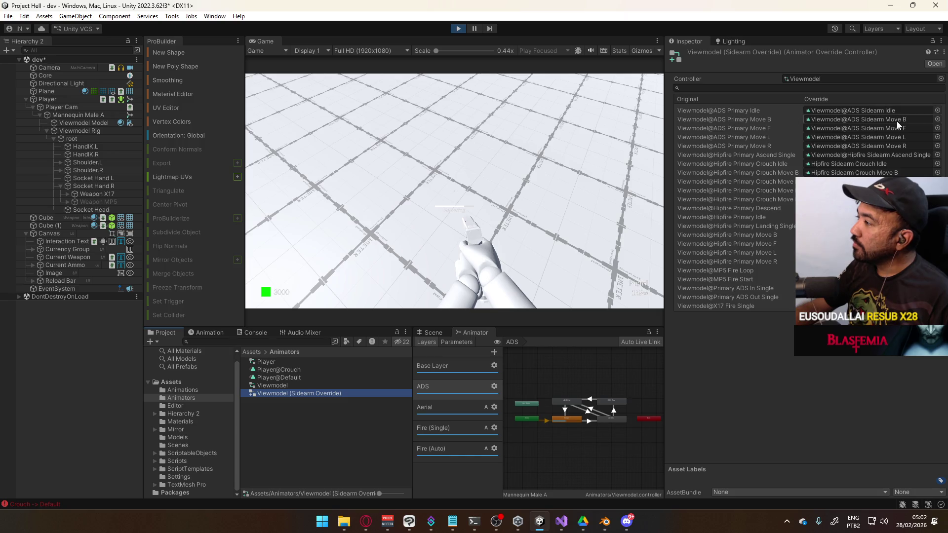
{"action": "left_click", "coordinate": [601, 523]}
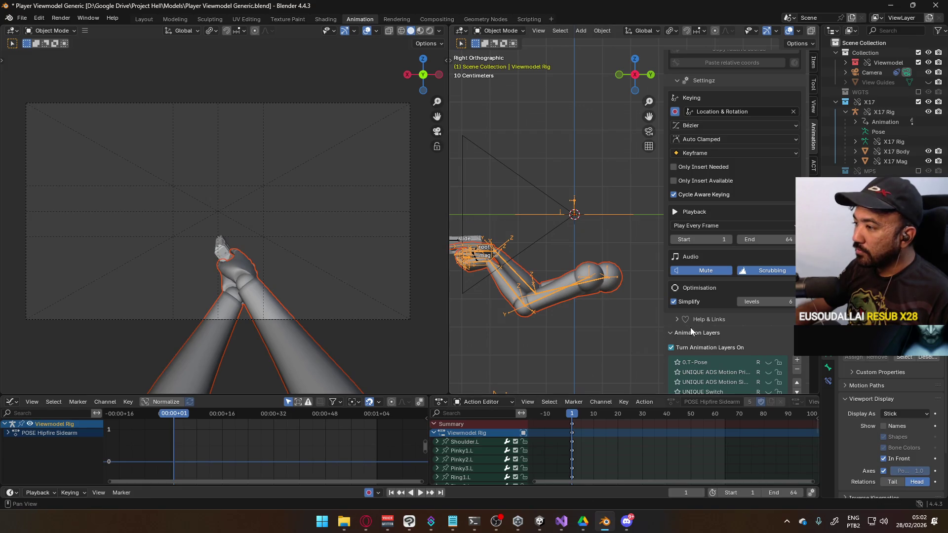
On the X17 Rig, hide ADD Crouch and enable POSE ADS Sidearm, then reselect Viewmodel Rig and save
{"action": "scroll", "coordinate": [785, 237], "scroll_direction": "down", "scroll_amount": 3}
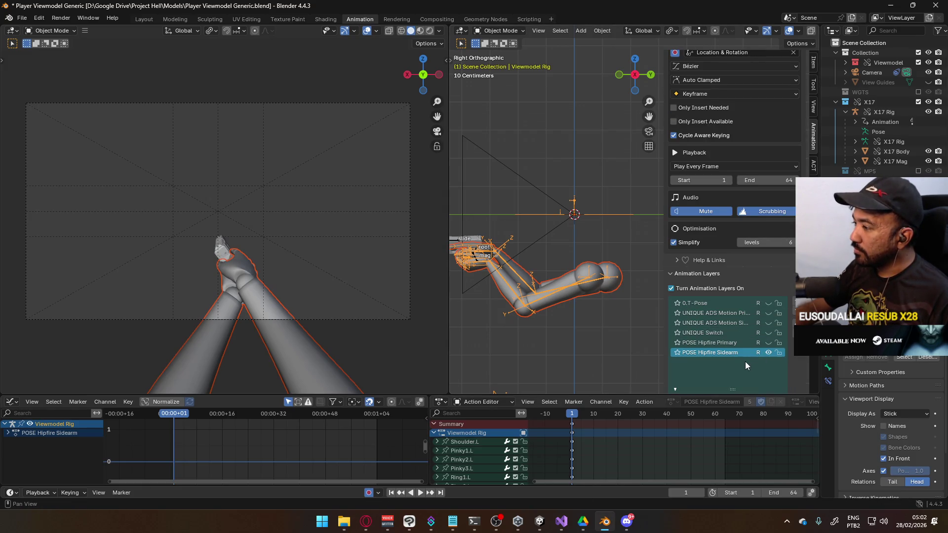
{"action": "left_click", "coordinate": [455, 243]}
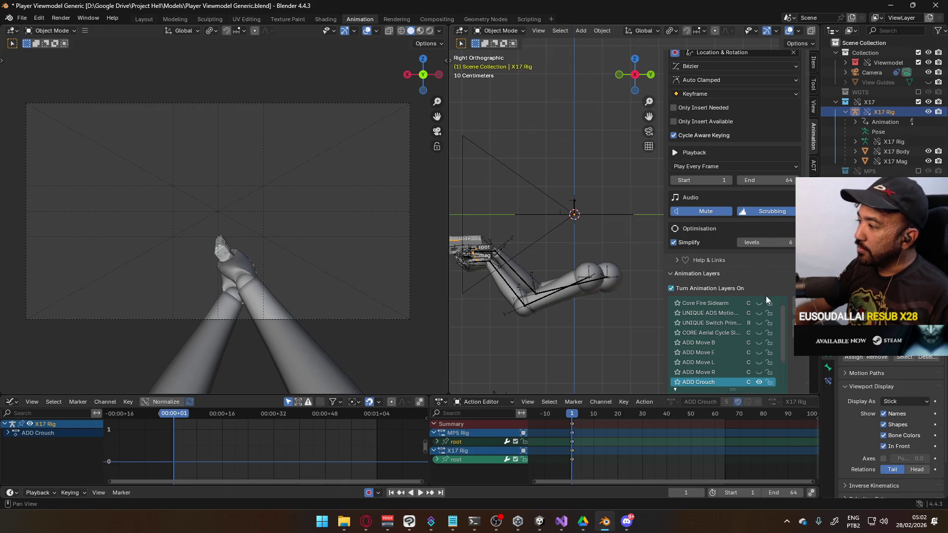
{"action": "scroll", "coordinate": [775, 324], "scroll_direction": "down", "scroll_amount": 4}
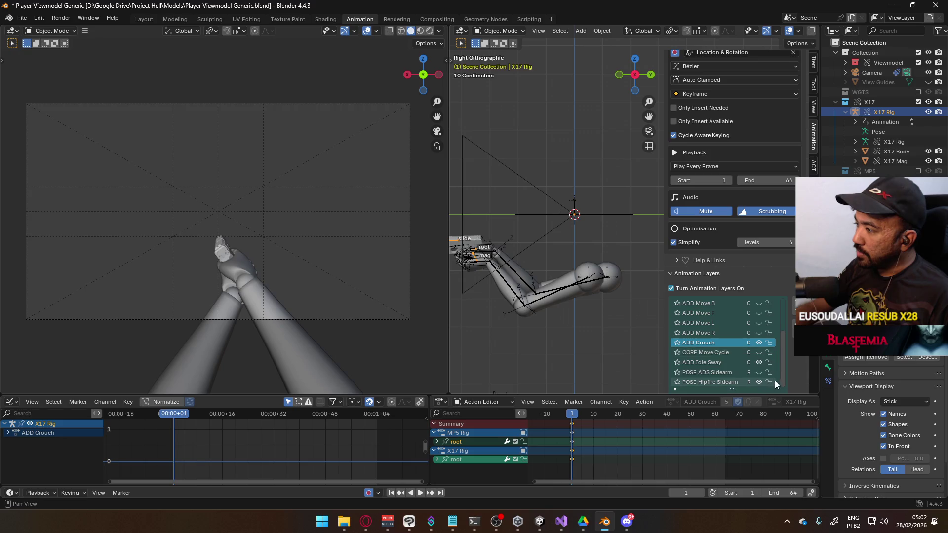
{"action": "left_click", "coordinate": [758, 341]}
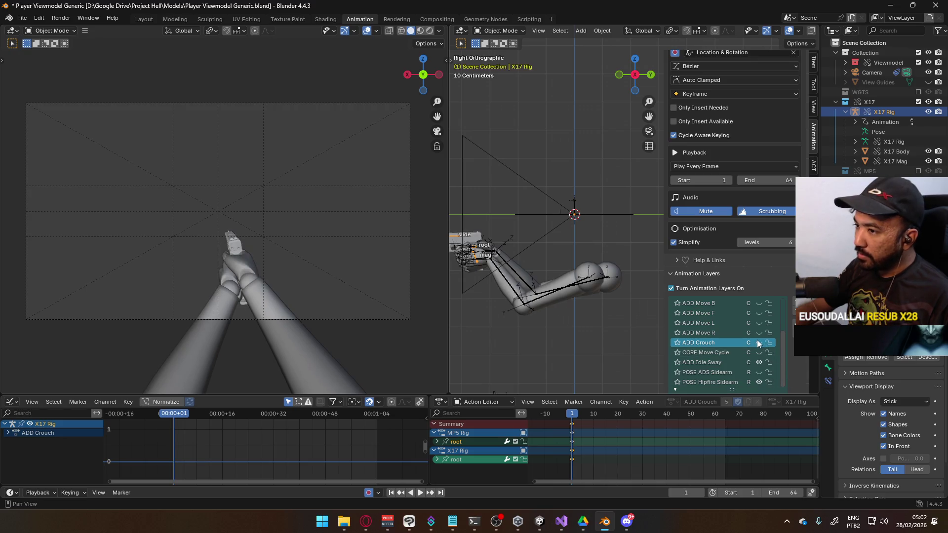
{"action": "left_click", "coordinate": [760, 372]}
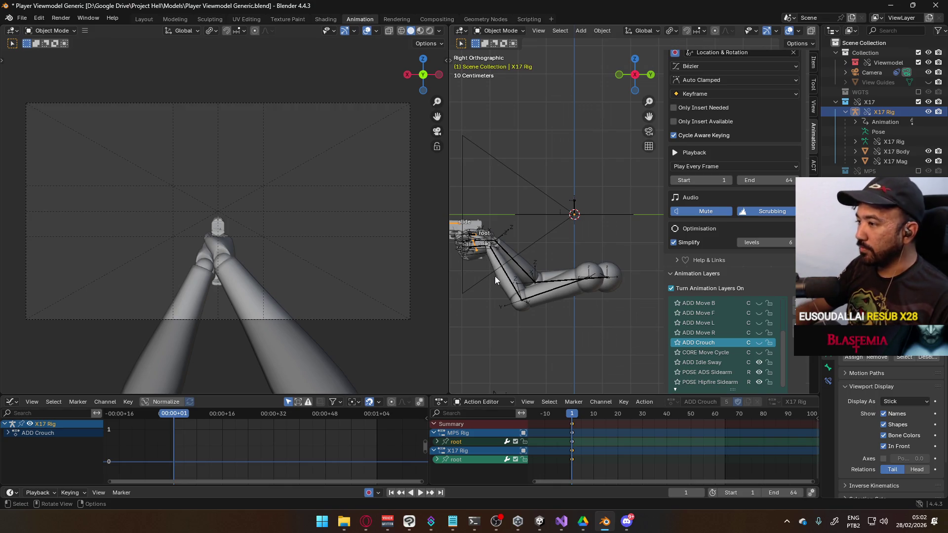
{"action": "left_click", "coordinate": [500, 290]}
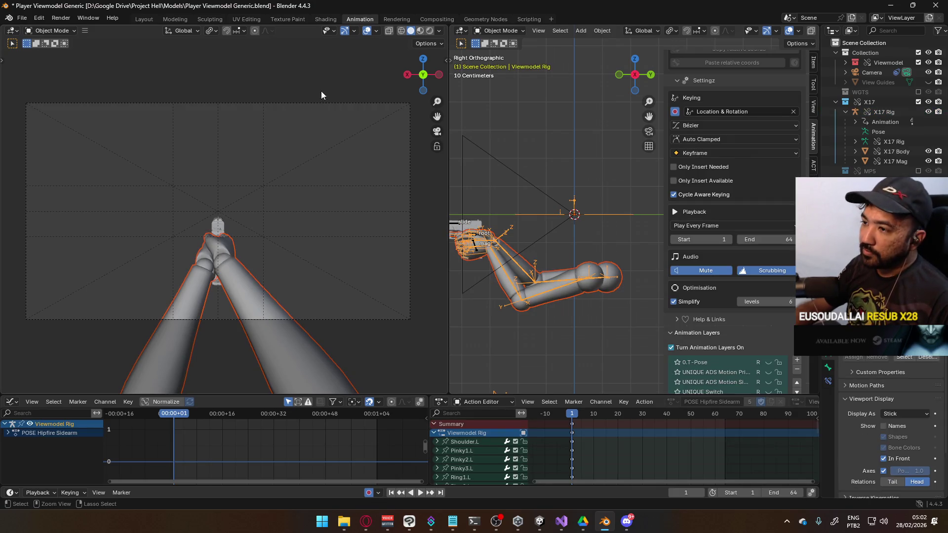
{"action": "key", "text": "ctrl+s"}
{"action": "left_click", "coordinate": [22, 18]}
Export the rig as FBX over an existing sidearm clip in Assets/Animations, then return to the running Unity game
{"action": "mouse_move", "coordinate": [78, 167]}
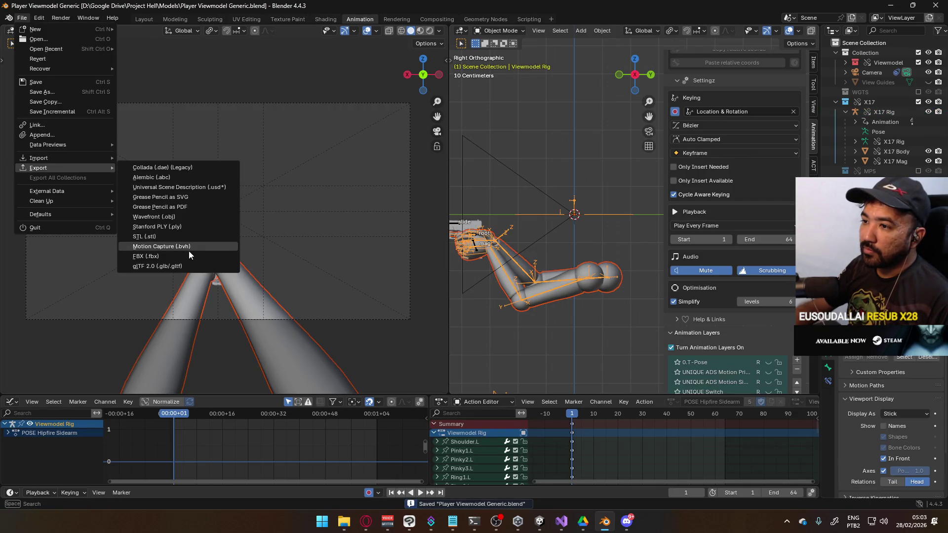
{"action": "left_click", "coordinate": [190, 256]}
{"action": "left_click", "coordinate": [469, 164]}
{"action": "mouse_move", "coordinate": [501, 120]}
{"action": "left_mouse_down"}
{"action": "mouse_move", "coordinate": [324, 354]}
{"action": "mouse_move", "coordinate": [470, 159]}
{"action": "mouse_move", "coordinate": [475, 126]}
{"action": "mouse_move", "coordinate": [424, 113]}
{"action": "left_mouse_up"}
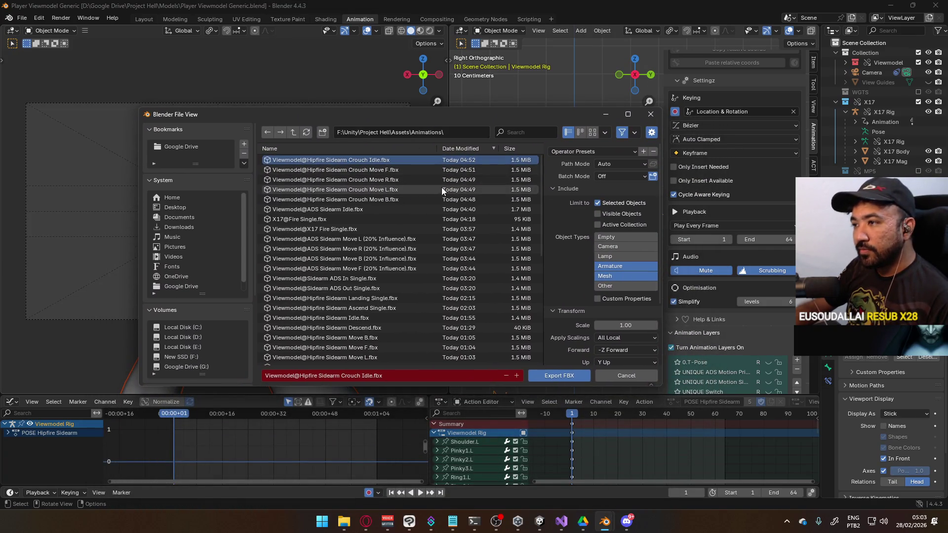
{"action": "double_click", "coordinate": [391, 208]}
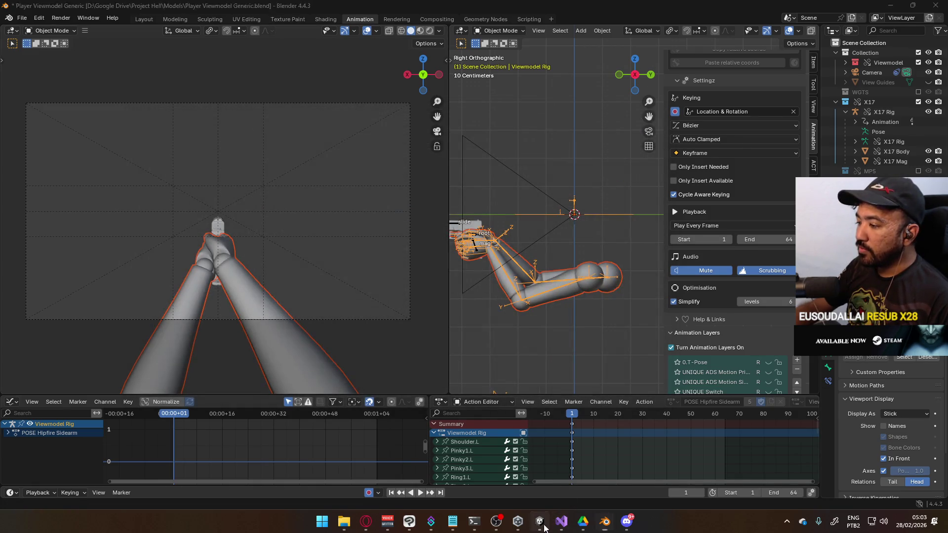
{"action": "left_click", "coordinate": [543, 526]}
{"action": "left_click", "coordinate": [535, 227]}
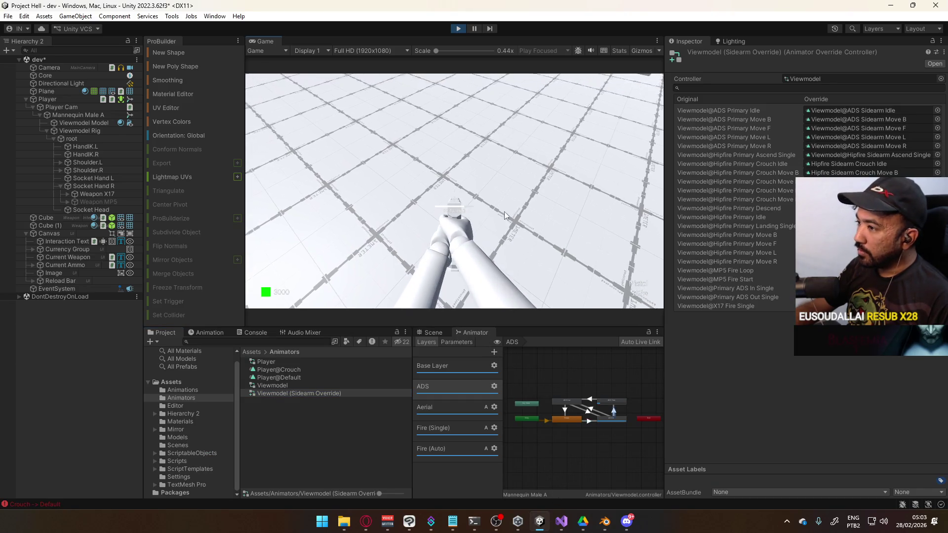
Maximize the Game view and fire the pistol standing and crouched until the magazine is empty
{"action": "right_click", "coordinate": [259, 46]}
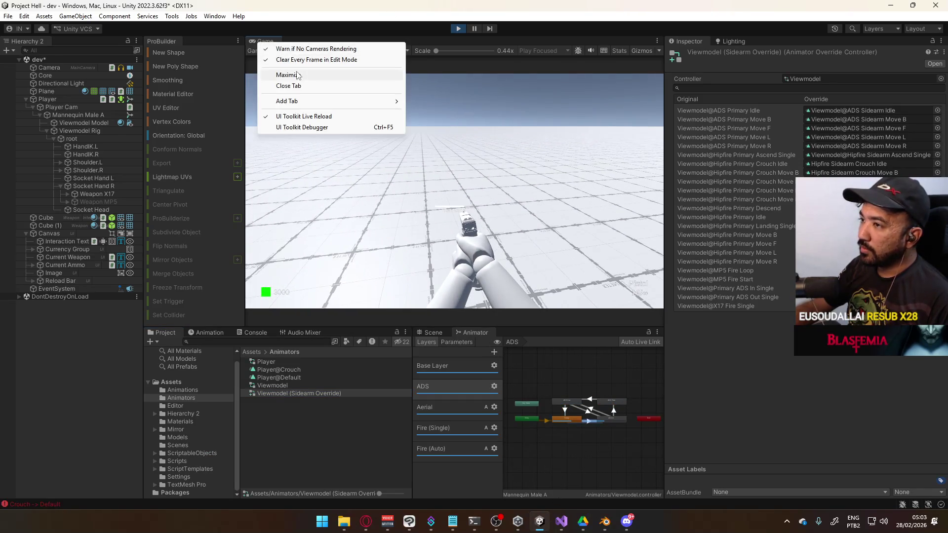
{"action": "left_click", "coordinate": [287, 75]}
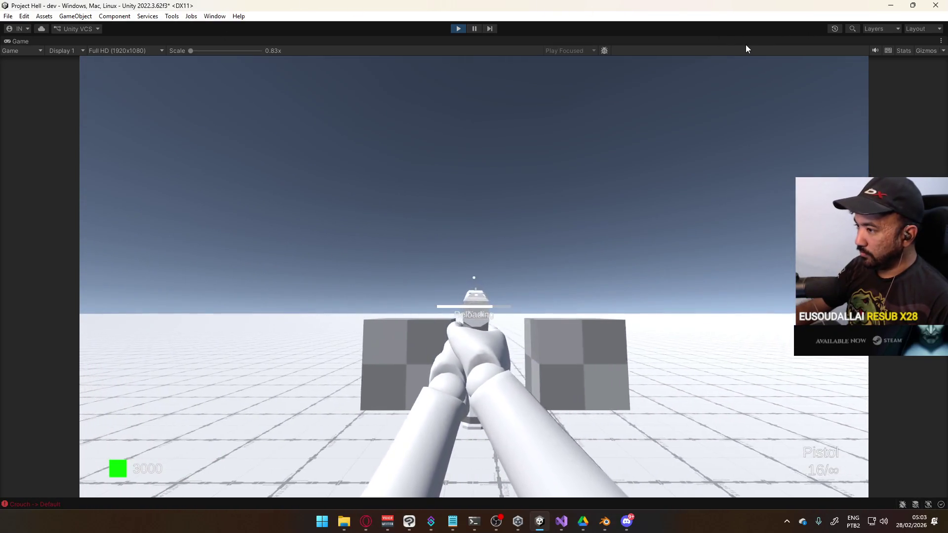
{"action": "left_click", "coordinate": [703, 85]}
{"action": "left_click", "coordinate": [659, 79]}
{"action": "left_click", "coordinate": [605, 73]}
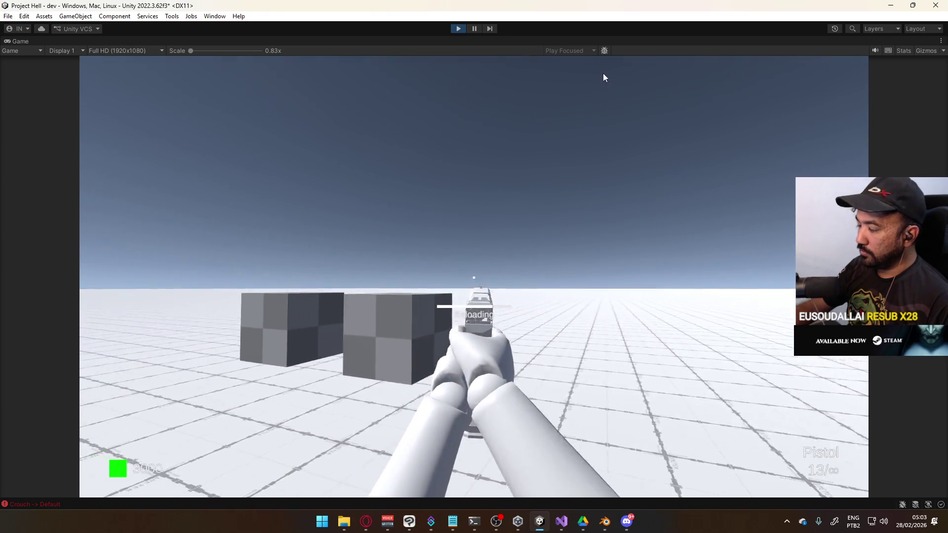
{"action": "left_click", "coordinate": [530, 74]}
{"action": "left_click", "coordinate": [524, 77]}
{"action": "key", "text": "c"}
{"action": "left_click", "coordinate": [505, 90]}
{"action": "left_click", "coordinate": [505, 90]}
{"action": "left_click", "coordinate": [504, 90]}
{"action": "left_click", "coordinate": [504, 90]}
{"action": "key", "text": "c"}
{"action": "left_click", "coordinate": [505, 91]}
{"action": "left_click", "coordinate": [505, 90]}
{"action": "left_click", "coordinate": [504, 91]}
{"action": "left_click", "coordinate": [504, 91]}
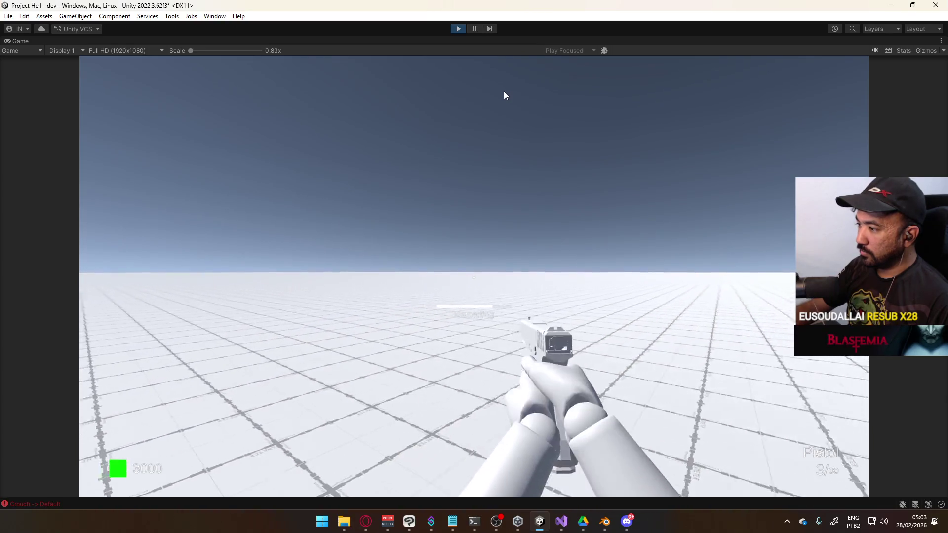
{"action": "left_click", "coordinate": [504, 91]}
{"action": "left_click", "coordinate": [506, 87]}
{"action": "left_click", "coordinate": [510, 81]}
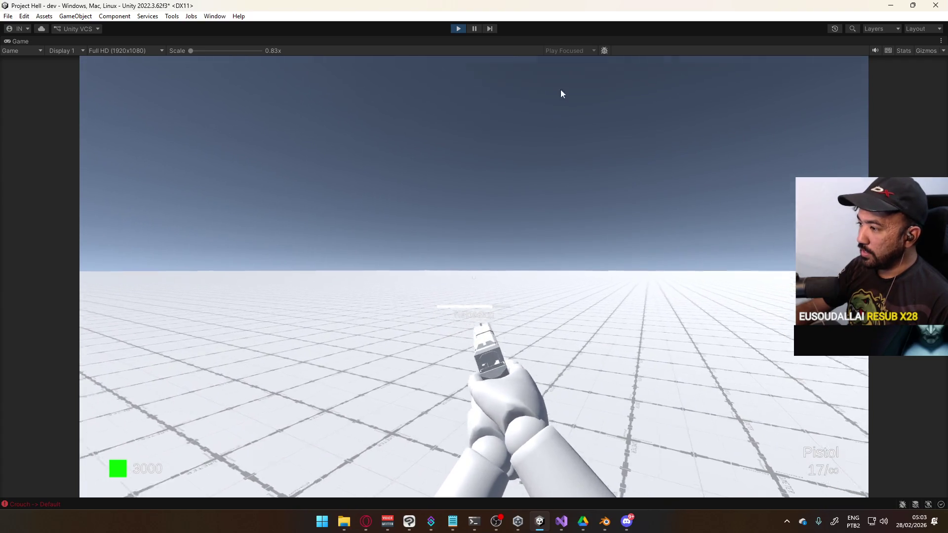
Reload and fire repeatedly, including from the aimed pose
{"action": "key", "text": "super"}
{"action": "left_click", "coordinate": [558, 309]}
{"action": "left_click", "coordinate": [613, 235]}
{"action": "key", "text": "r"}
{"action": "left_click", "coordinate": [611, 255]}
{"action": "left_click", "coordinate": [612, 255]}
{"action": "left_click", "coordinate": [611, 256]}
{"action": "left_click", "coordinate": [611, 255]}
{"action": "left_click", "coordinate": [611, 256]}
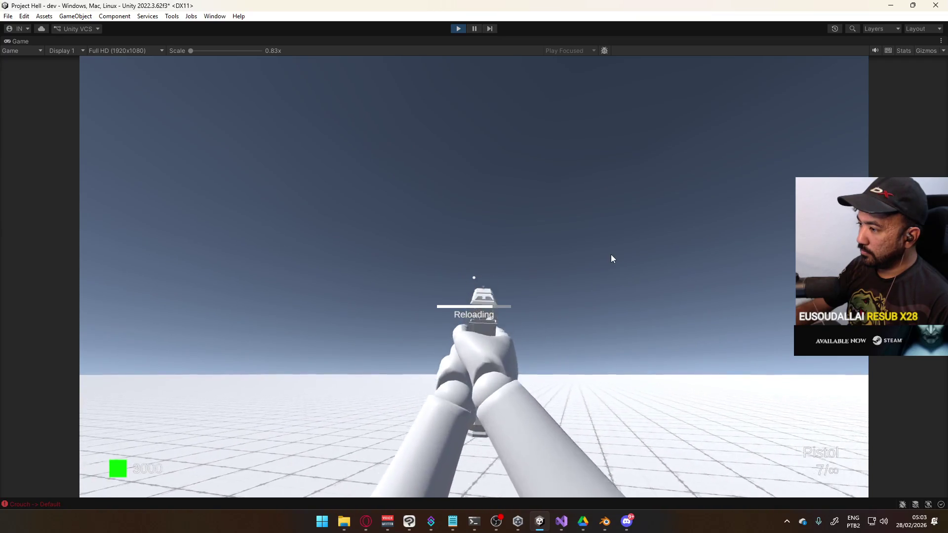
{"action": "left_click", "coordinate": [611, 255]}
{"action": "left_click", "coordinate": [611, 255]}
{"action": "left_click", "coordinate": [611, 256]}
{"action": "left_click", "coordinate": [611, 255]}
{"action": "left_click", "coordinate": [611, 255]}
{"action": "left_click", "coordinate": [611, 255]}
{"action": "left_click", "coordinate": [612, 254]}
{"action": "left_click", "coordinate": [611, 255]}
{"action": "left_click", "coordinate": [612, 255]}
Fire while crouching, then stand and keep firing repeatedly
{"action": "key", "text": "c"}
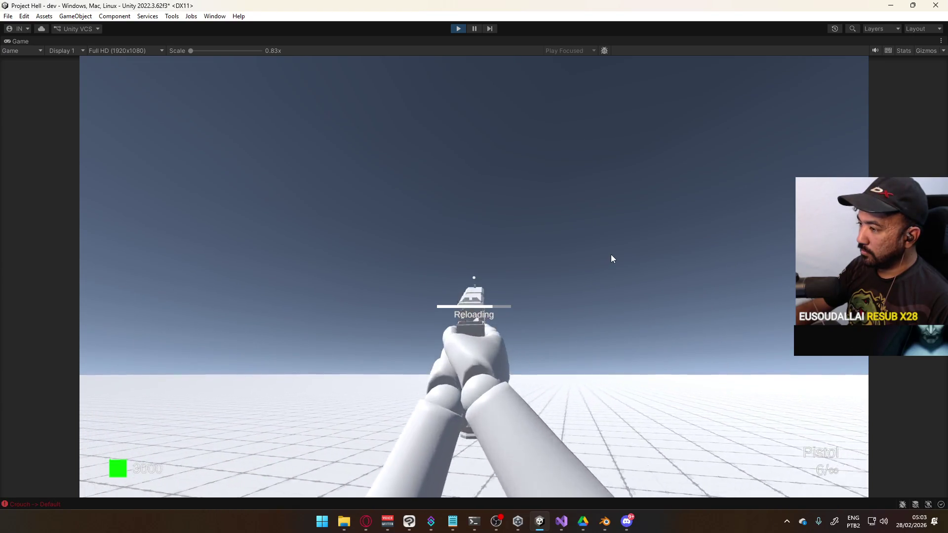
{"action": "left_click", "coordinate": [611, 255]}
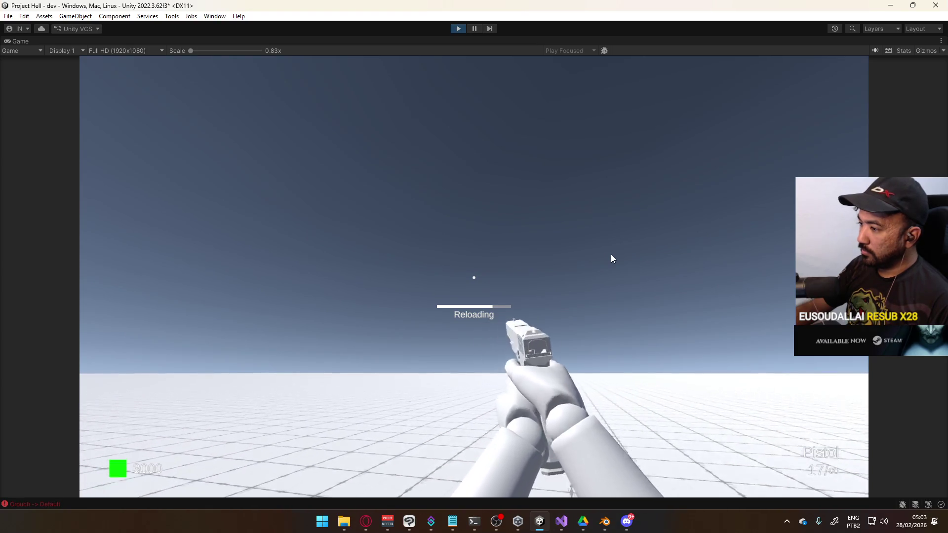
{"action": "key", "text": "c"}
{"action": "left_click", "coordinate": [611, 255]}
{"action": "left_click", "coordinate": [611, 255]}
{"action": "left_click", "coordinate": [611, 255]}
{"action": "left_click", "coordinate": [612, 255]}
{"action": "left_click", "coordinate": [611, 254]}
{"action": "left_click", "coordinate": [611, 255]}
{"action": "left_click", "coordinate": [612, 255]}
{"action": "left_click", "coordinate": [611, 256]}
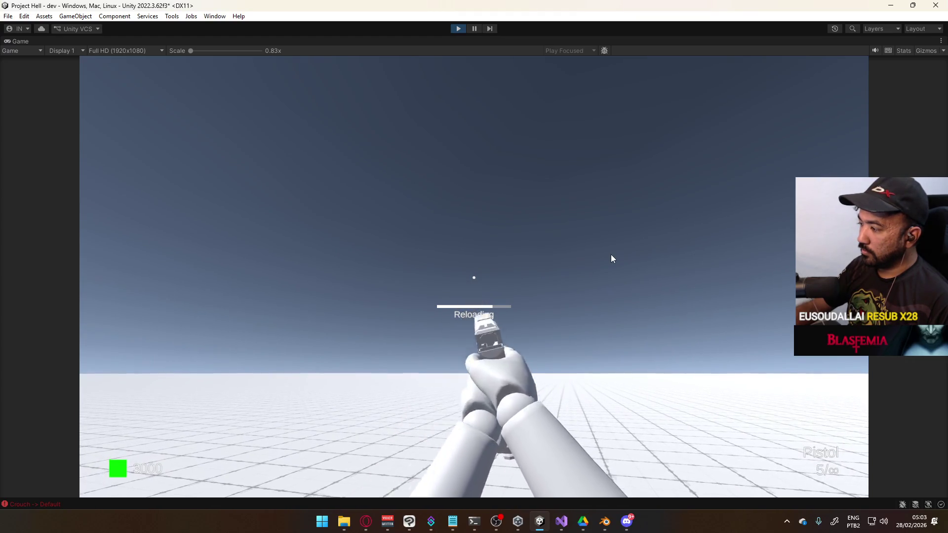
Sprint toward the cube, jump, reload and fire another volley
{"action": "key", "text": "w"}
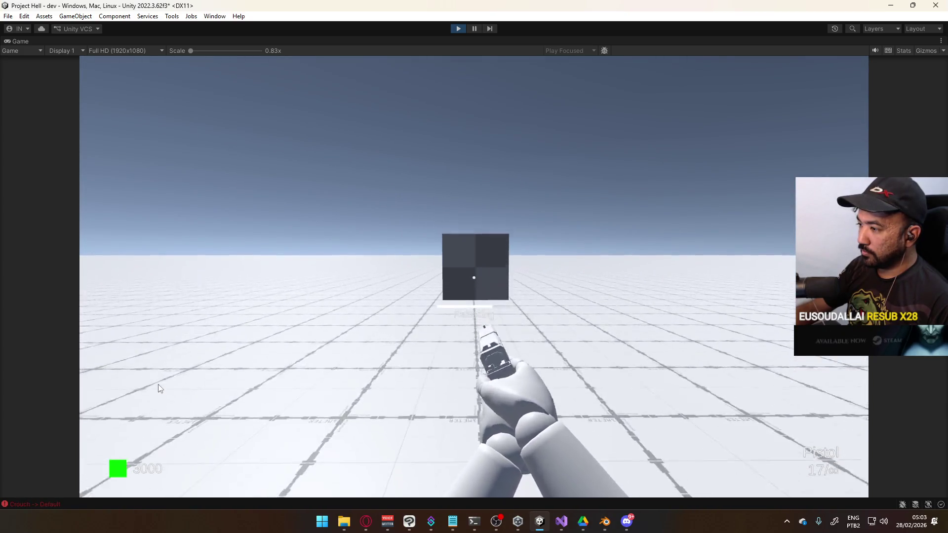
{"action": "key", "text": "r"}
{"action": "key", "text": "space"}
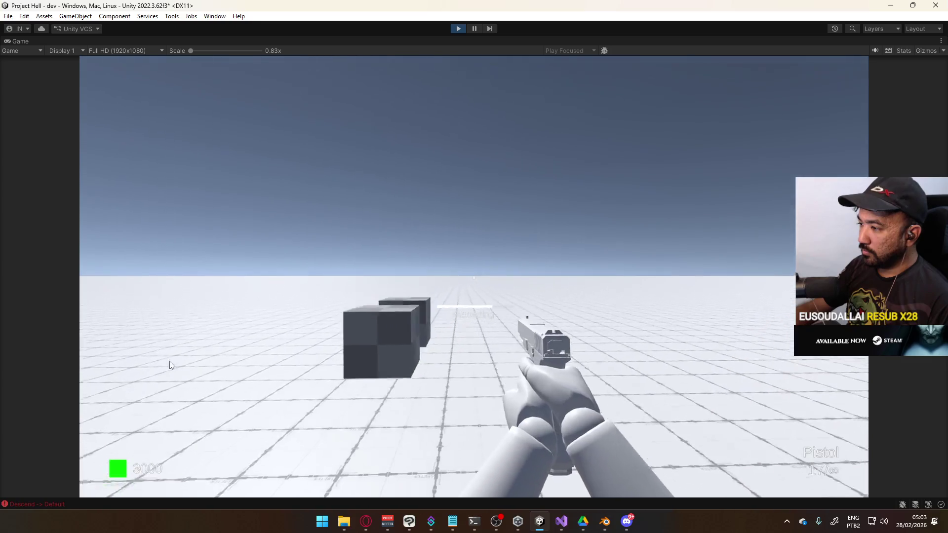
{"action": "left_click", "coordinate": [345, 325]}
{"action": "key", "text": "r"}
{"action": "left_click", "coordinate": [420, 319]}
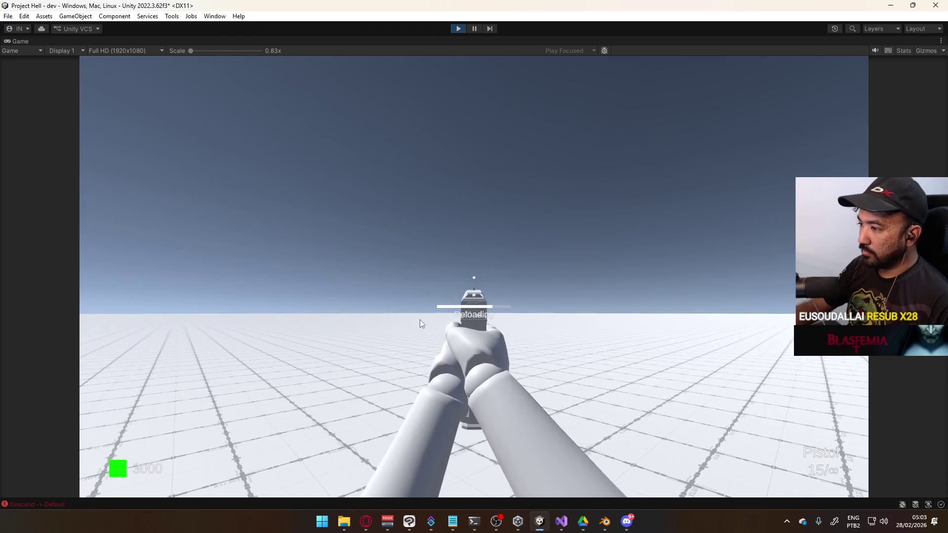
{"action": "left_click", "coordinate": [419, 319]}
{"action": "left_click", "coordinate": [419, 319]}
{"action": "left_click", "coordinate": [420, 319]}
{"action": "left_click", "coordinate": [420, 319]}
{"action": "left_click", "coordinate": [419, 319]}
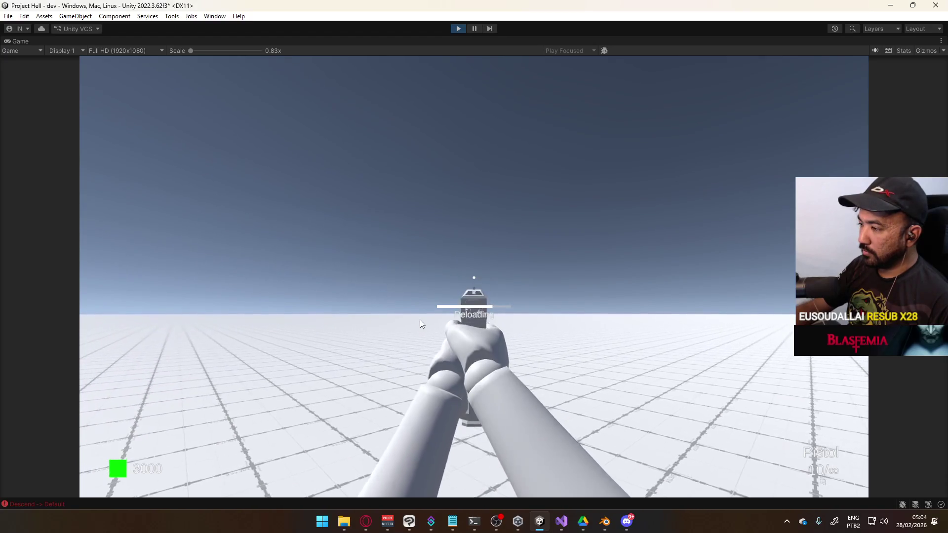
{"action": "left_click", "coordinate": [420, 319]}
{"action": "left_click", "coordinate": [420, 319]}
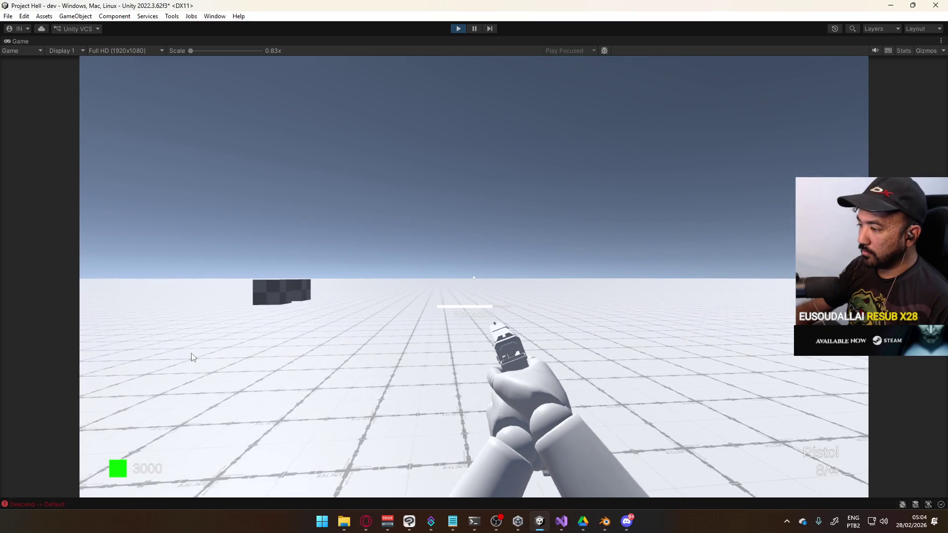
Stop play mode and switch back to Blender
{"action": "key", "text": "super"}
{"action": "key", "text": "super"}
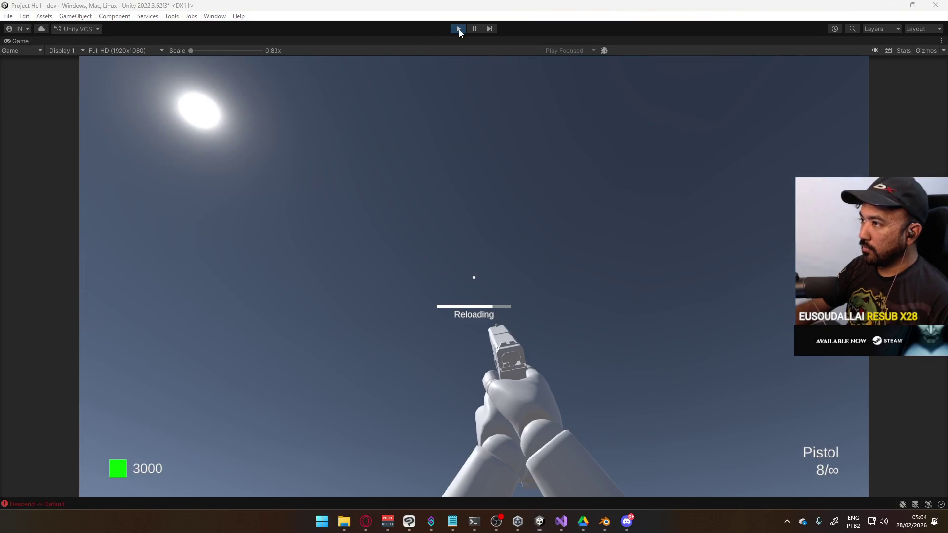
{"action": "left_click", "coordinate": [458, 28]}
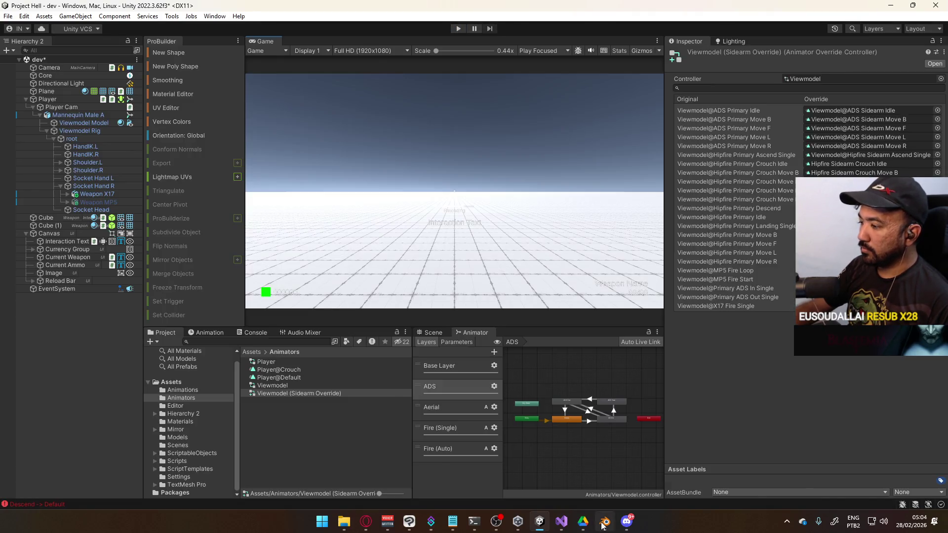
{"action": "key", "text": "alt+Tab"}
{"action": "scroll", "coordinate": [748, 324], "scroll_direction": "down", "scroll_amount": 4}
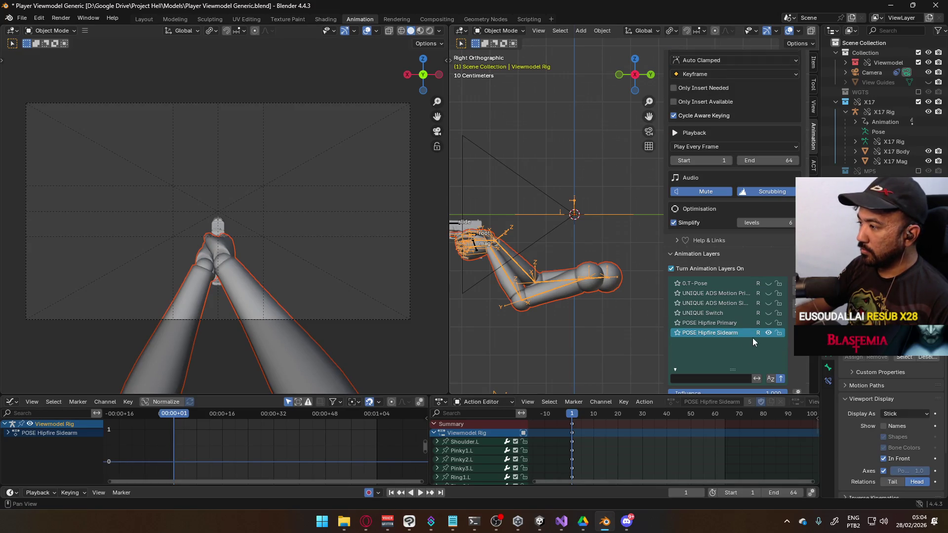
On the X17 Rig, turn off POSE ADS Sidearm and select the ADD Idle Sway layer
{"action": "left_click", "coordinate": [454, 225]}
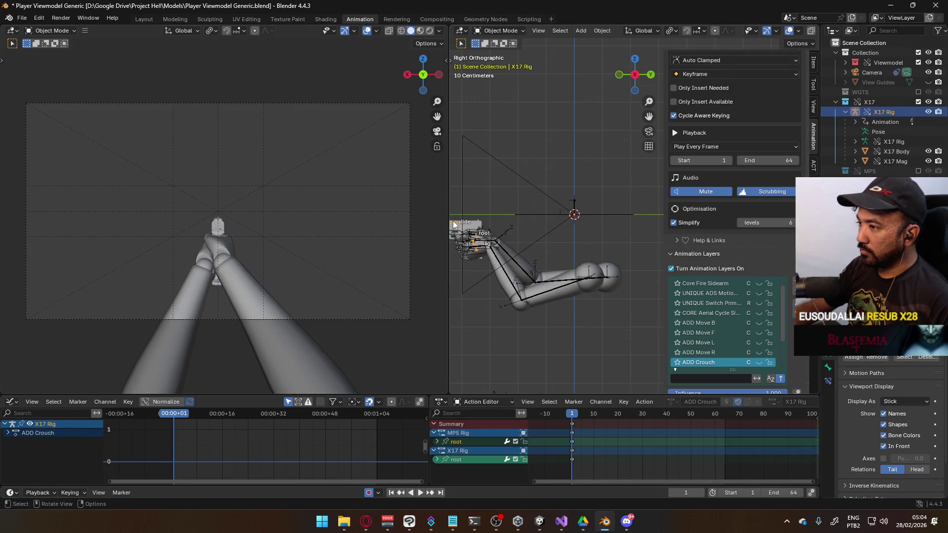
{"action": "scroll", "coordinate": [775, 337], "scroll_direction": "down", "scroll_amount": 4}
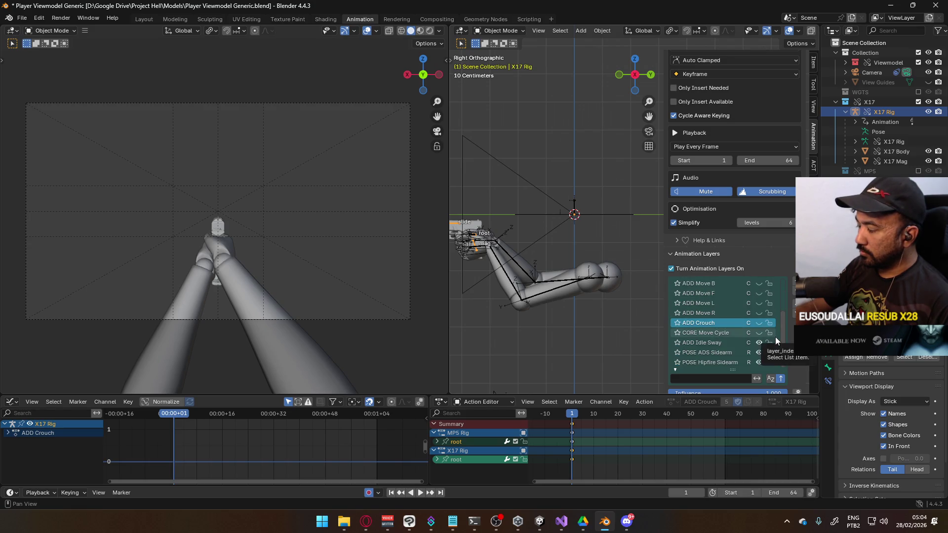
{"action": "left_click", "coordinate": [759, 353]}
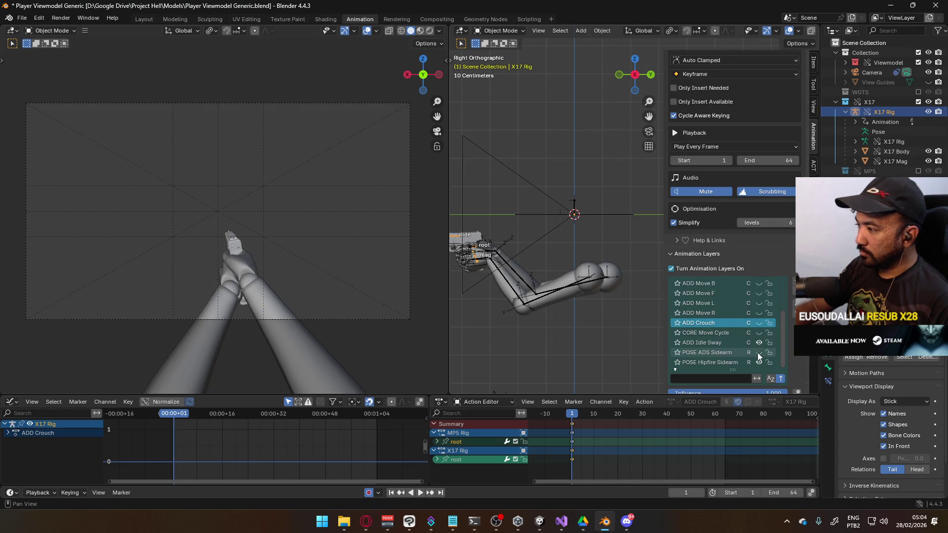
{"action": "left_click", "coordinate": [718, 345]}
Raise the scene end frame from 64 to 128, reselect the arms rig and save
{"action": "scroll", "coordinate": [714, 423], "scroll_direction": "down", "scroll_amount": 4}
{"action": "scroll", "coordinate": [702, 426], "scroll_direction": "right", "scroll_amount": 3}
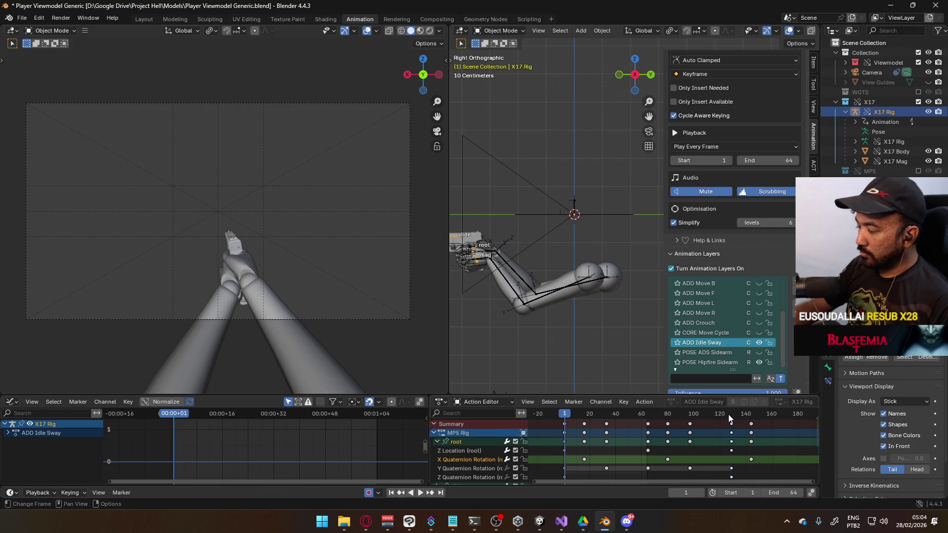
{"action": "left_click_drag", "start_coordinate": [780, 492], "coordinate": [795, 493]}
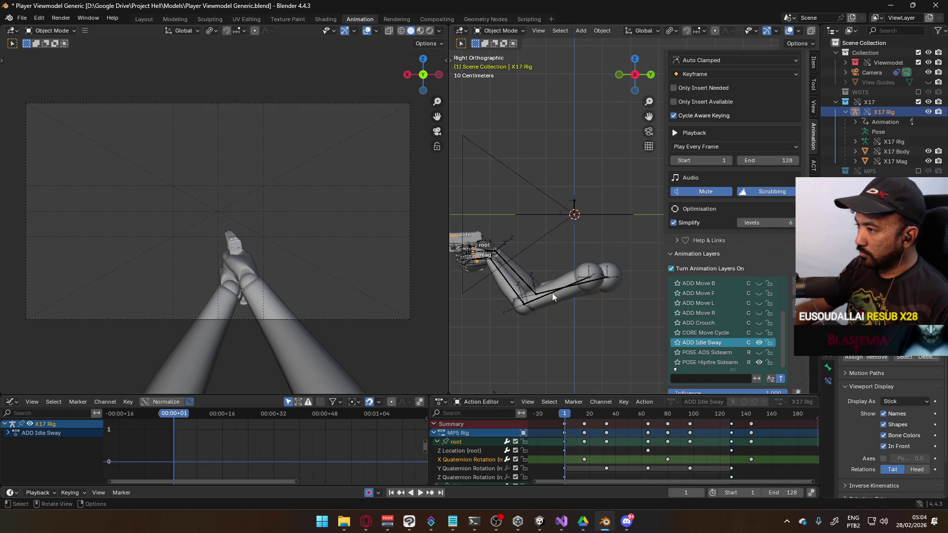
{"action": "left_click", "coordinate": [562, 302]}
{"action": "key", "text": "ctrl+s"}
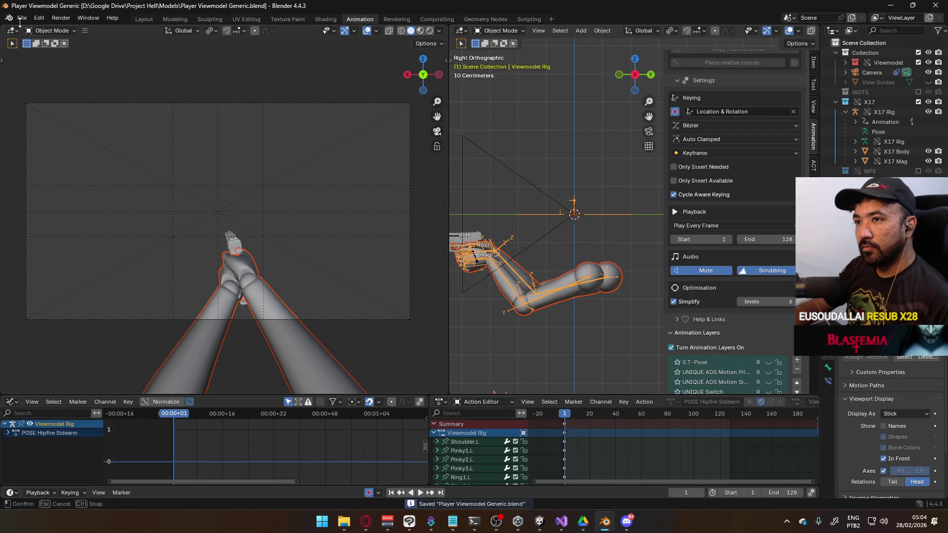
Export FBX, overwriting Viewmodel@Hipfire Sidearm Idle.fbx in the Animations folder
{"action": "left_click", "coordinate": [19, 20]}
{"action": "mouse_move", "coordinate": [65, 169]}
{"action": "left_click", "coordinate": [188, 254]}
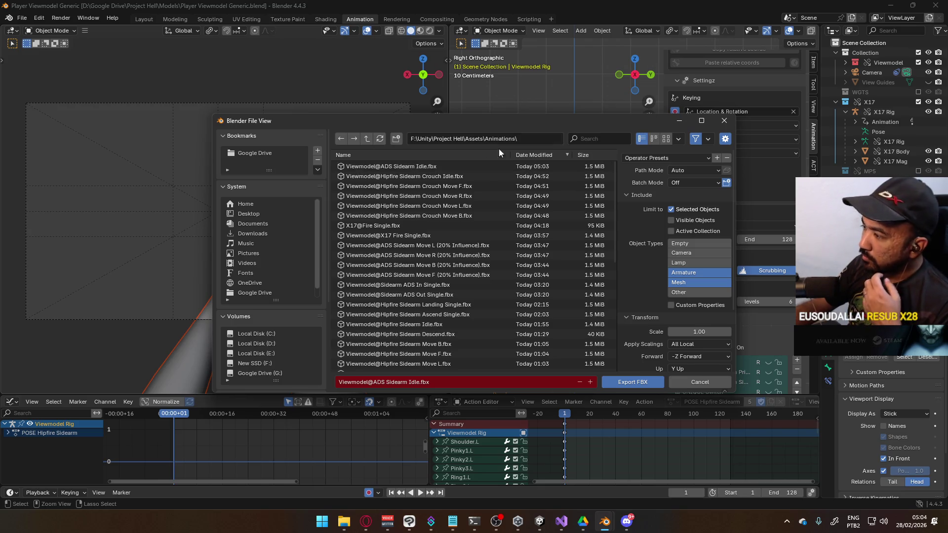
{"action": "left_click_drag", "start_coordinate": [534, 123], "coordinate": [471, 103]}
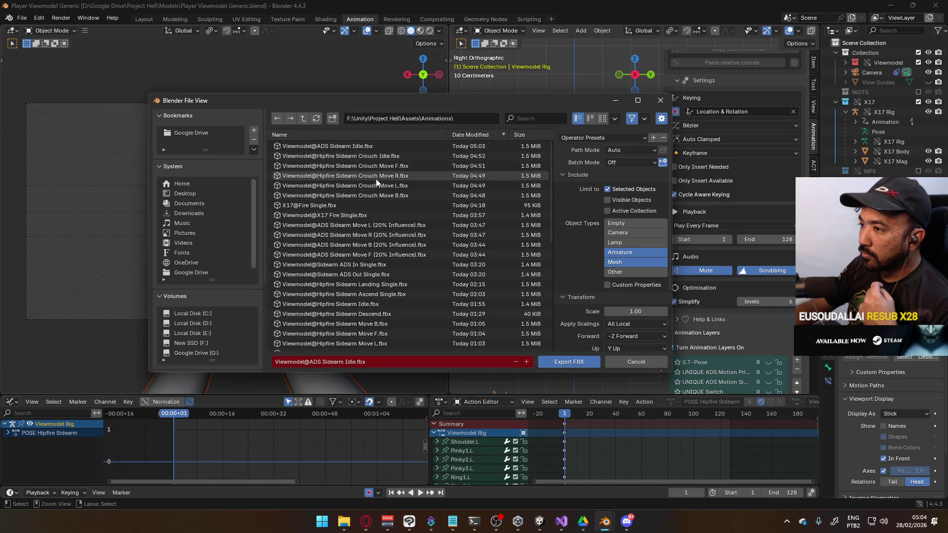
{"action": "double_click", "coordinate": [422, 305]}
{"action": "scroll", "coordinate": [772, 343], "scroll_direction": "down", "scroll_amount": 2}
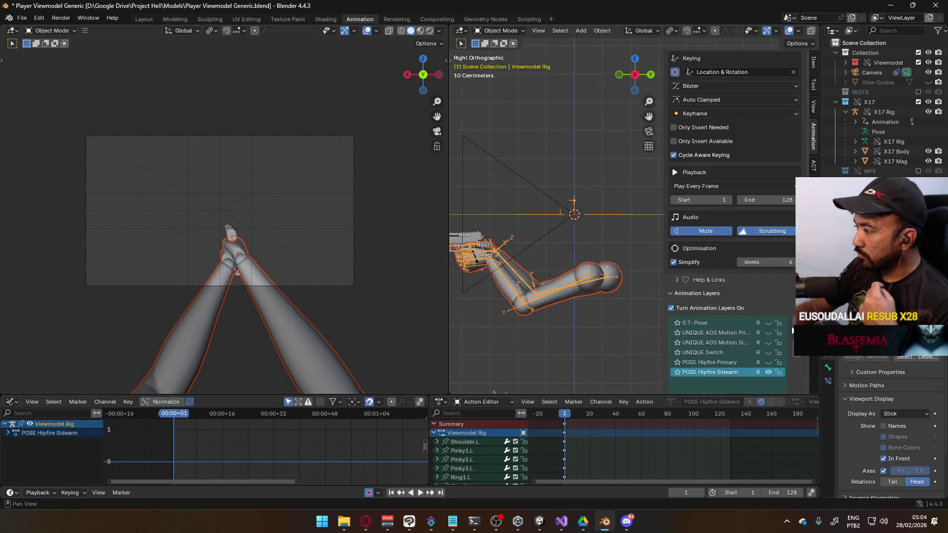
Re-enable the X17's POSE ADS Sidearm layer, reselect the arms rig and save
{"action": "left_click", "coordinate": [453, 240]}
{"action": "scroll", "coordinate": [297, 237], "scroll_direction": "up", "scroll_amount": 2}
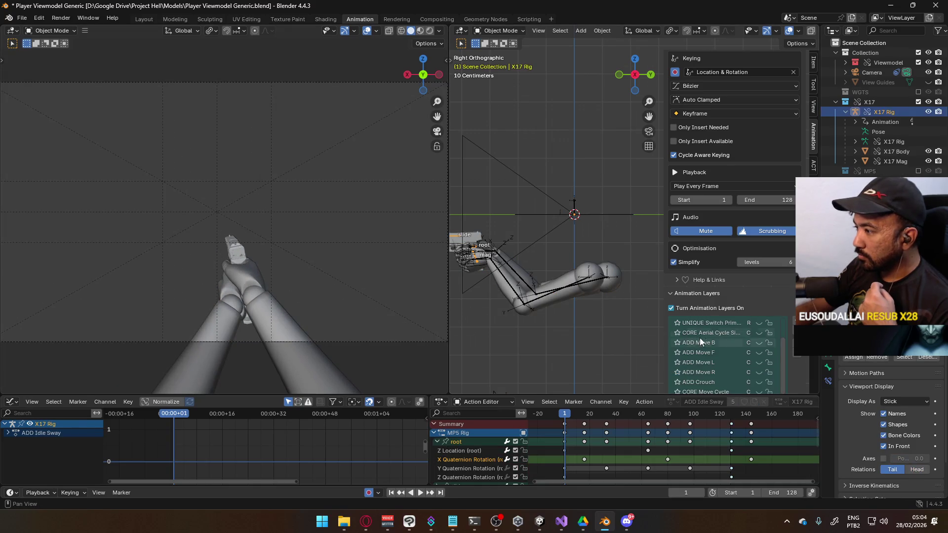
{"action": "scroll", "coordinate": [753, 314], "scroll_direction": "down", "scroll_amount": 1}
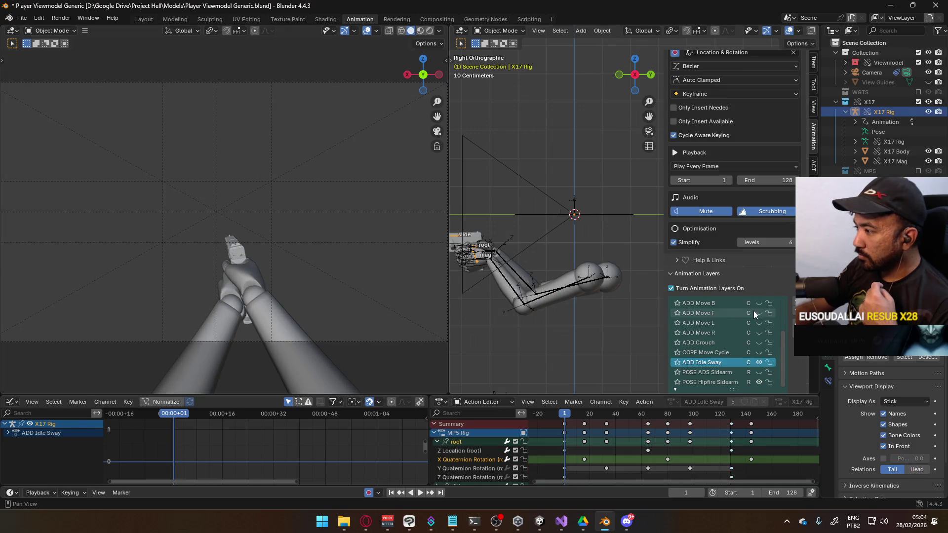
{"action": "left_click", "coordinate": [759, 373]}
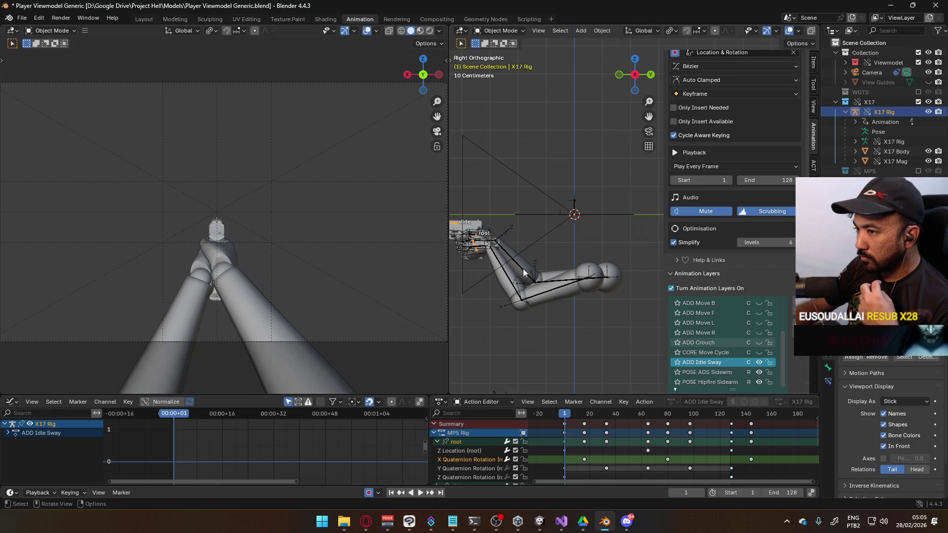
{"action": "left_click", "coordinate": [511, 287]}
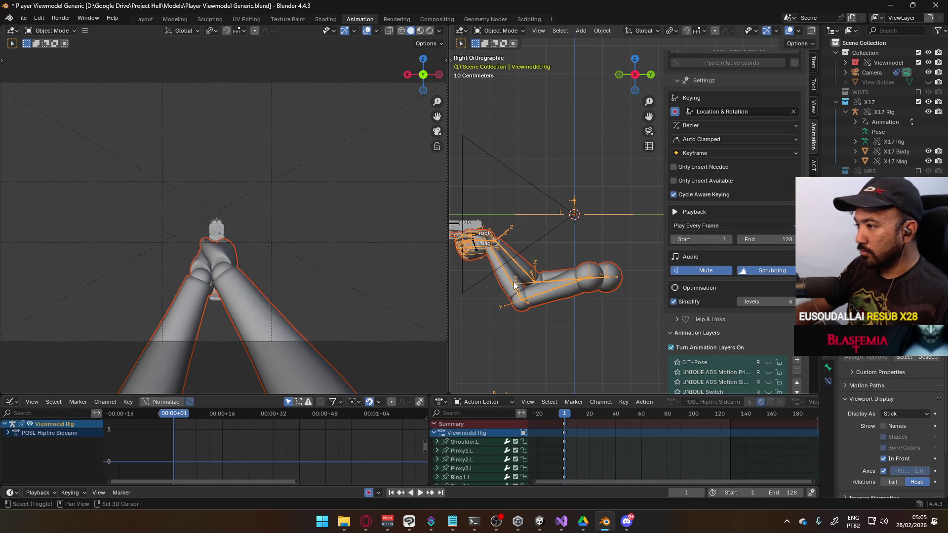
{"action": "key", "text": "ctrl+s"}
Export FBX, overwriting Viewmodel@ADS Sidearm Idle.fbx
{"action": "left_click", "coordinate": [20, 20]}
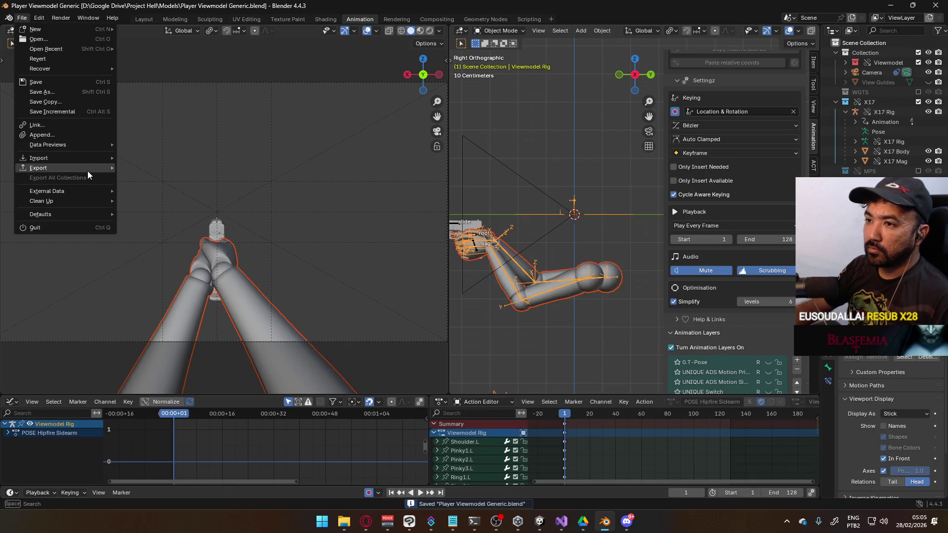
{"action": "mouse_move", "coordinate": [87, 171]}
{"action": "left_click", "coordinate": [183, 251]}
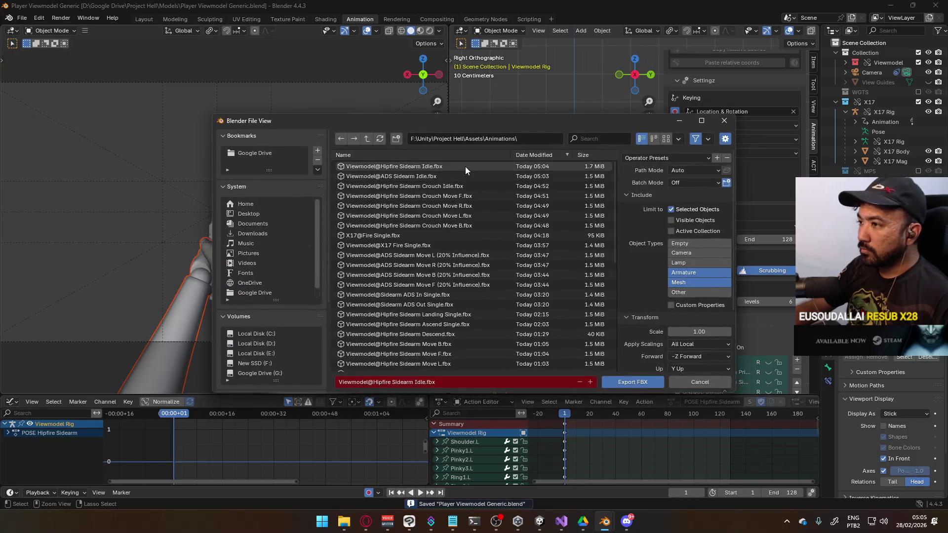
{"action": "double_click", "coordinate": [454, 173]}
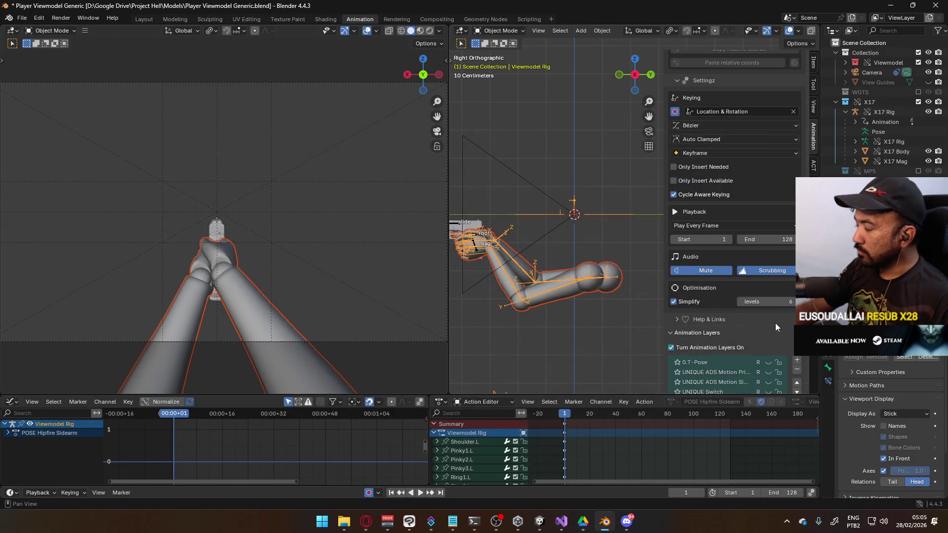
On the X17 Rig, turn off POSE ADS Sidearm and enable ADD Crouch, then reselect the arms rig and save
{"action": "scroll", "coordinate": [775, 324], "scroll_direction": "down", "scroll_amount": 2}
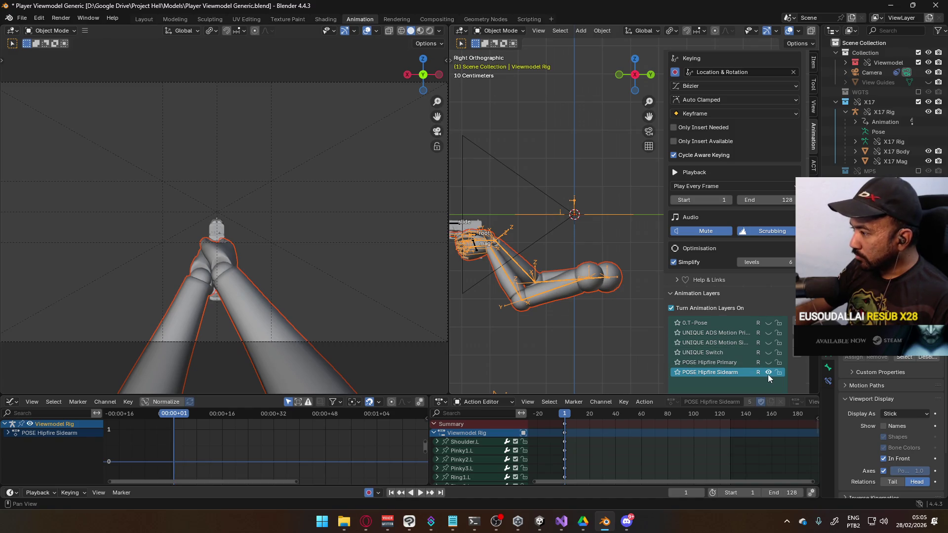
{"action": "left_click", "coordinate": [453, 226]}
{"action": "scroll", "coordinate": [741, 315], "scroll_direction": "down", "scroll_amount": 4}
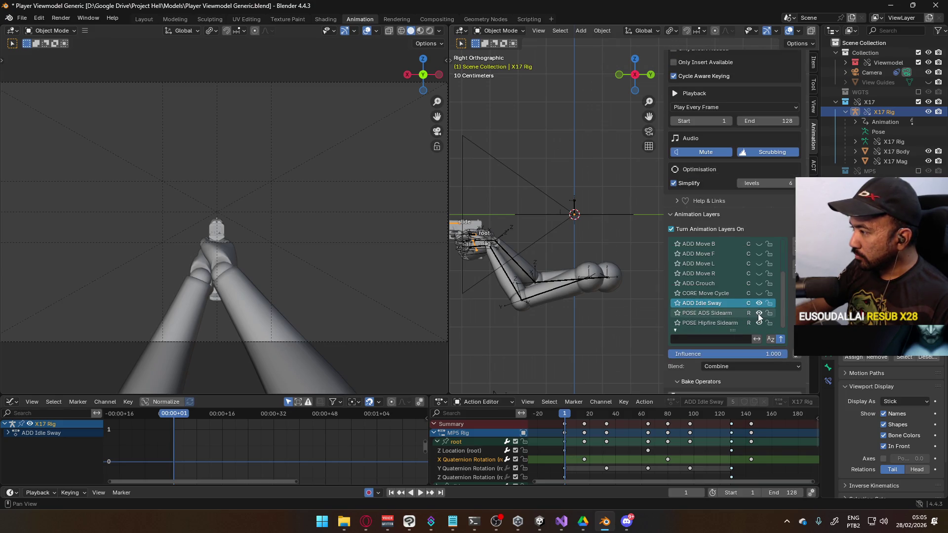
{"action": "left_click", "coordinate": [758, 314]}
{"action": "left_click", "coordinate": [759, 283]}
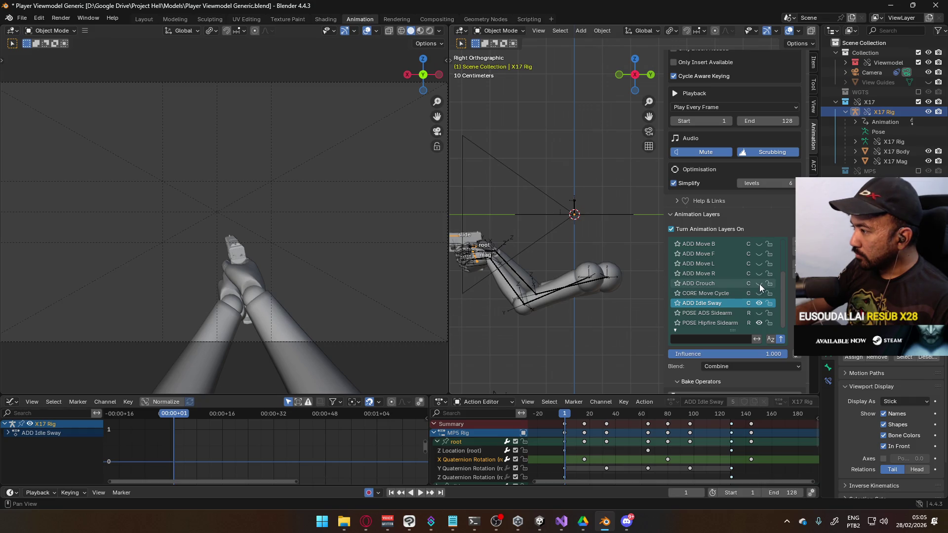
{"action": "left_click", "coordinate": [551, 299]}
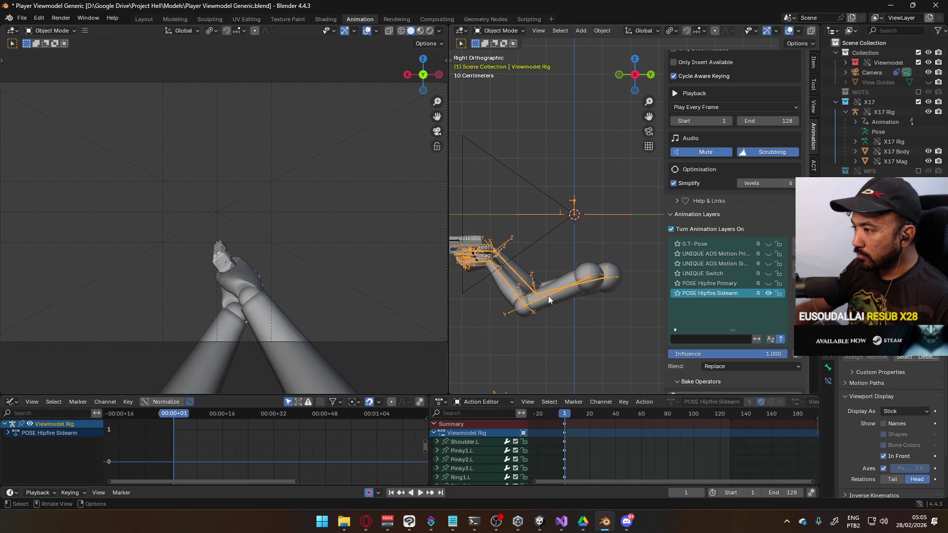
{"action": "key", "text": "ctrl+s"}
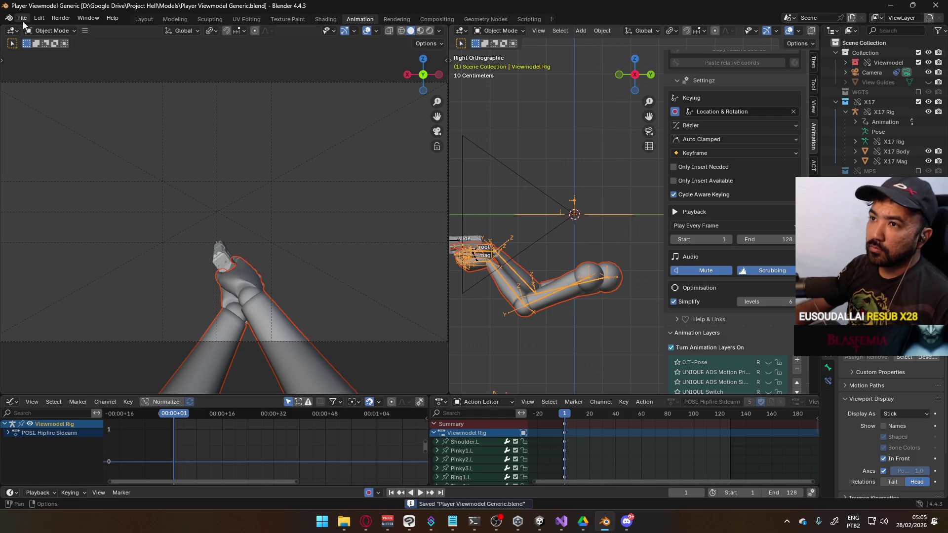
Start an FBX export targeting Viewmodel@Hipfire Sidearm Idle.fbx
{"action": "left_click", "coordinate": [22, 17]}
{"action": "mouse_move", "coordinate": [74, 167]}
{"action": "left_click", "coordinate": [191, 252]}
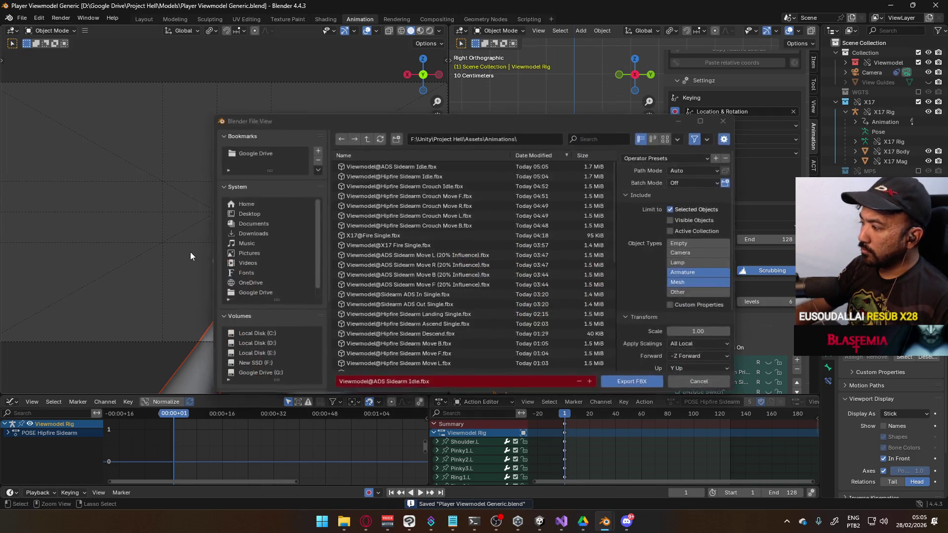
{"action": "left_click", "coordinate": [430, 176]}
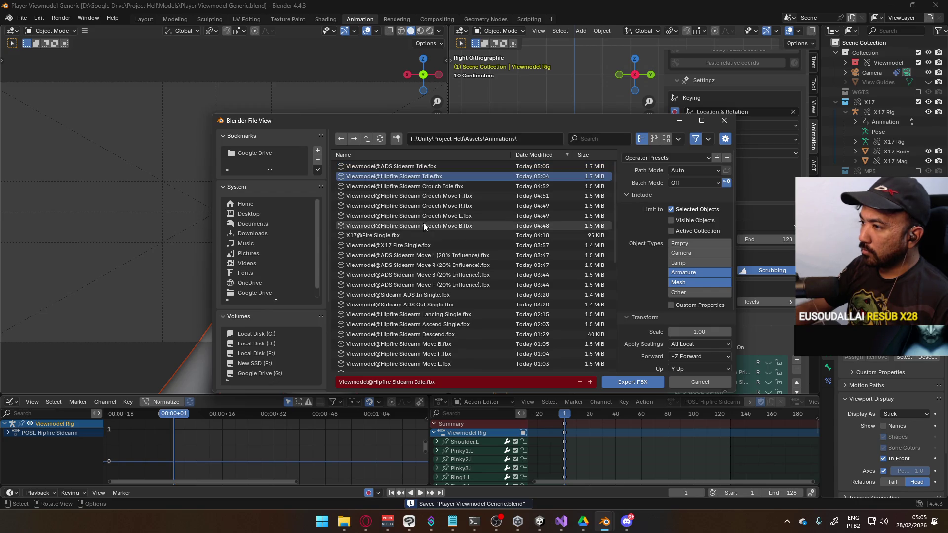